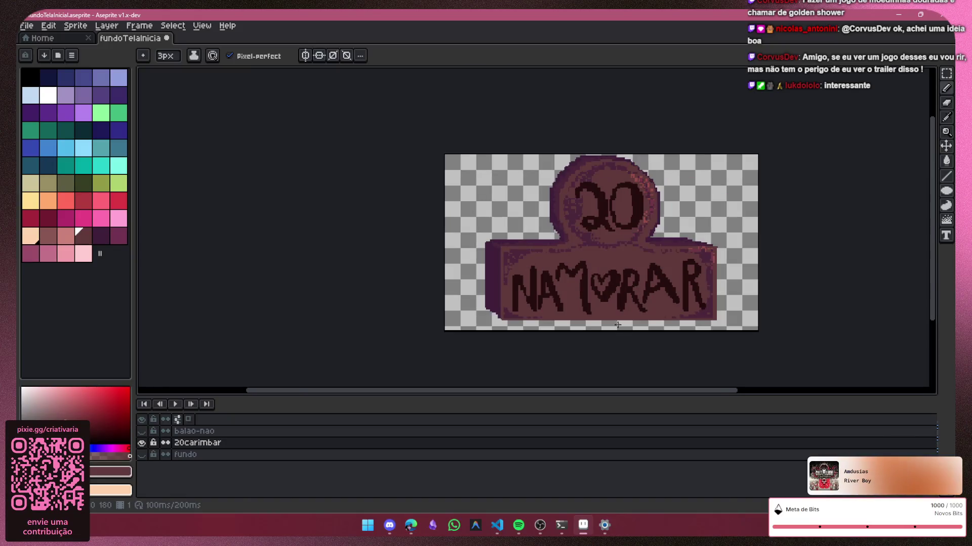
{"action": "scroll", "coordinate": [601, 304], "scroll_direction": "down", "scroll_amount": 1}
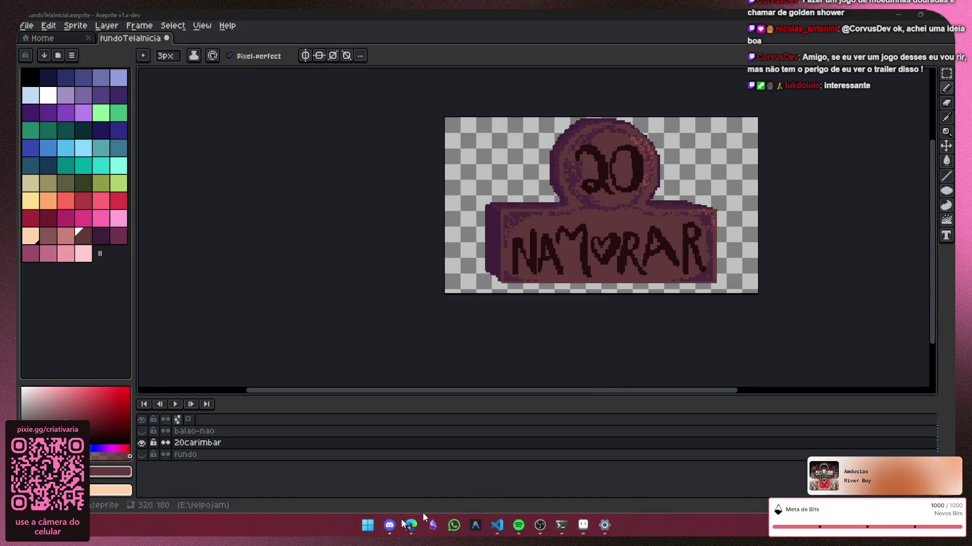
Step: Zoom out of the stamp canvas and bring the Discord game-stream window to the front
{"action": "left_click", "coordinate": [387, 528]}
{"action": "mouse_move", "coordinate": [497, 526]}
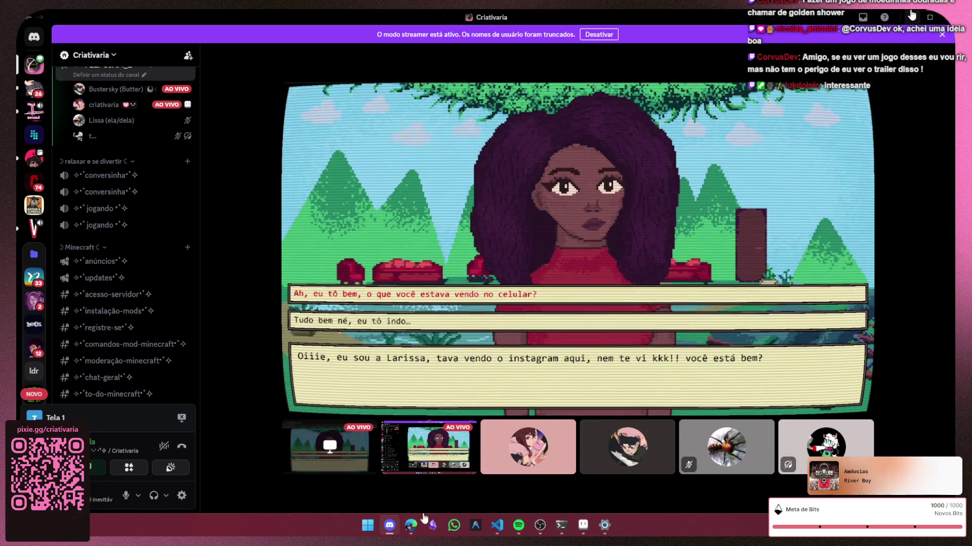
Step: Switch back to the 20 NAMORAR stamp in fundoTelaInicial.aseprite, pan it, and open the File menu
{"action": "key", "text": "alt+Tab"}
{"action": "mouse_move", "coordinate": [495, 391]}
{"action": "left_mouse_down"}
{"action": "mouse_move", "coordinate": [570, 391]}
{"action": "mouse_move", "coordinate": [567, 399]}
{"action": "left_mouse_up"}
{"action": "left_click", "coordinate": [26, 26]}
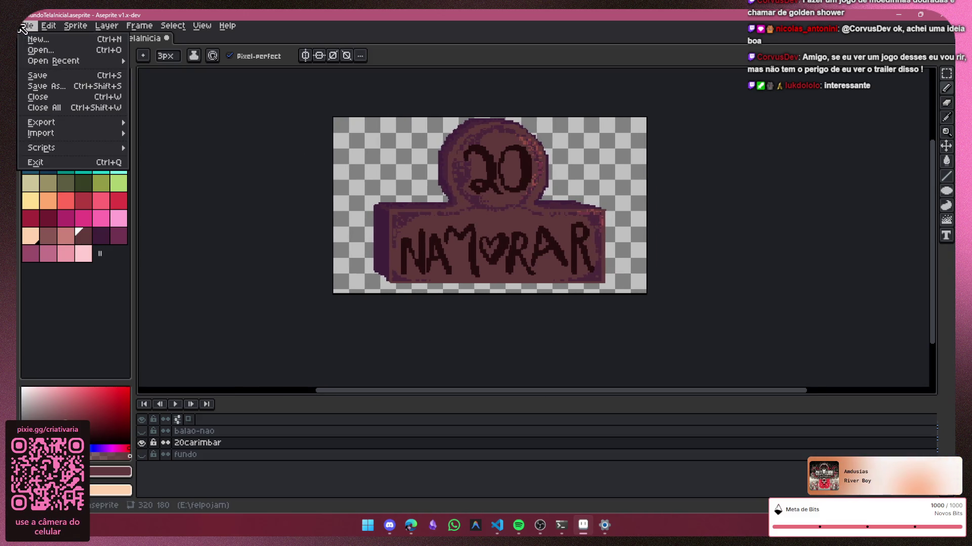
Step: Save the stamp as 20namorar.png in felpojam/public/assets/sprites/ui, accepting the PNG and frame-export prompts
{"action": "left_click", "coordinate": [56, 91]}
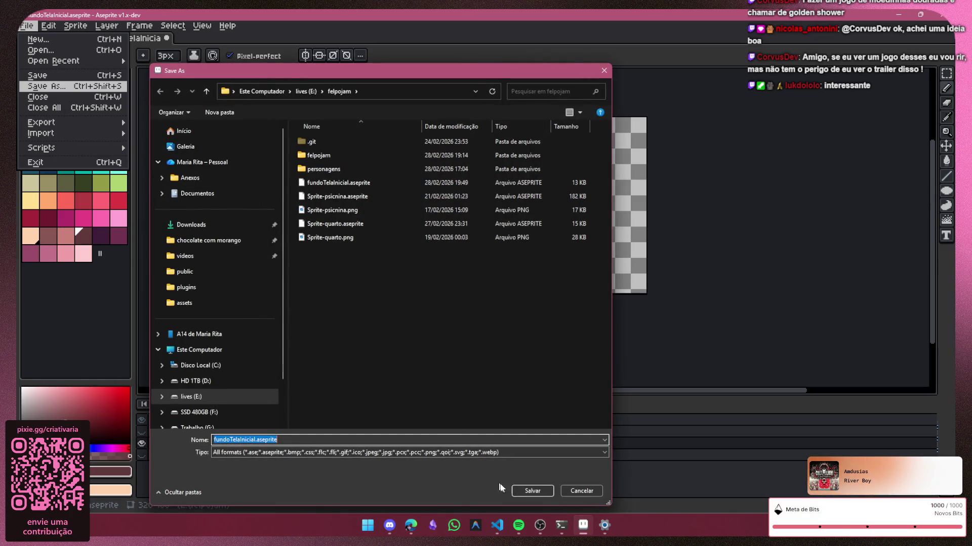
{"action": "left_click", "coordinate": [410, 441]}
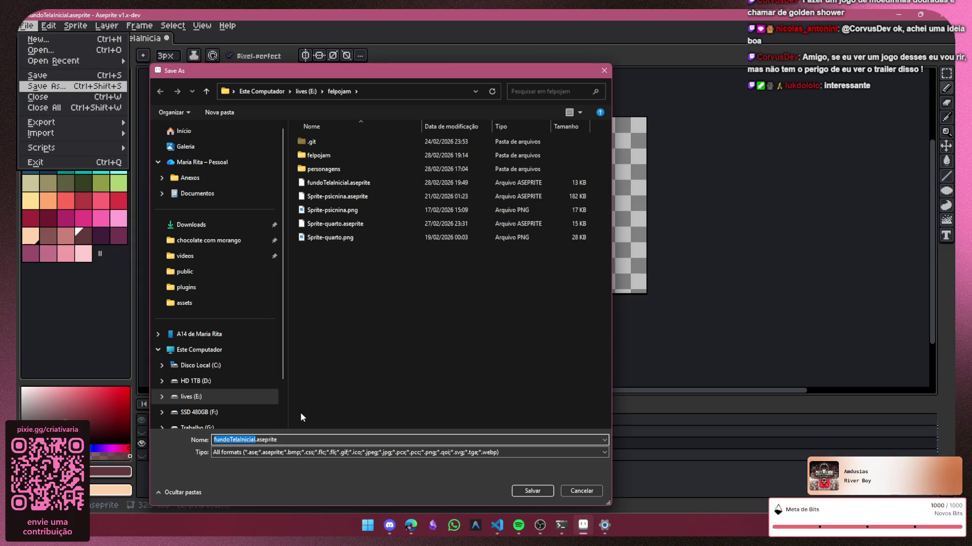
{"action": "type", "text": "20namorar.png"}
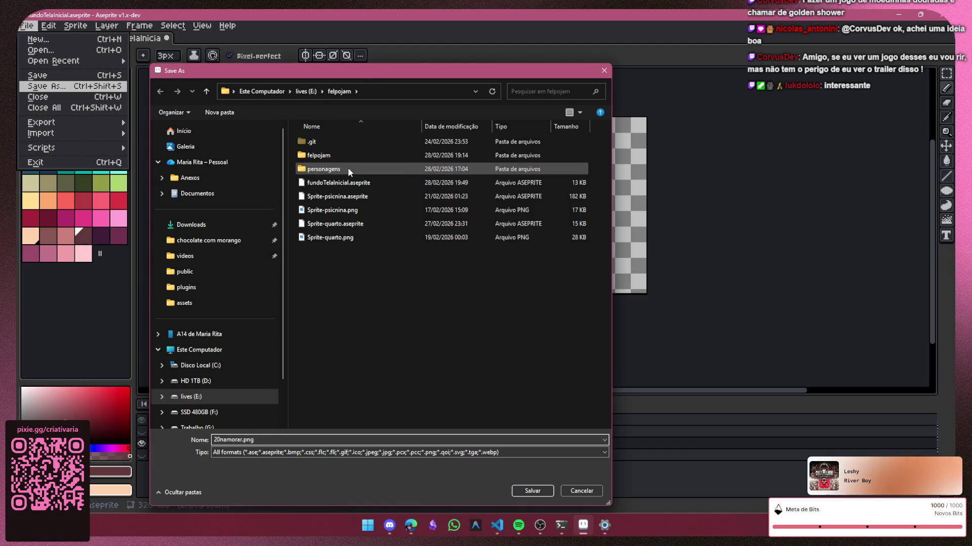
{"action": "double_click", "coordinate": [342, 156]}
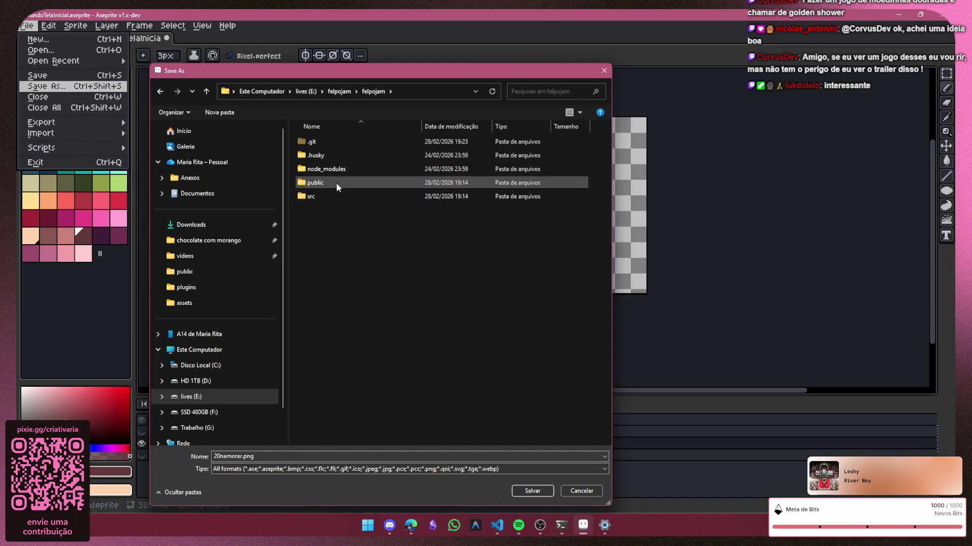
{"action": "double_click", "coordinate": [336, 183]}
{"action": "double_click", "coordinate": [336, 141]}
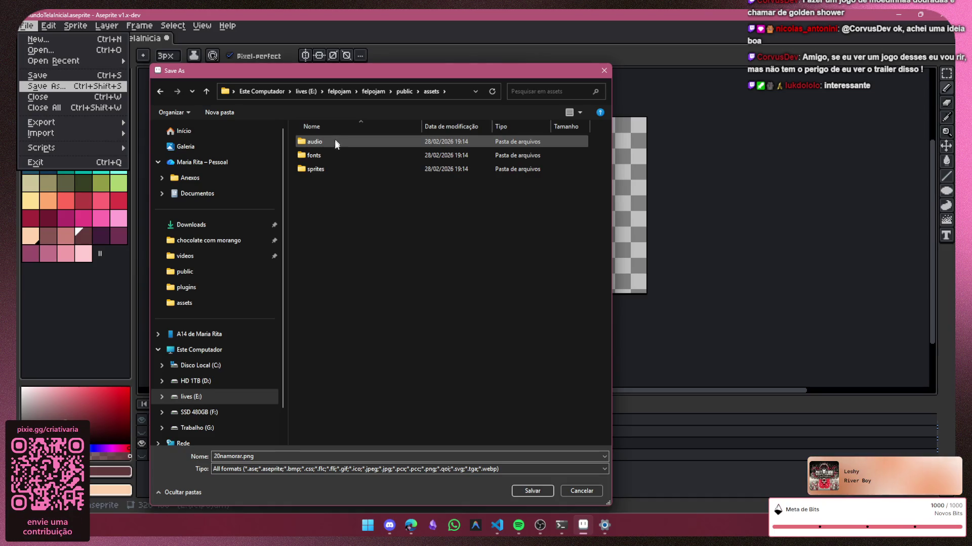
{"action": "double_click", "coordinate": [333, 168]}
{"action": "double_click", "coordinate": [333, 167]}
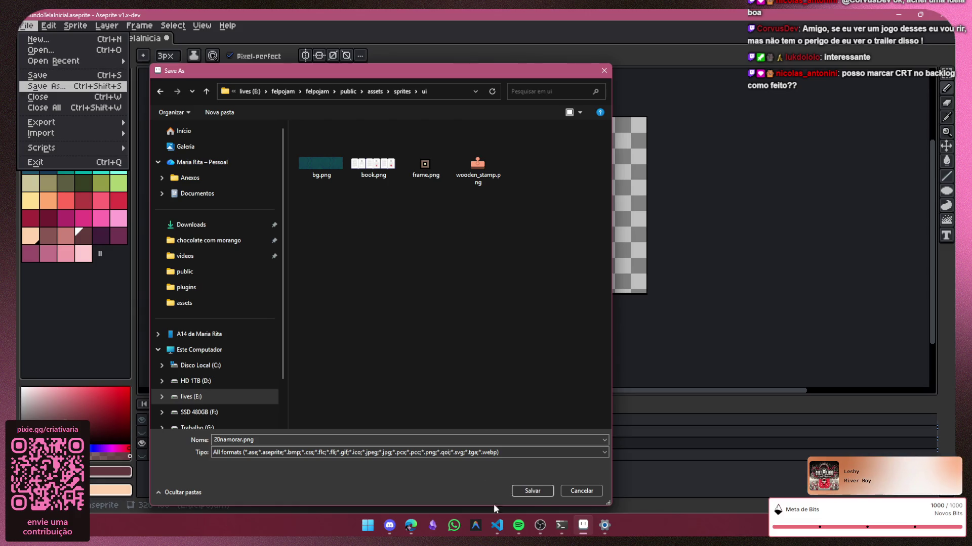
{"action": "left_click", "coordinate": [540, 490]}
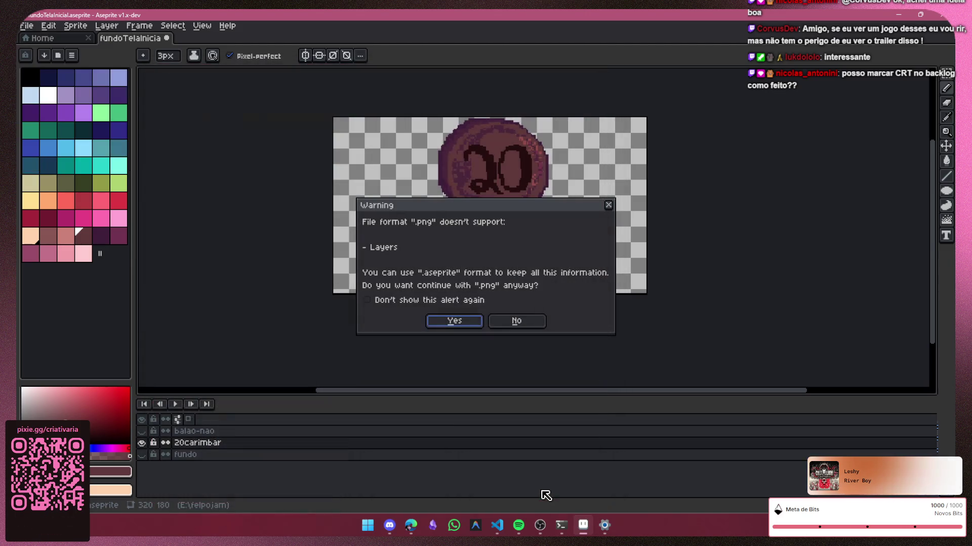
{"action": "left_click", "coordinate": [447, 324]}
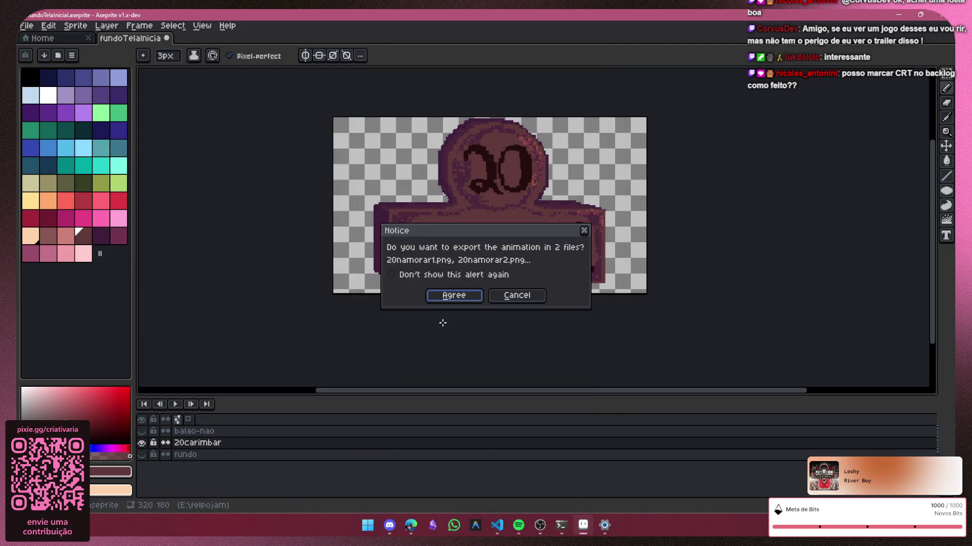
{"action": "left_click", "coordinate": [459, 302]}
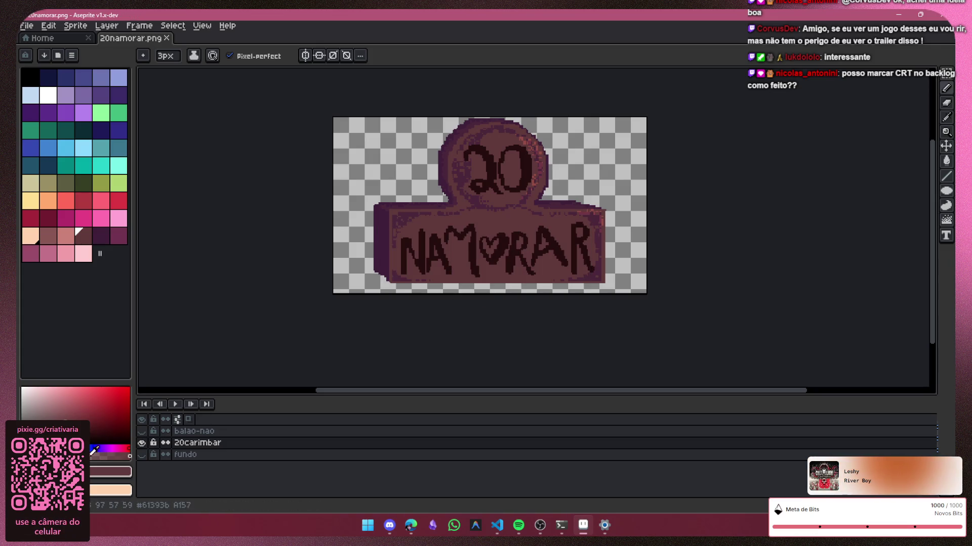
{"action": "key", "text": "super+e"}
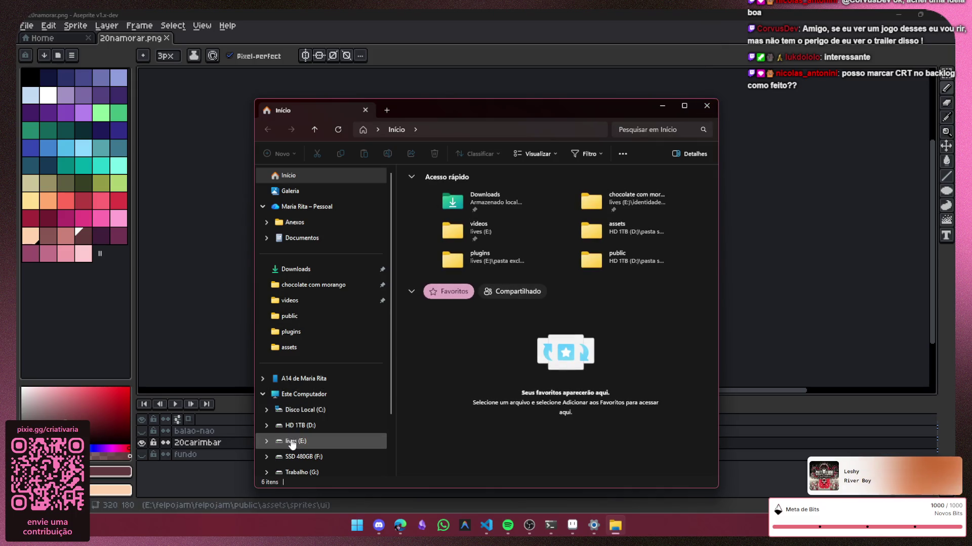
{"action": "left_click", "coordinate": [293, 441]}
{"action": "double_click", "coordinate": [673, 280]}
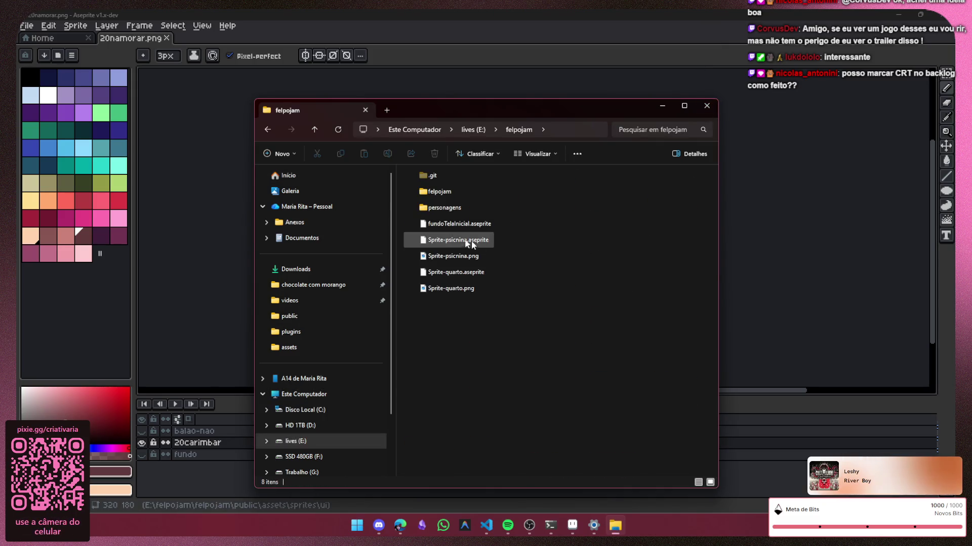
{"action": "double_click", "coordinate": [445, 195]}
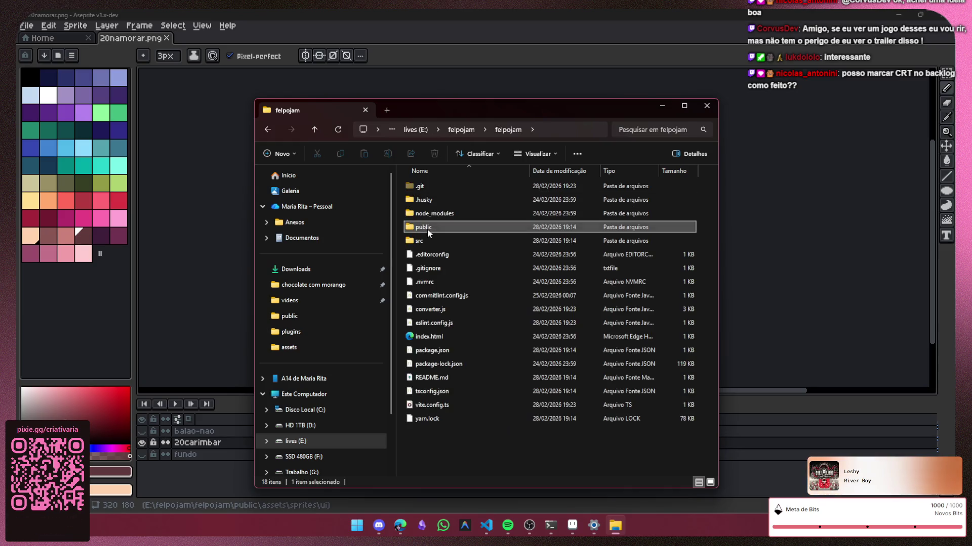
{"action": "double_click", "coordinate": [430, 227]}
{"action": "double_click", "coordinate": [434, 188]}
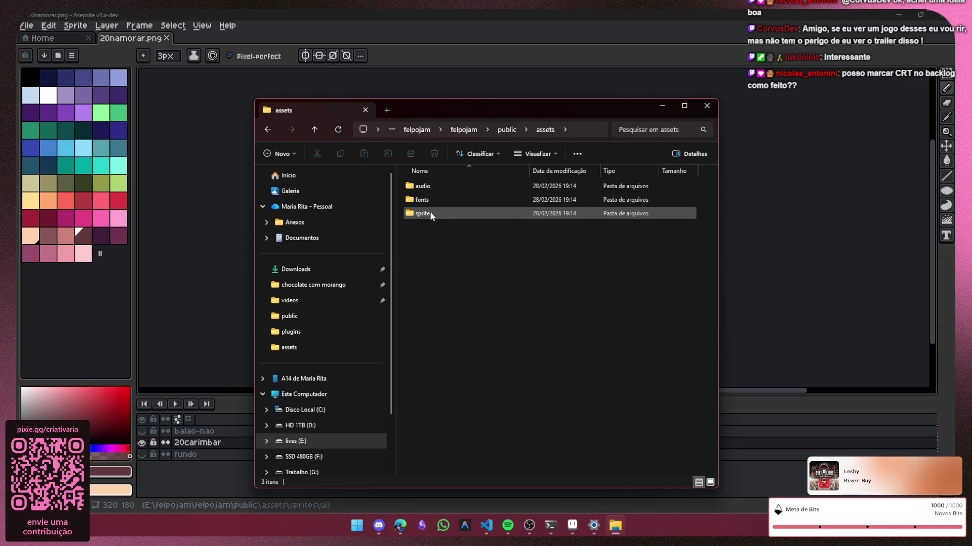
{"action": "double_click", "coordinate": [427, 213]}
{"action": "double_click", "coordinate": [430, 212]}
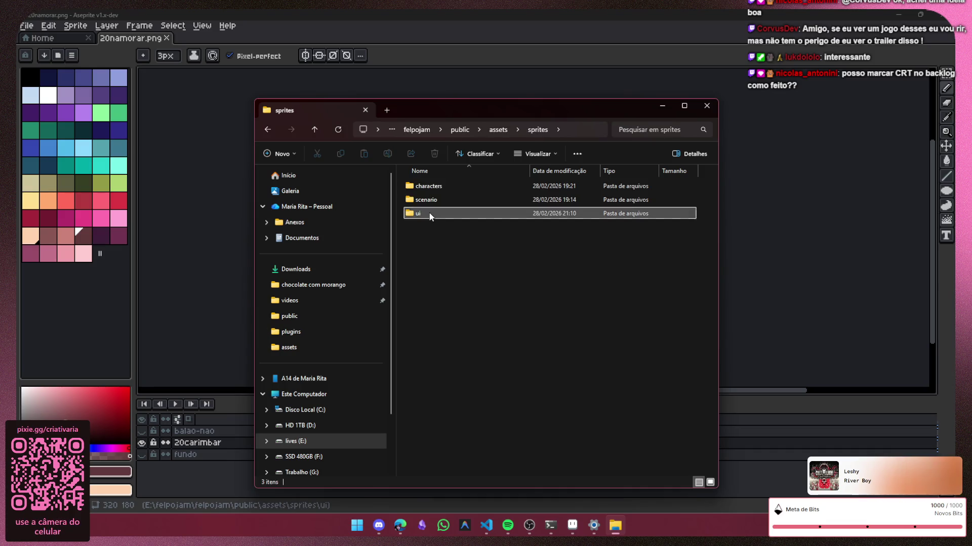
{"action": "left_click", "coordinate": [706, 106]}
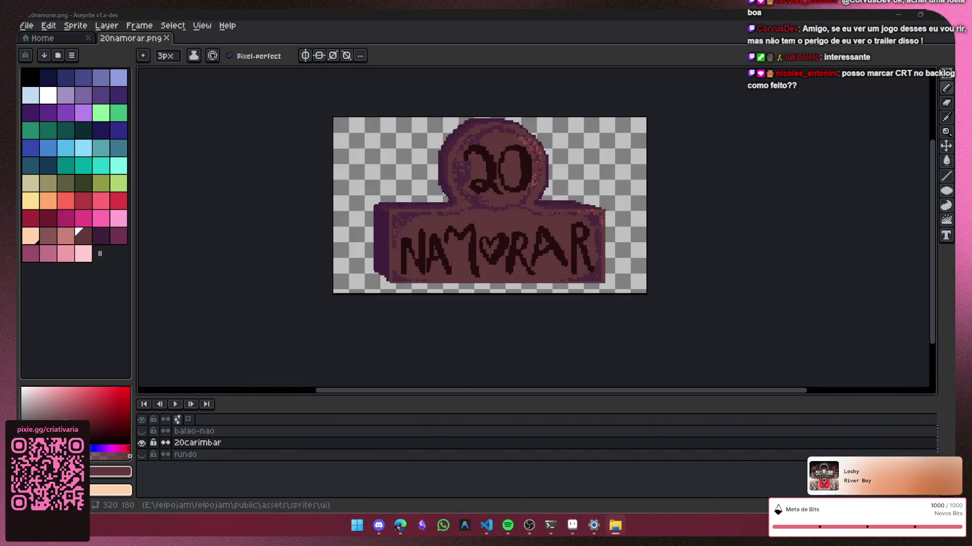
{"action": "left_click", "coordinate": [141, 443]}
Step: Show the balao-nao layer and nudge the NÃO heart slightly left
{"action": "left_click", "coordinate": [142, 431]}
{"action": "key", "text": "ctrl+a"}
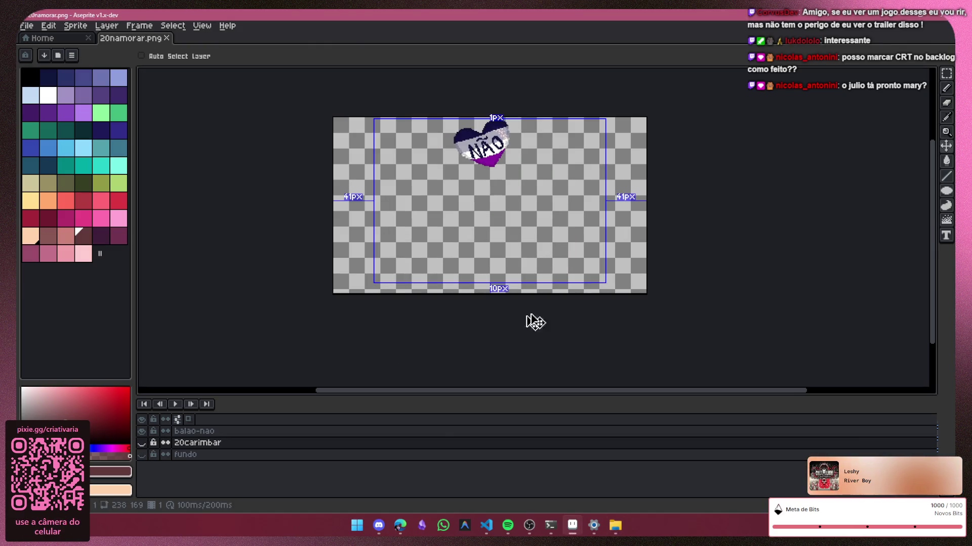
{"action": "key", "text": "ctrl+d"}
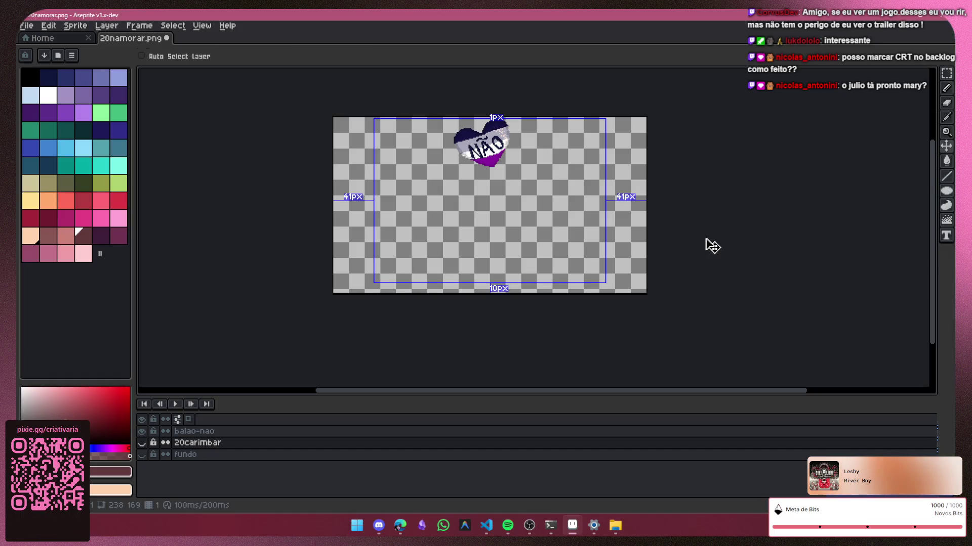
{"action": "key", "text": "ctrl+z"}
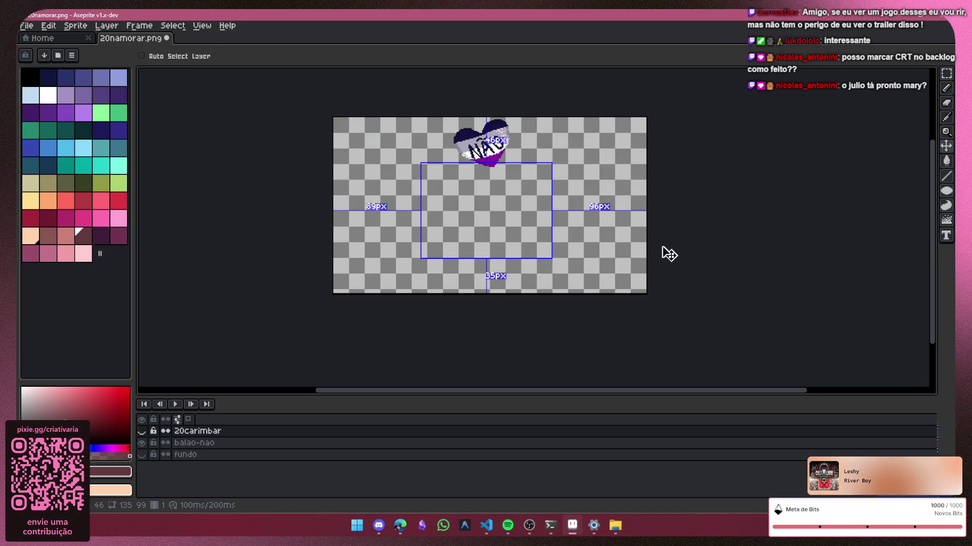
{"action": "left_click", "coordinate": [155, 442]}
{"action": "key", "text": "ctrl+z"}
{"action": "key", "text": "ctrl+z"}
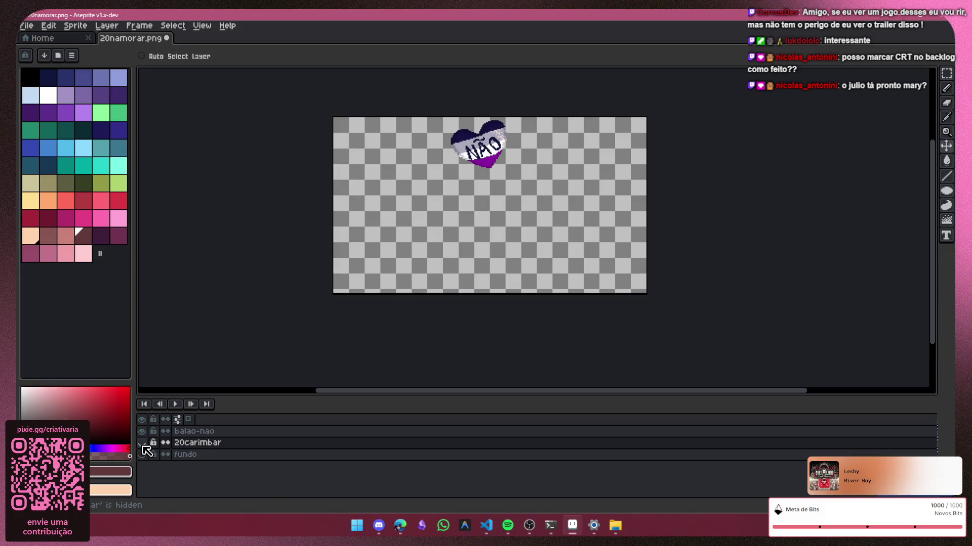
Step: Show the 20 NAMORAR stamp and teal background to compare them with the heart
{"action": "left_click", "coordinate": [141, 443]}
{"action": "left_click", "coordinate": [142, 455]}
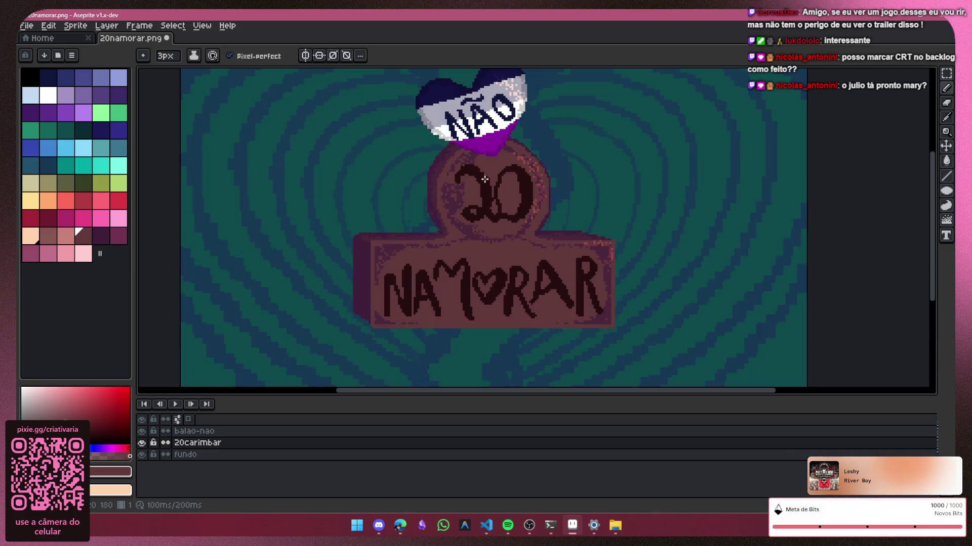
{"action": "scroll", "coordinate": [484, 193], "scroll_direction": "up", "scroll_amount": 2}
{"action": "left_click_drag", "start_coordinate": [485, 193], "coordinate": [484, 232]}
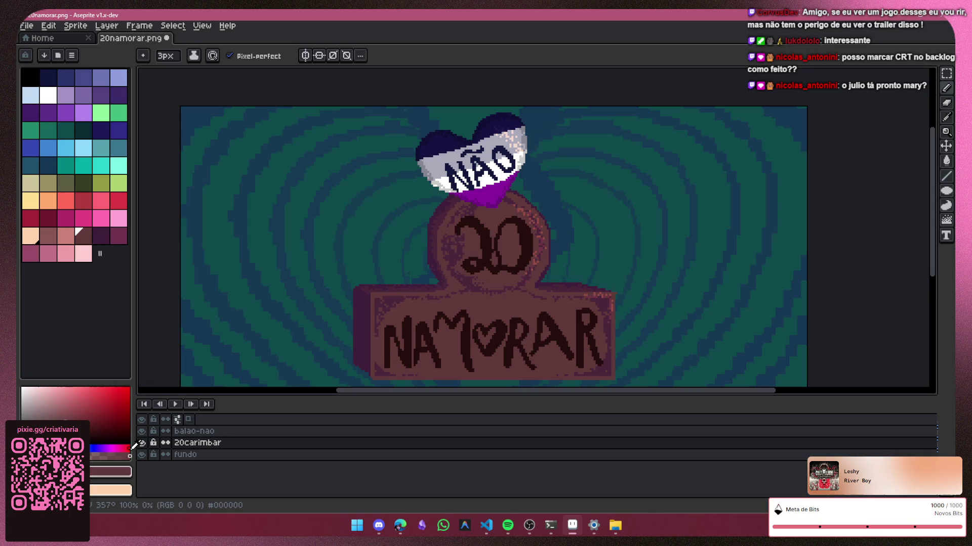
{"action": "left_click", "coordinate": [142, 443]}
{"action": "left_click", "coordinate": [142, 443]}
{"action": "scroll", "coordinate": [684, 189], "scroll_direction": "down", "scroll_amount": 2}
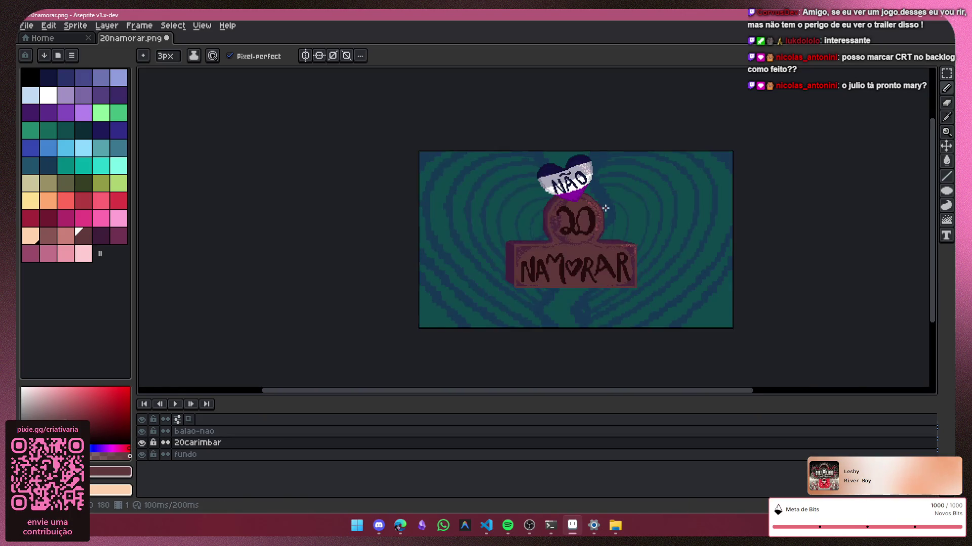
{"action": "scroll", "coordinate": [613, 213], "scroll_direction": "up", "scroll_amount": 2}
Step: Make balao-nao the active layer and hide the fundo and 20carimbar layers
{"action": "left_click", "coordinate": [218, 433]}
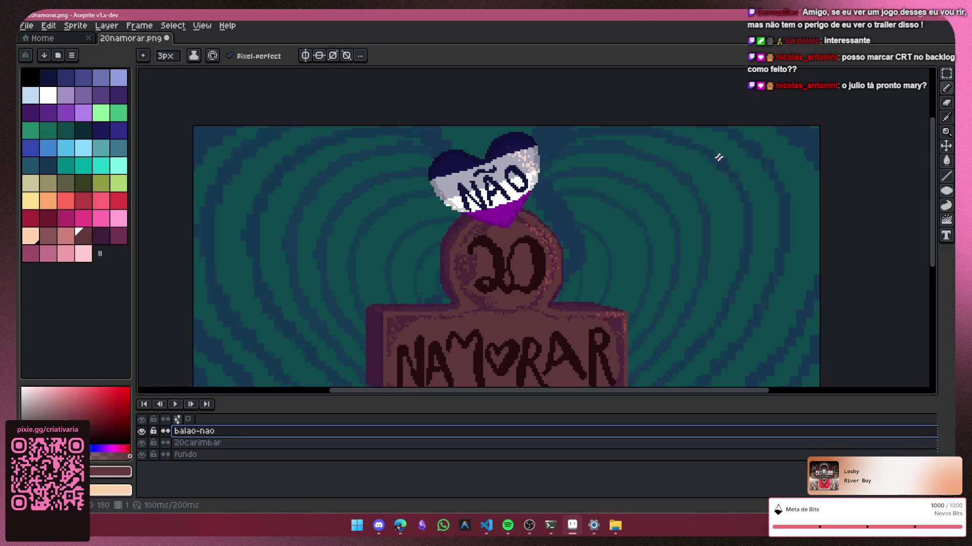
{"action": "scroll", "coordinate": [553, 223], "scroll_direction": "down", "scroll_amount": 2}
{"action": "left_click", "coordinate": [141, 454]}
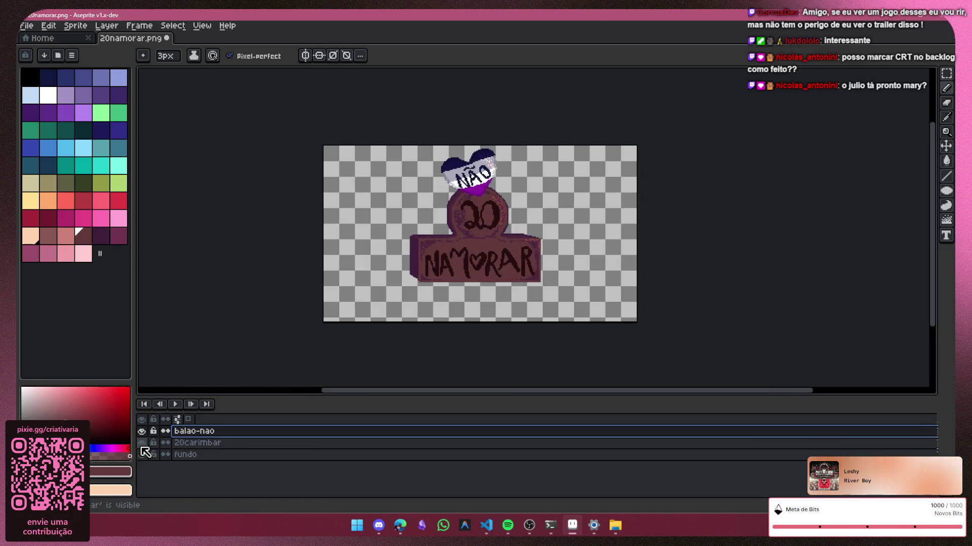
{"action": "left_click", "coordinate": [141, 443]}
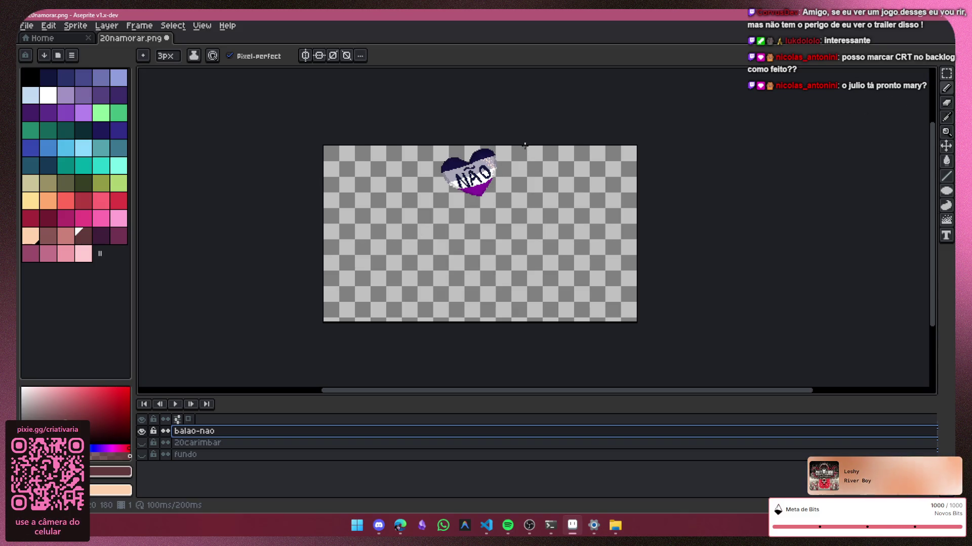
{"action": "key", "text": "shift+q"}
Step: Scale the NÃO heart up to about 311×200, shift it up-right, show the fundo layer, and apply
{"action": "left_click_drag", "start_coordinate": [519, 146], "coordinate": [260, 326]}
{"action": "left_click_drag", "start_coordinate": [451, 277], "coordinate": [548, 282]}
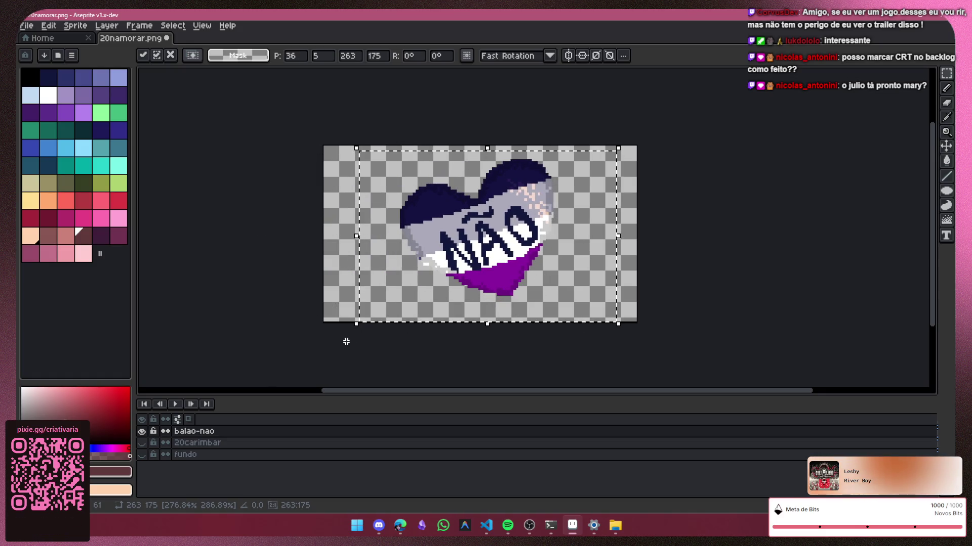
{"action": "left_click_drag", "start_coordinate": [356, 324], "coordinate": [310, 348]}
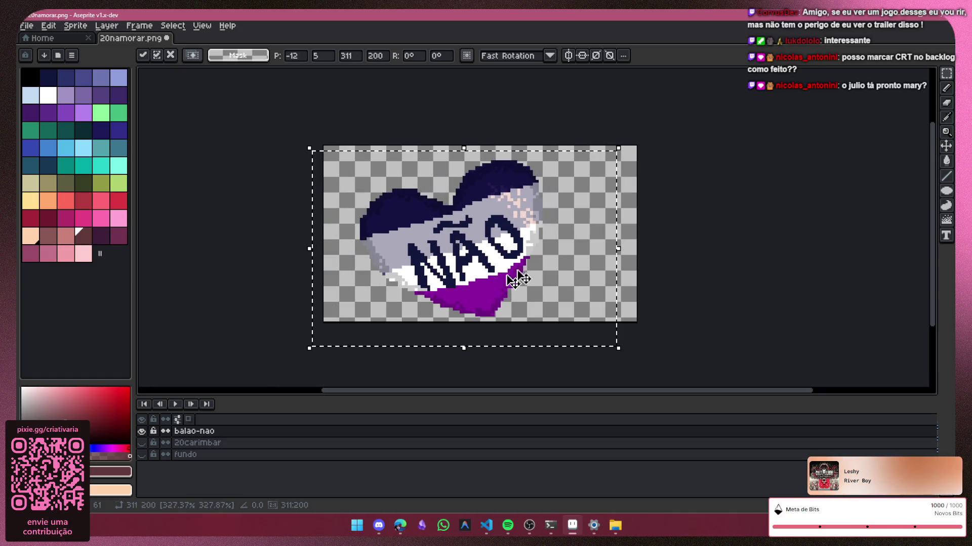
{"action": "left_click_drag", "start_coordinate": [531, 270], "coordinate": [548, 260]}
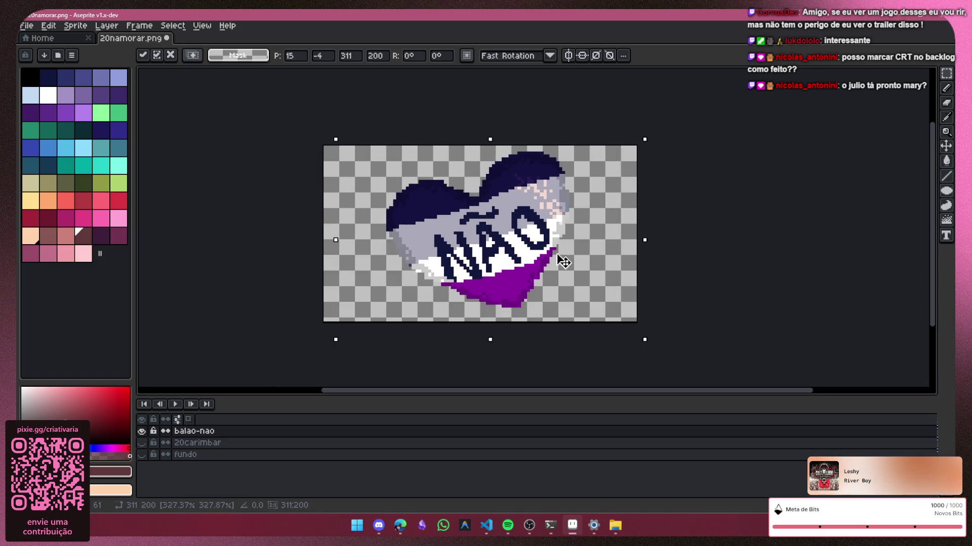
{"action": "left_click", "coordinate": [142, 454]}
{"action": "left_click", "coordinate": [375, 527]}
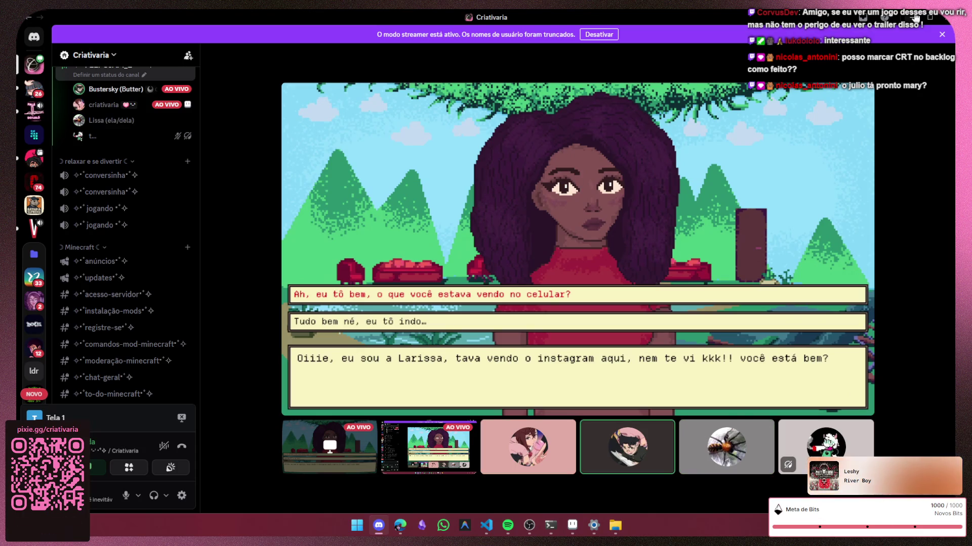
{"action": "left_click", "coordinate": [914, 17]}
{"action": "key", "text": "ctrl+d"}
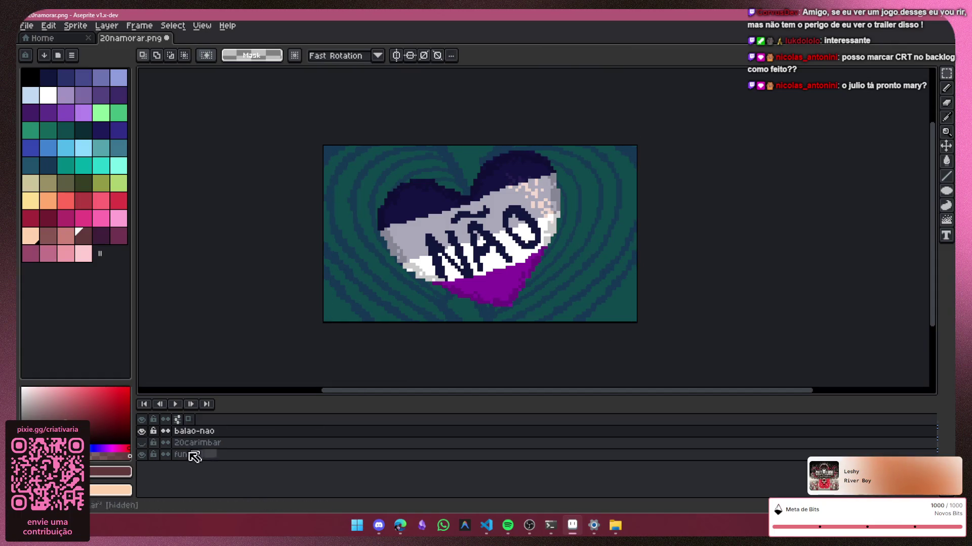
Step: Hide the fundo layer and use the pencil to repaint stray pixels on the heart's lower-left edge
{"action": "left_click", "coordinate": [142, 455]}
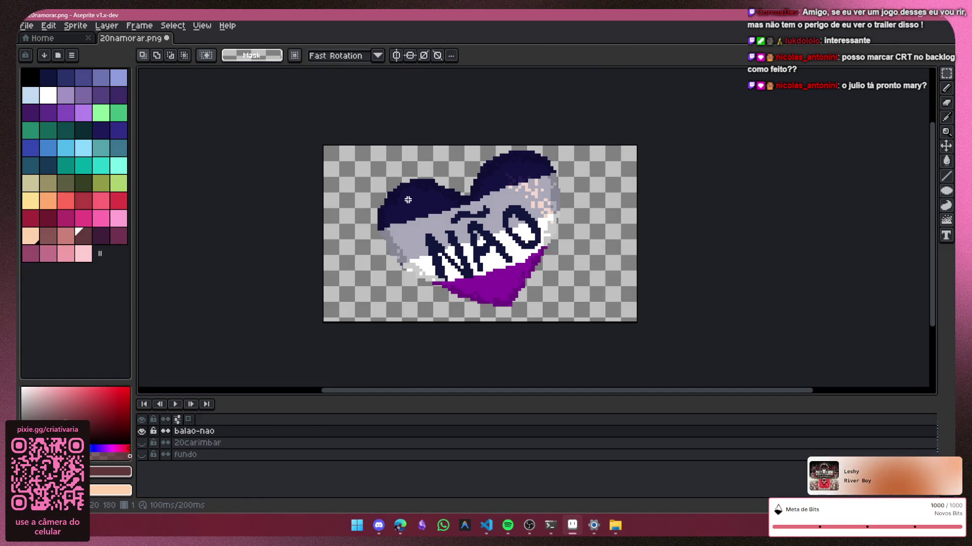
{"action": "scroll", "coordinate": [395, 283], "scroll_direction": "up", "scroll_amount": 4}
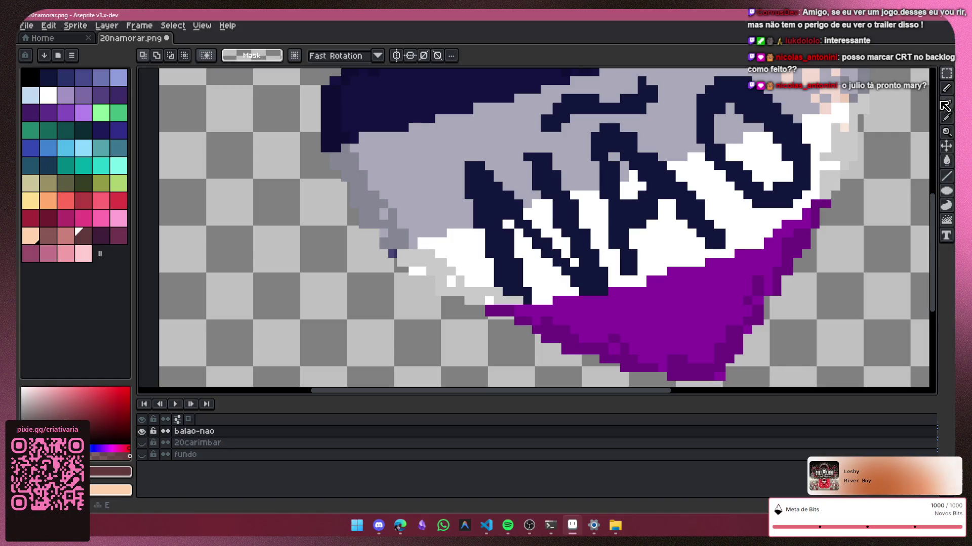
{"action": "key", "text": "b"}
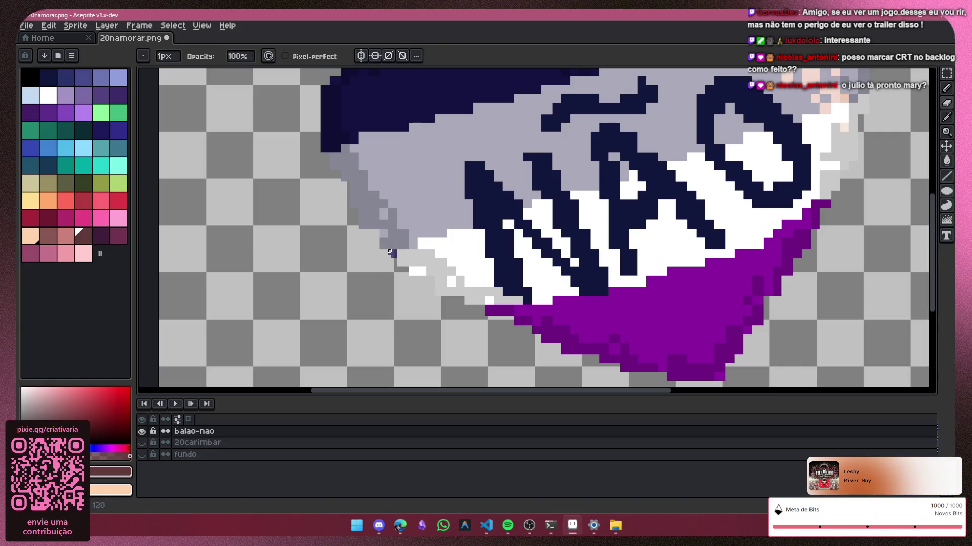
{"action": "scroll", "coordinate": [382, 273], "scroll_direction": "down", "scroll_amount": 1}
{"action": "scroll", "coordinate": [385, 263], "scroll_direction": "up", "scroll_amount": 4}
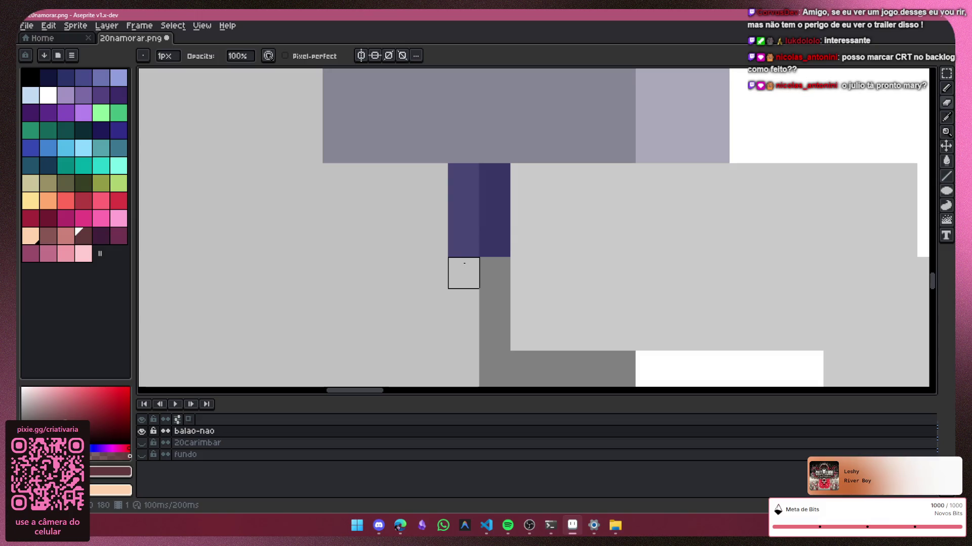
{"action": "left_click_drag", "start_coordinate": [463, 210], "coordinate": [494, 243]}
{"action": "scroll", "coordinate": [367, 275], "scroll_direction": "down", "scroll_amount": 2}
{"action": "scroll", "coordinate": [366, 282], "scroll_direction": "down", "scroll_amount": 2}
{"action": "scroll", "coordinate": [365, 281], "scroll_direction": "down", "scroll_amount": 2}
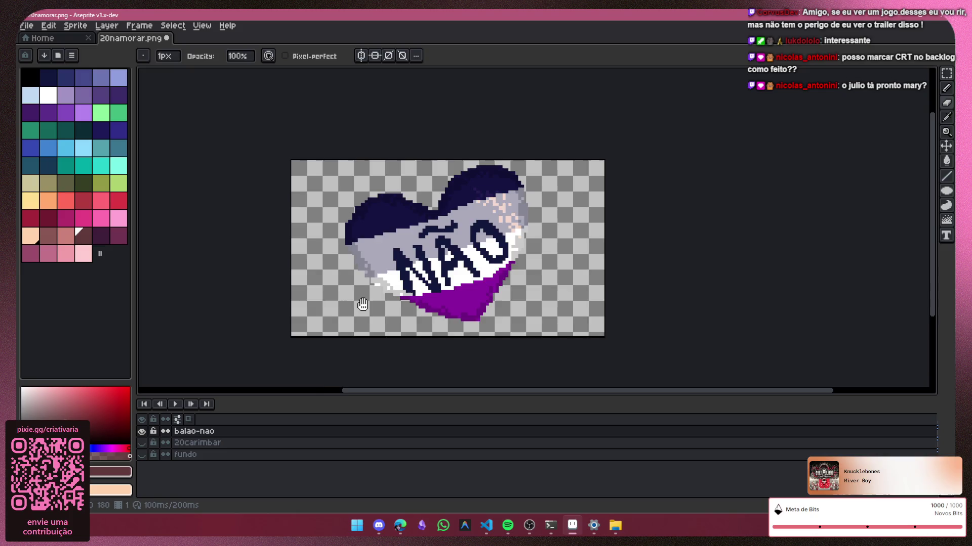
{"action": "mouse_move", "coordinate": [363, 305]}
{"action": "left_mouse_down"}
{"action": "mouse_move", "coordinate": [415, 305]}
{"action": "mouse_move", "coordinate": [401, 289]}
{"action": "left_mouse_up"}
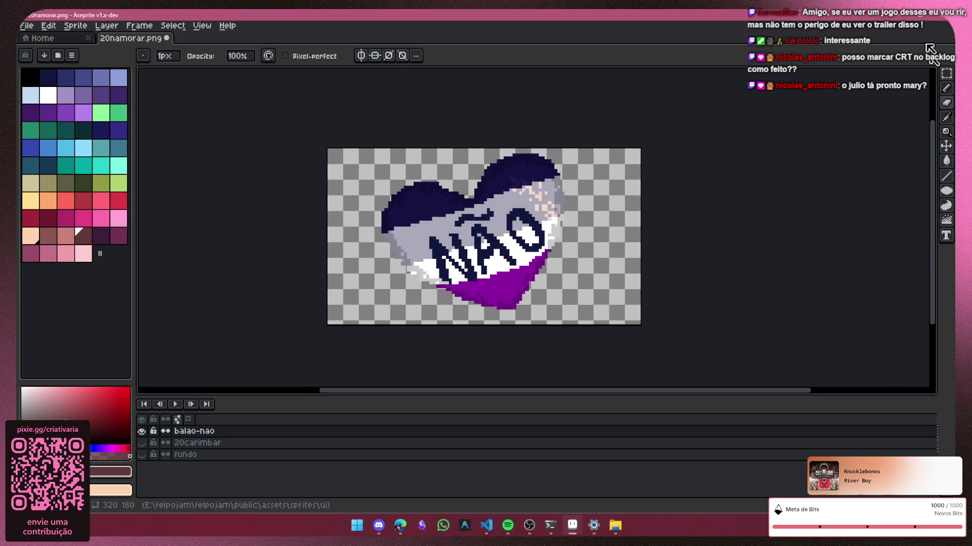
Step: Check the Home tab's recent files, dismiss the missing-file message, and return to 20namorar.png
{"action": "left_click_drag", "start_coordinate": [763, 393], "coordinate": [745, 393]}
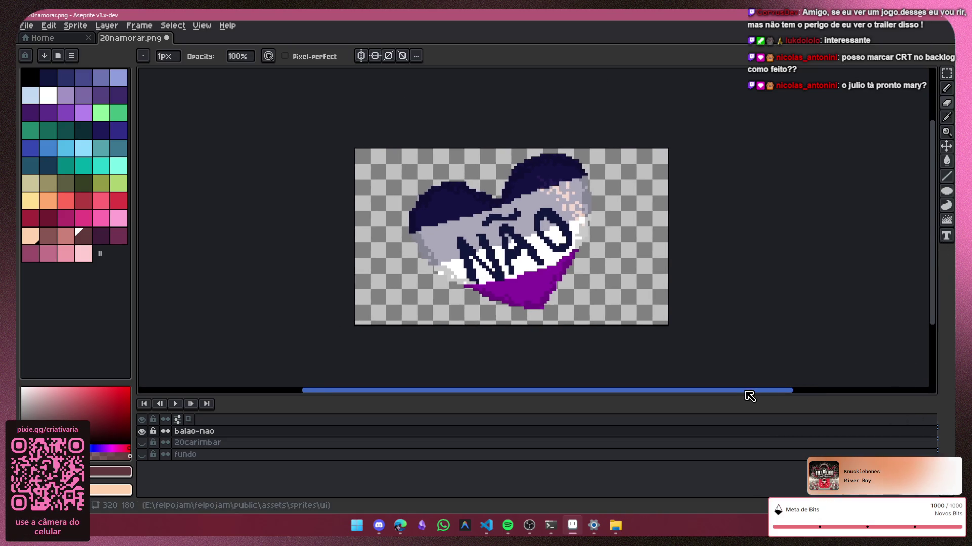
{"action": "left_click", "coordinate": [37, 36]}
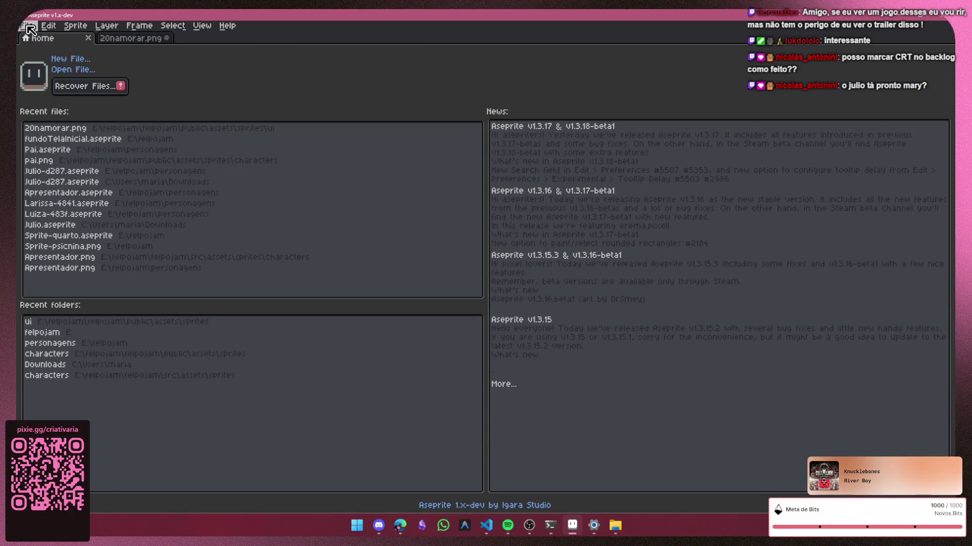
{"action": "left_click", "coordinate": [48, 26]}
{"action": "left_click", "coordinate": [364, 80]}
{"action": "left_click", "coordinate": [104, 131]}
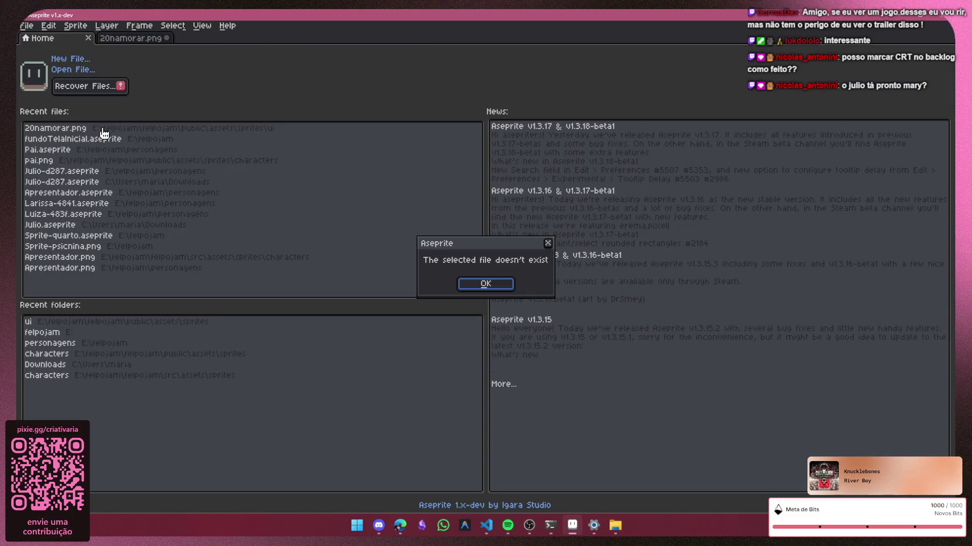
{"action": "left_click", "coordinate": [546, 248]}
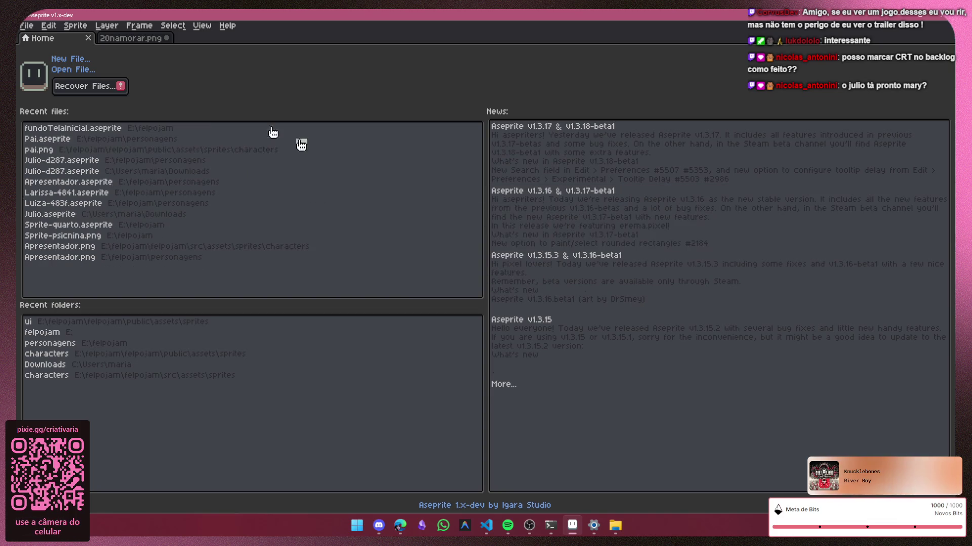
{"action": "left_click", "coordinate": [143, 39]}
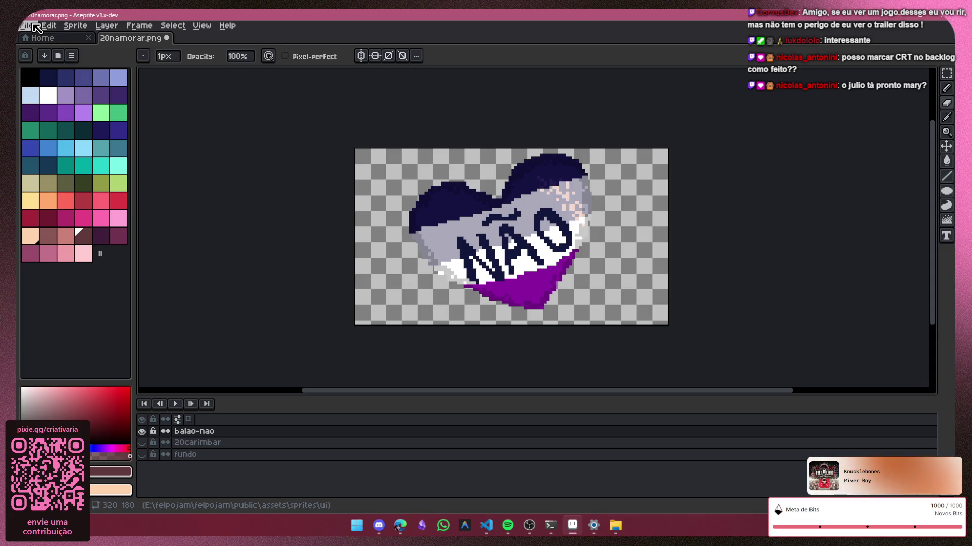
Step: Save the NÃO heart artwork to 20namorar.png and acknowledge the PNG layers warning
{"action": "left_click", "coordinate": [378, 525]}
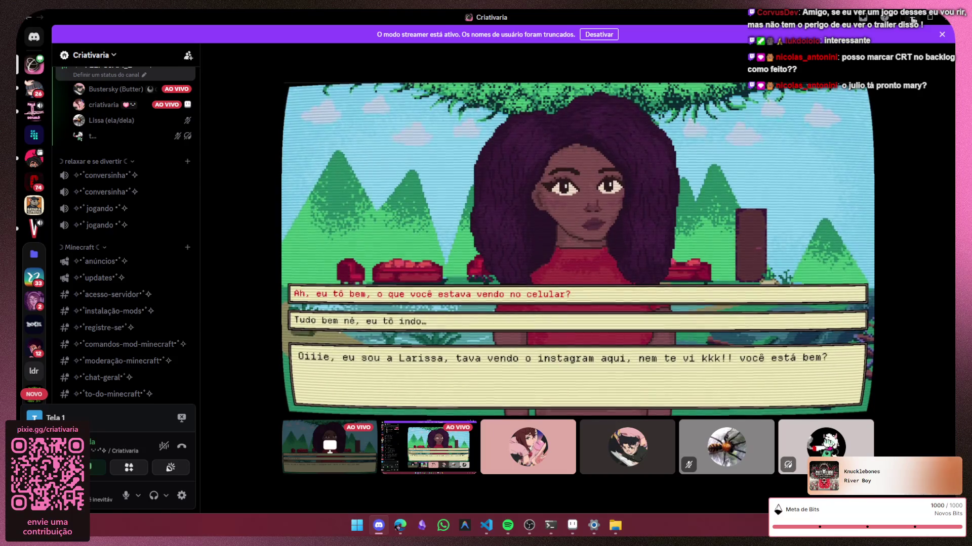
{"action": "left_click", "coordinate": [912, 20]}
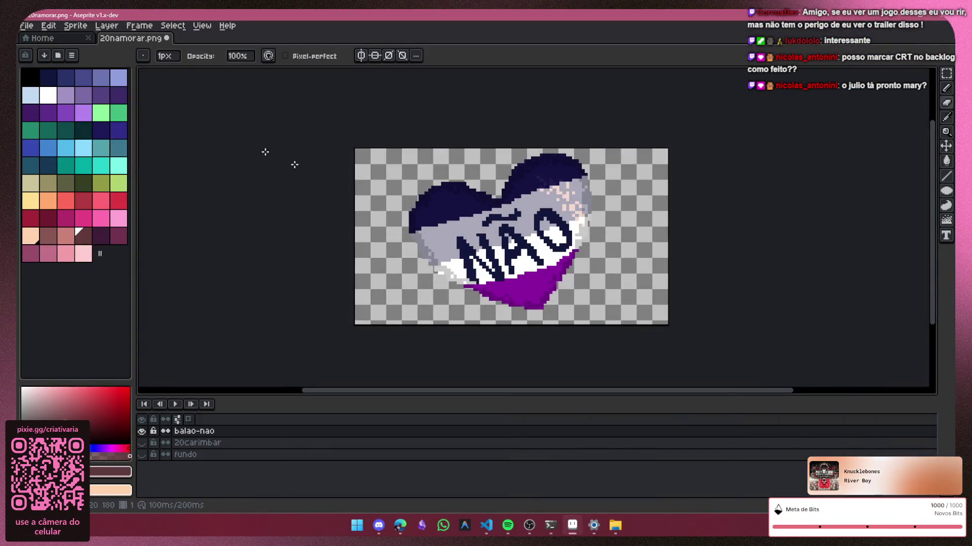
{"action": "key", "text": "v"}
{"action": "key", "text": "ctrl+s"}
{"action": "left_click", "coordinate": [467, 326]}
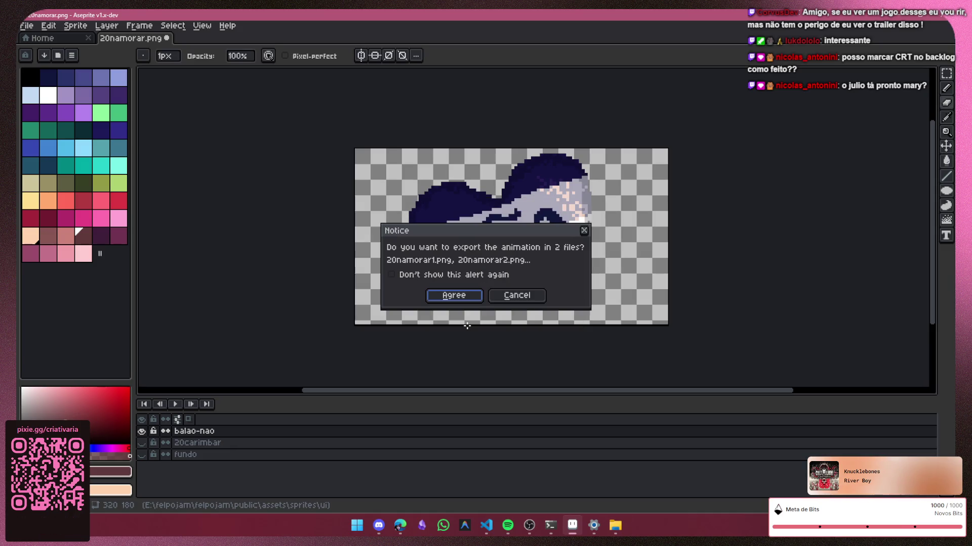
{"action": "left_click", "coordinate": [379, 528]}
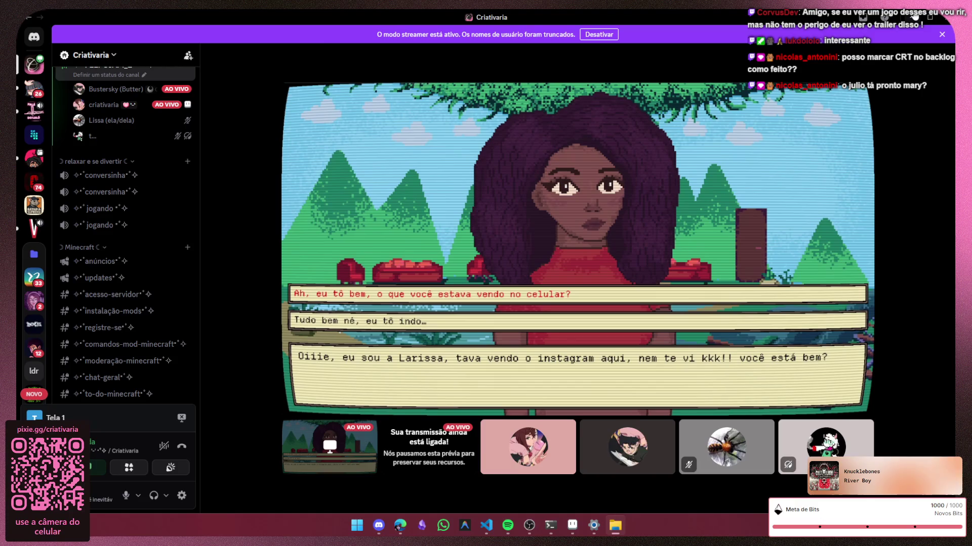
{"action": "key", "text": "alt+Tab"}
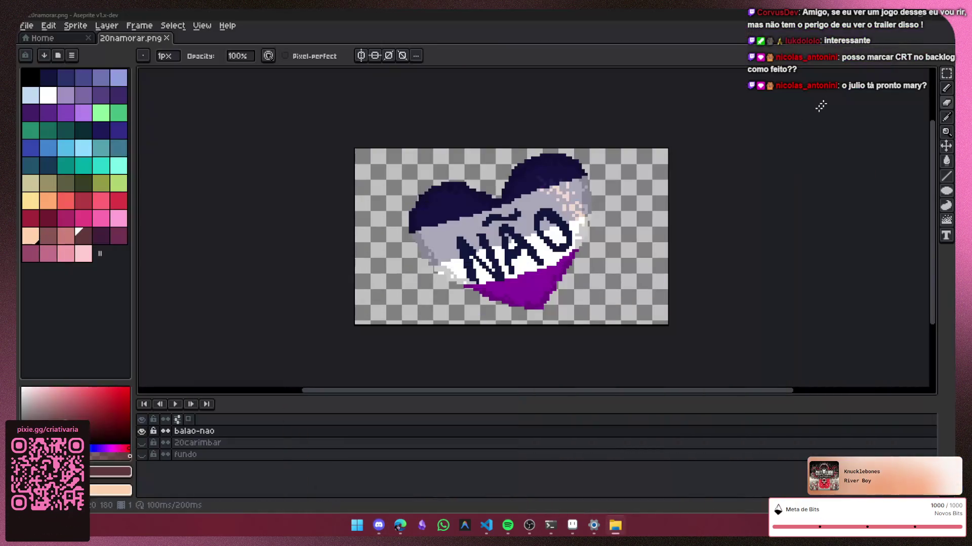
{"action": "scroll", "coordinate": [668, 214], "scroll_direction": "right", "scroll_amount": 2}
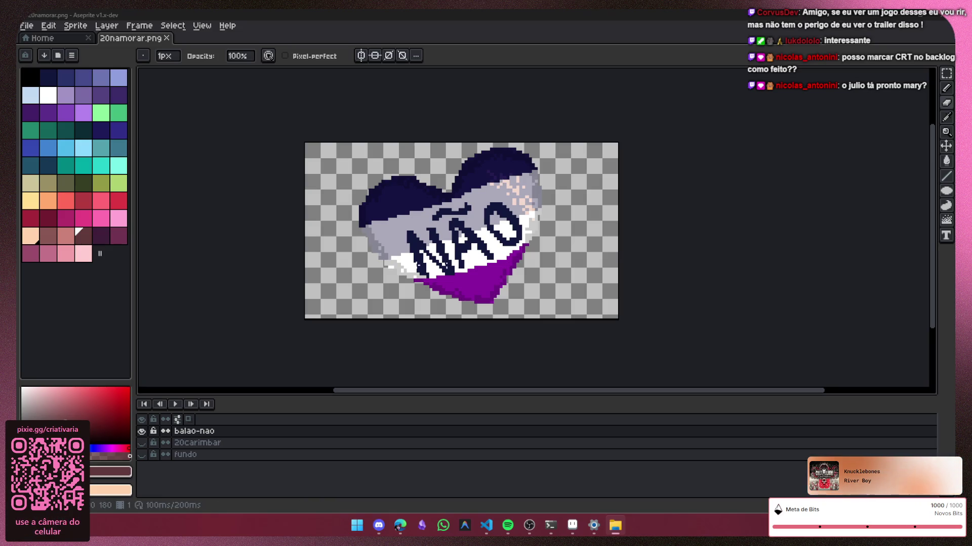
Step: Toggle the balao-nao and 20carimbar layers to compare the heart against the stamp
{"action": "left_click", "coordinate": [142, 442]}
{"action": "left_click", "coordinate": [143, 431]}
{"action": "key", "text": "ctrl+a"}
{"action": "key", "text": "ctrl+d"}
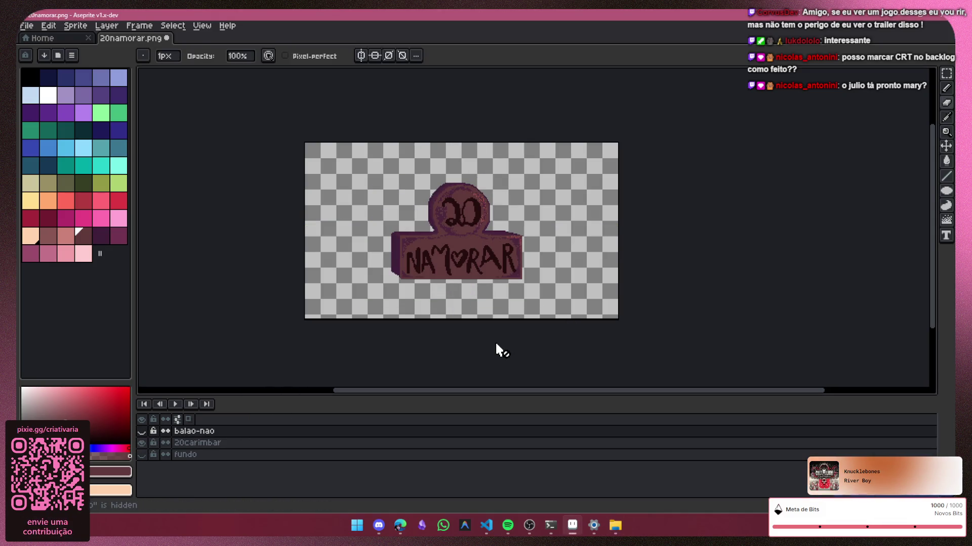
{"action": "left_click", "coordinate": [142, 431]}
{"action": "left_click", "coordinate": [142, 443]}
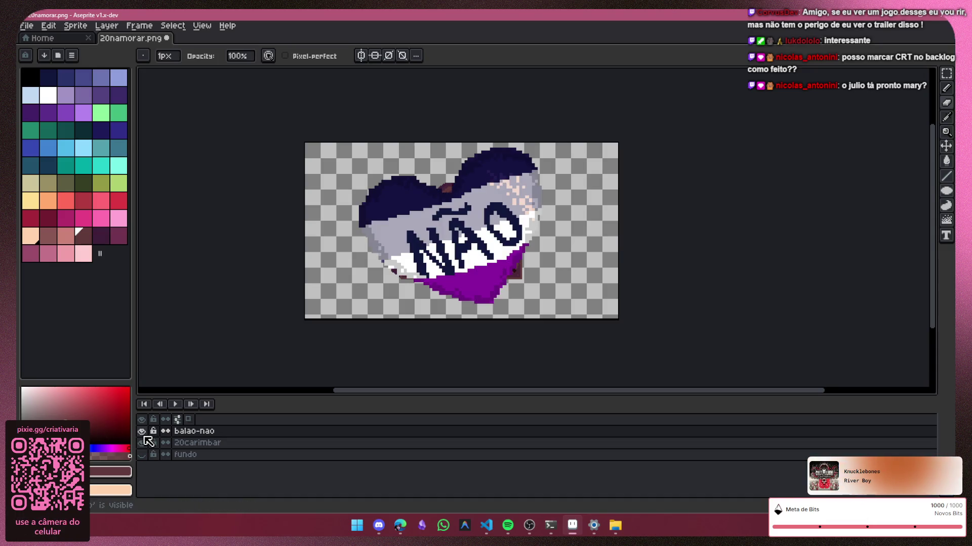
Step: Make balao-nao the active layer and marquee-select the NÃO heart
{"action": "key", "text": "alt+Tab"}
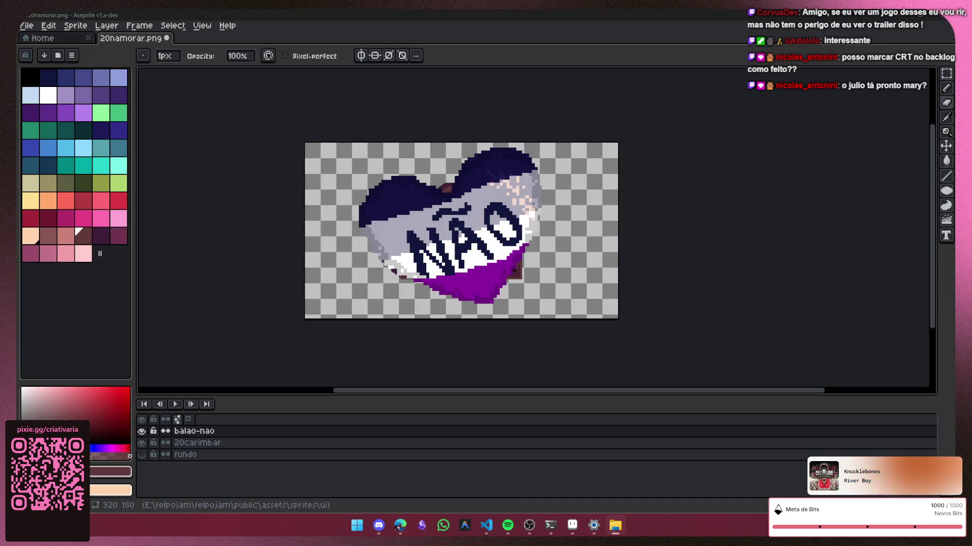
{"action": "key", "text": "v"}
{"action": "left_click", "coordinate": [213, 434]}
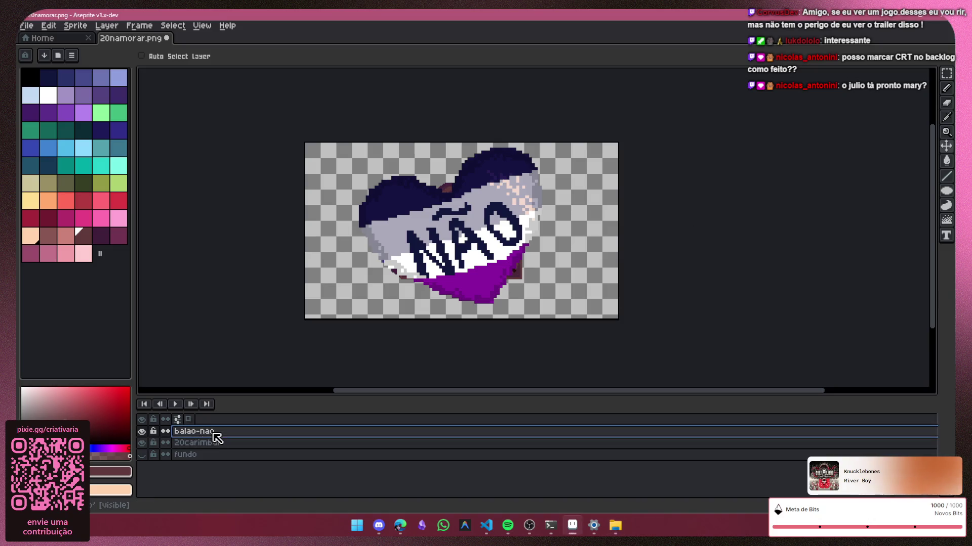
{"action": "key", "text": "b"}
{"action": "key", "text": "alt+Tab"}
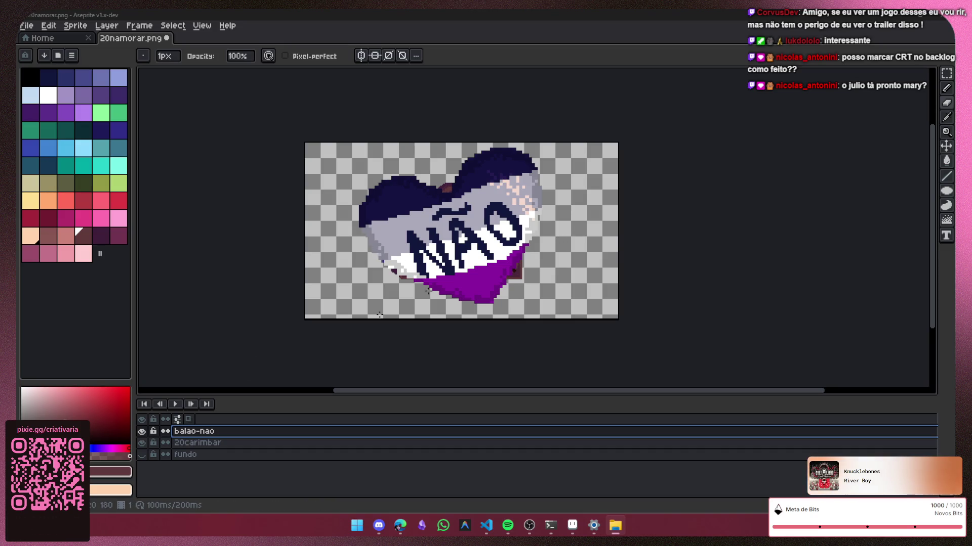
{"action": "key", "text": "alt+Tab"}
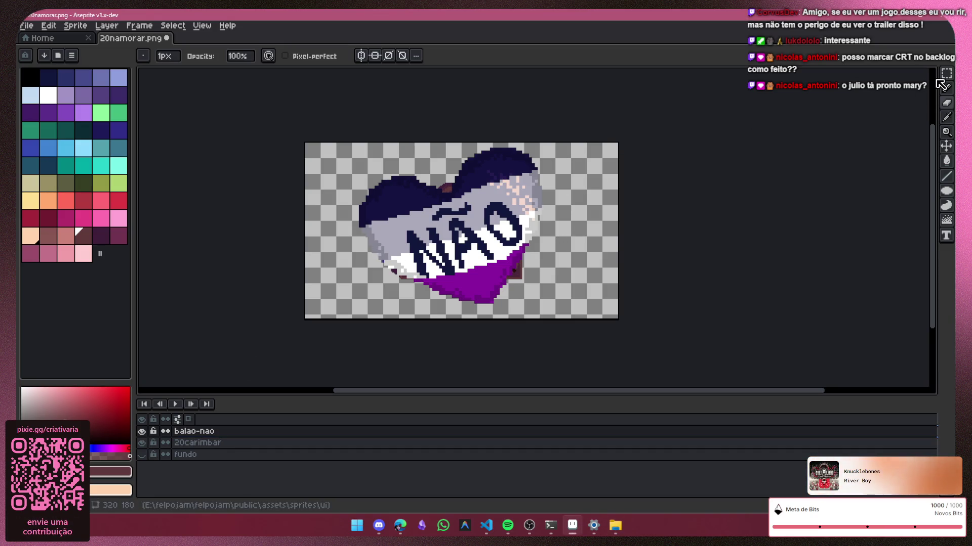
{"action": "key", "text": "shift+q"}
{"action": "mouse_move", "coordinate": [562, 146]}
{"action": "left_mouse_down"}
{"action": "mouse_move", "coordinate": [350, 308]}
{"action": "mouse_move", "coordinate": [490, 199]}
{"action": "mouse_move", "coordinate": [486, 213]}
{"action": "mouse_move", "coordinate": [492, 197]}
{"action": "mouse_move", "coordinate": [446, 178]}
{"action": "left_mouse_up"}
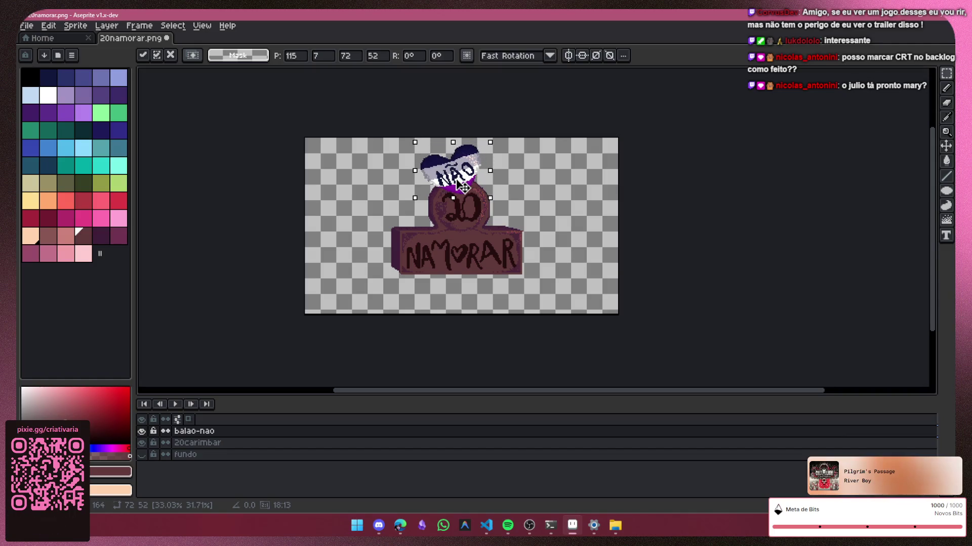
Step: Show the teal fundo background, grow the heart one pixel to 73×53, and raise it into place
{"action": "scroll", "coordinate": [500, 121], "scroll_direction": "up", "scroll_amount": 4}
{"action": "scroll", "coordinate": [364, 253], "scroll_direction": "down", "scroll_amount": 3}
{"action": "scroll", "coordinate": [364, 257], "scroll_direction": "up", "scroll_amount": 2}
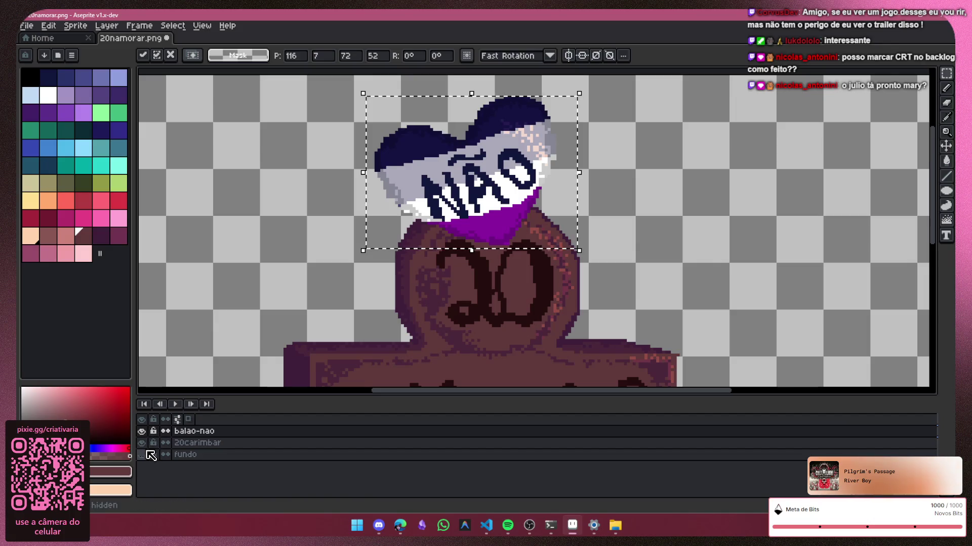
{"action": "left_click", "coordinate": [141, 454]}
{"action": "left_click_drag", "start_coordinate": [363, 251], "coordinate": [415, 243]}
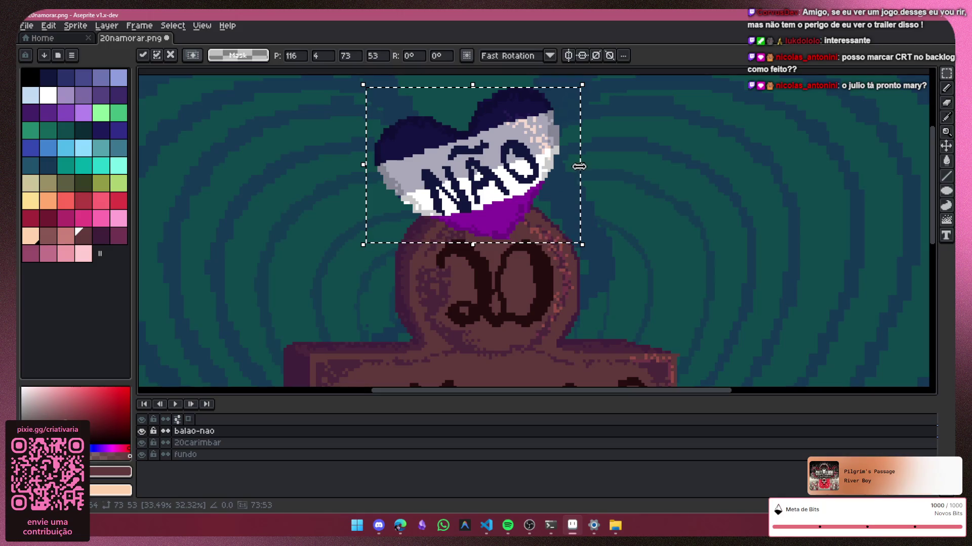
{"action": "left_click", "coordinate": [630, 159]}
Step: Hide the balao-nao layer and marquee-select the area around the 20 NAMORAR stamp
{"action": "scroll", "coordinate": [631, 159], "scroll_direction": "down", "scroll_amount": 3}
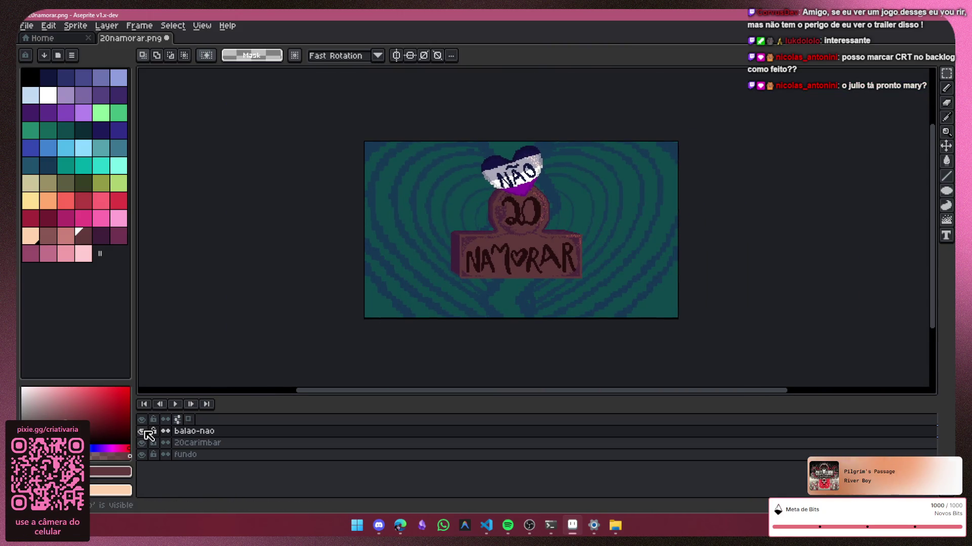
{"action": "left_click", "coordinate": [141, 431]}
{"action": "left_click_drag", "start_coordinate": [621, 156], "coordinate": [415, 310]}
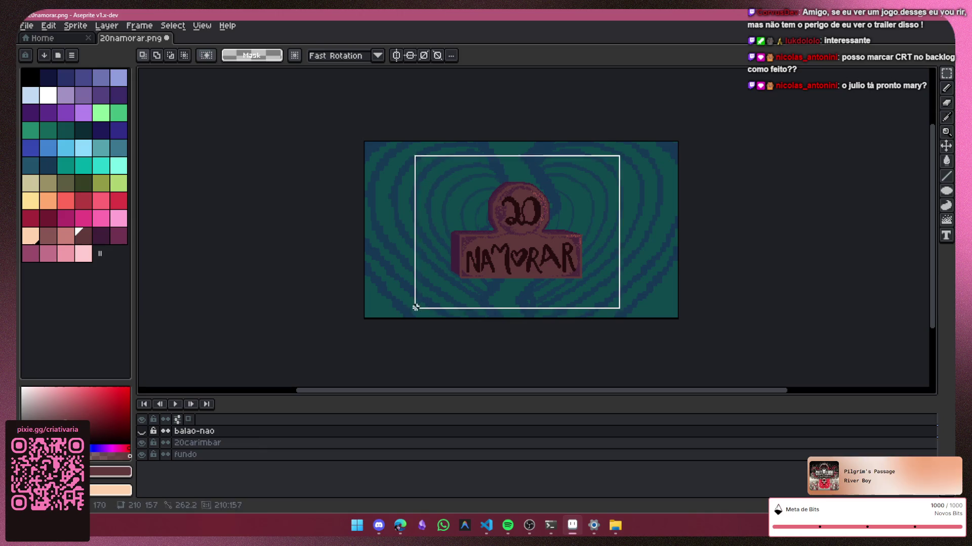
Step: On the 20carimbar layer, scale the stamp up to 340×250 and nudge it up and right
{"action": "left_click", "coordinate": [272, 447]}
{"action": "left_click_drag", "start_coordinate": [412, 311], "coordinate": [319, 369]}
{"action": "left_click_drag", "start_coordinate": [557, 263], "coordinate": [604, 236]}
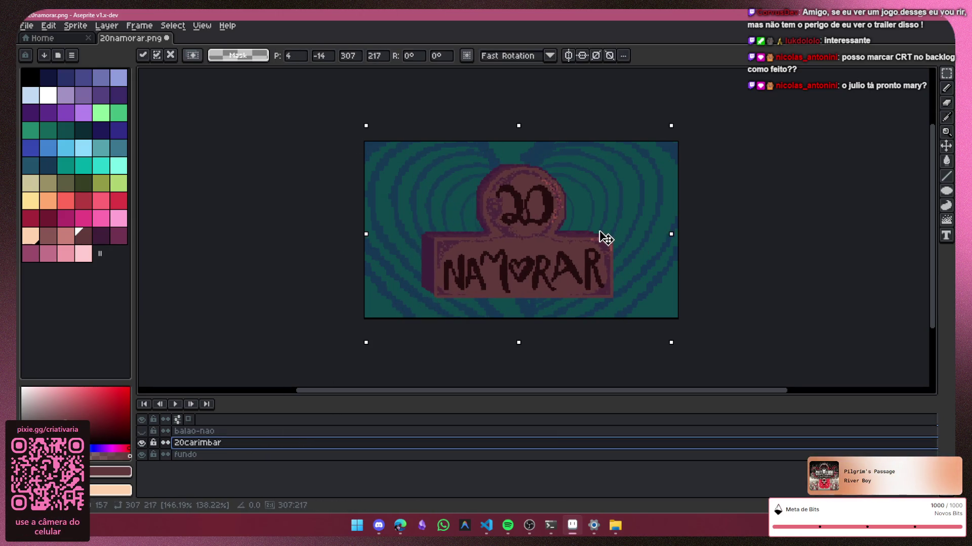
{"action": "left_click_drag", "start_coordinate": [359, 347], "coordinate": [341, 369]}
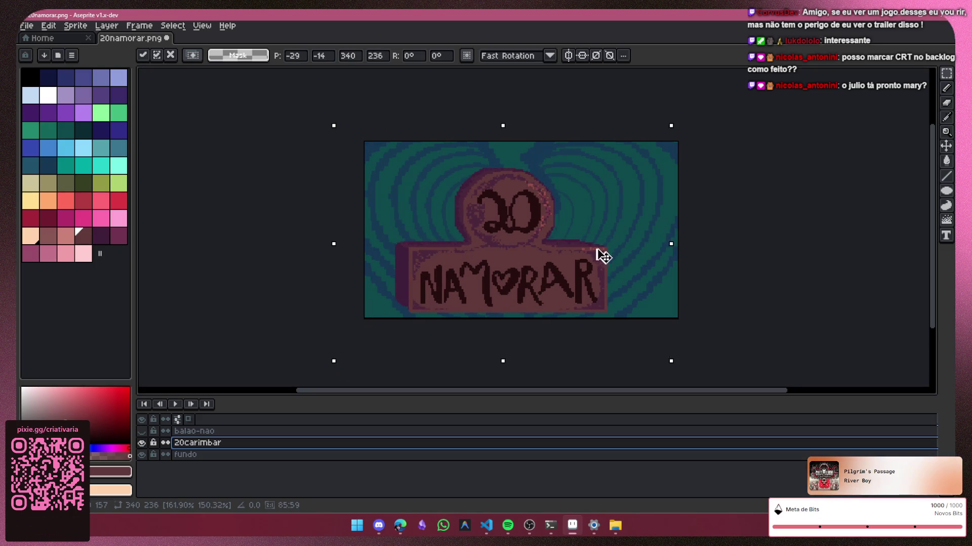
{"action": "left_click_drag", "start_coordinate": [601, 254], "coordinate": [618, 243]}
{"action": "left_click_drag", "start_coordinate": [518, 348], "coordinate": [516, 362]}
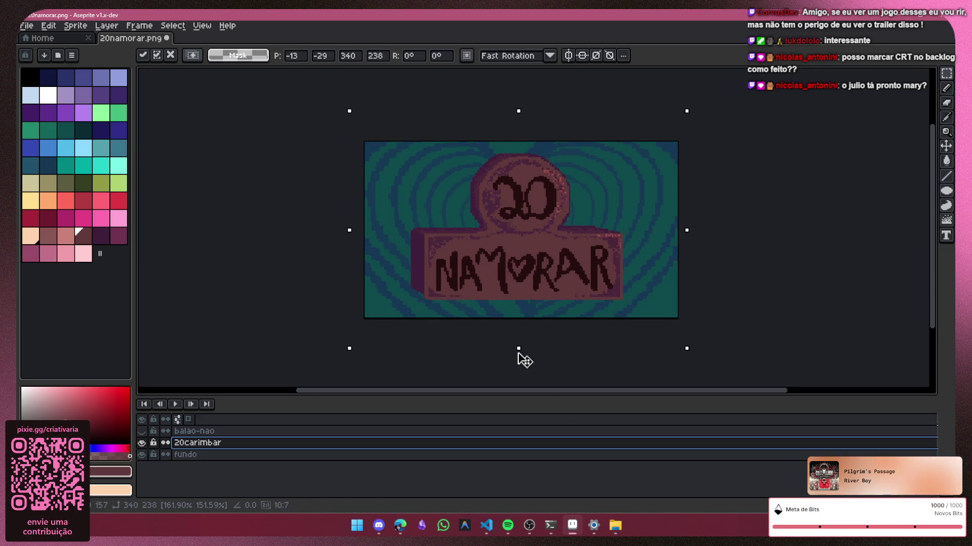
{"action": "left_click_drag", "start_coordinate": [538, 215], "coordinate": [542, 213]}
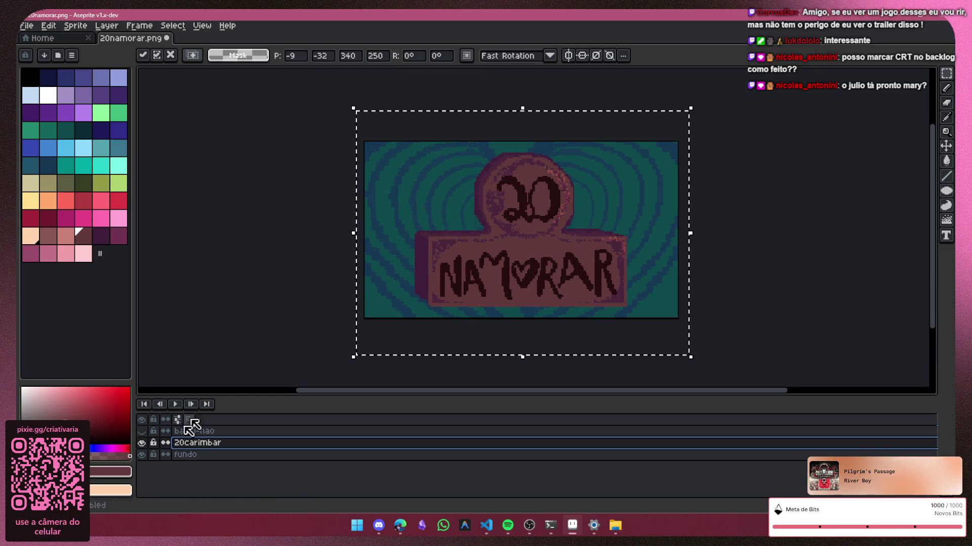
Step: Export the enlarged stamp as 20namorar.png instead of .gif, accepting separate frame files
{"action": "left_click", "coordinate": [27, 26]}
{"action": "mouse_move", "coordinate": [71, 127]}
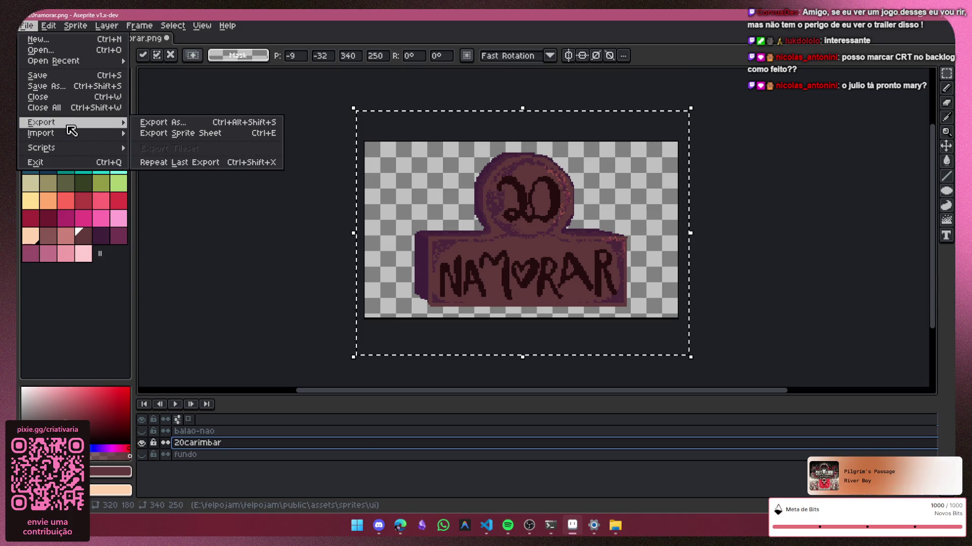
{"action": "left_click", "coordinate": [207, 124]}
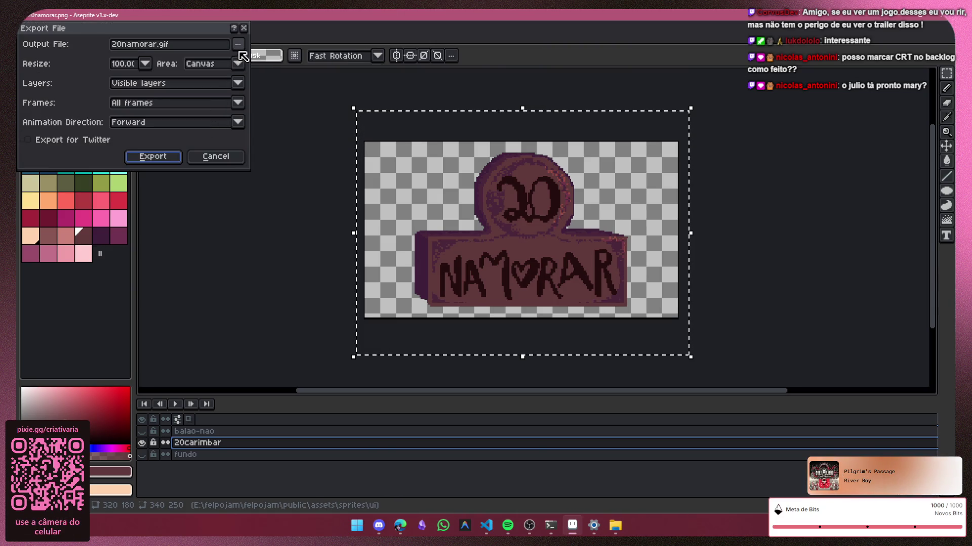
{"action": "left_click", "coordinate": [238, 45]}
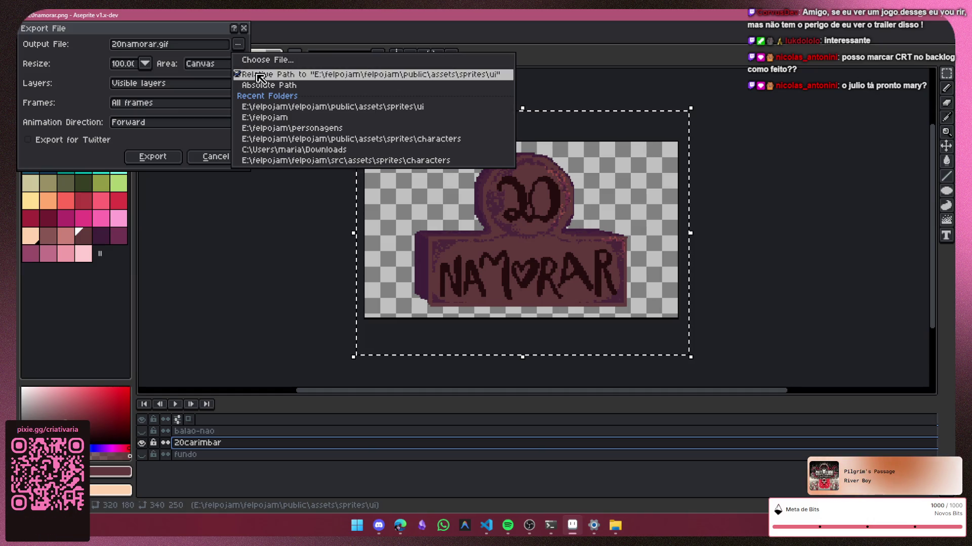
{"action": "left_click", "coordinate": [310, 79]}
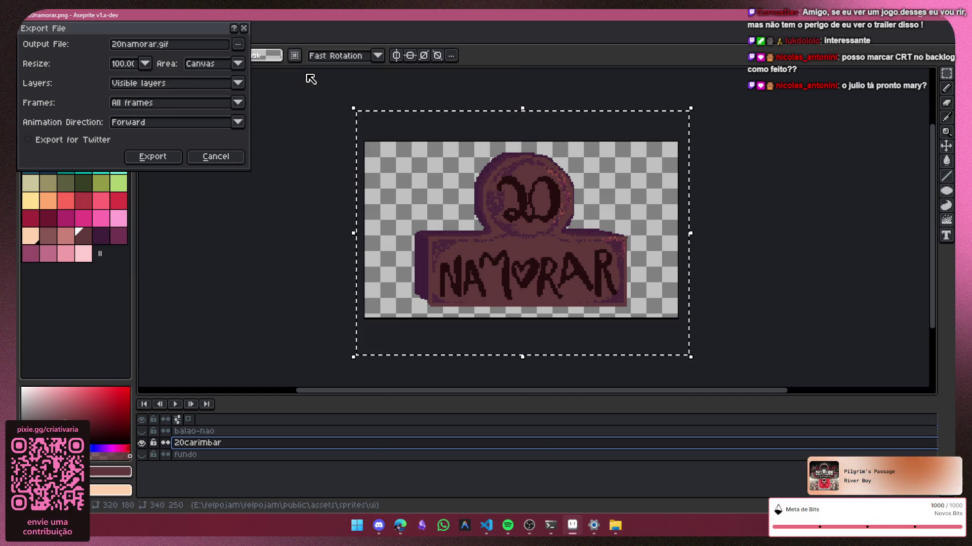
{"action": "left_click", "coordinate": [152, 45]}
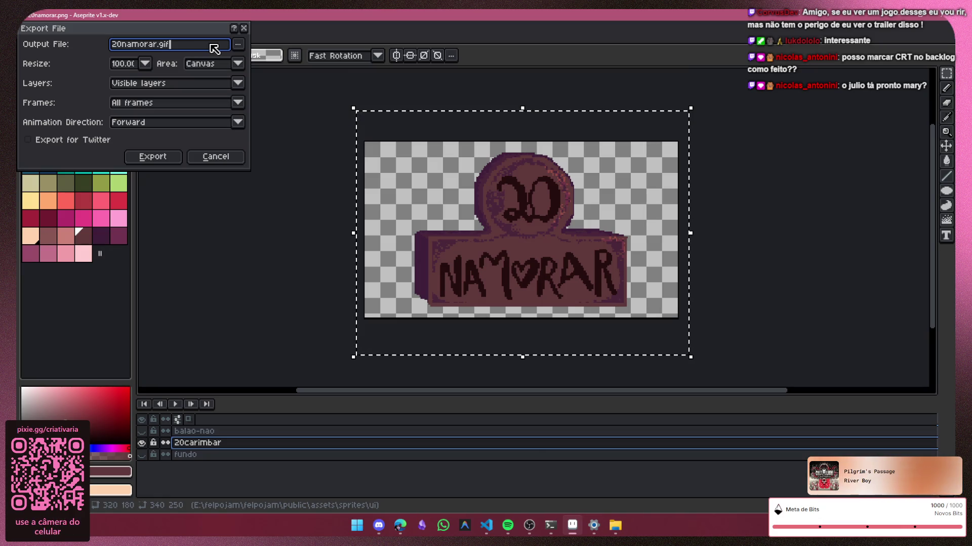
{"action": "key", "text": "BackSpace"}
{"action": "key", "text": "BackSpace"}
{"action": "key", "text": "BackSpace"}
{"action": "type", "text": "ng"}
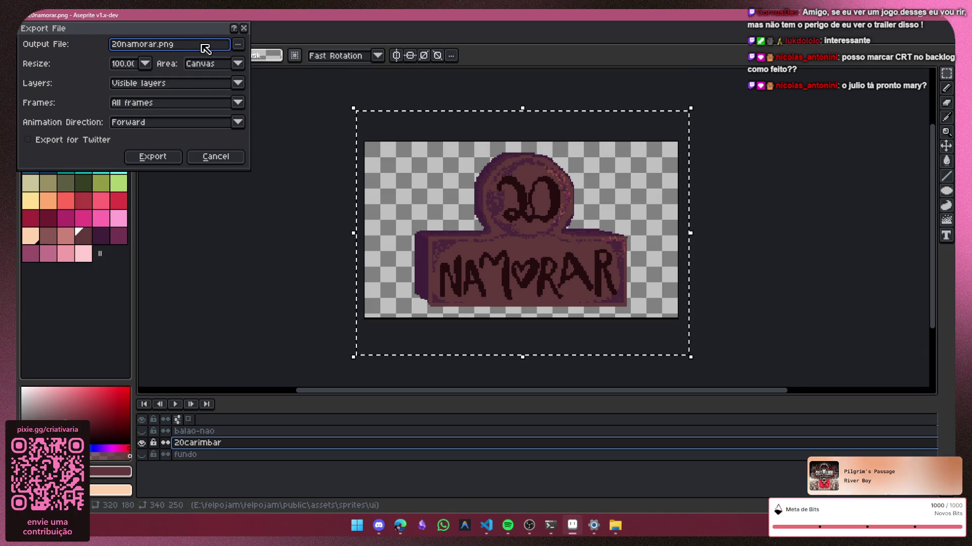
{"action": "left_click", "coordinate": [146, 157]}
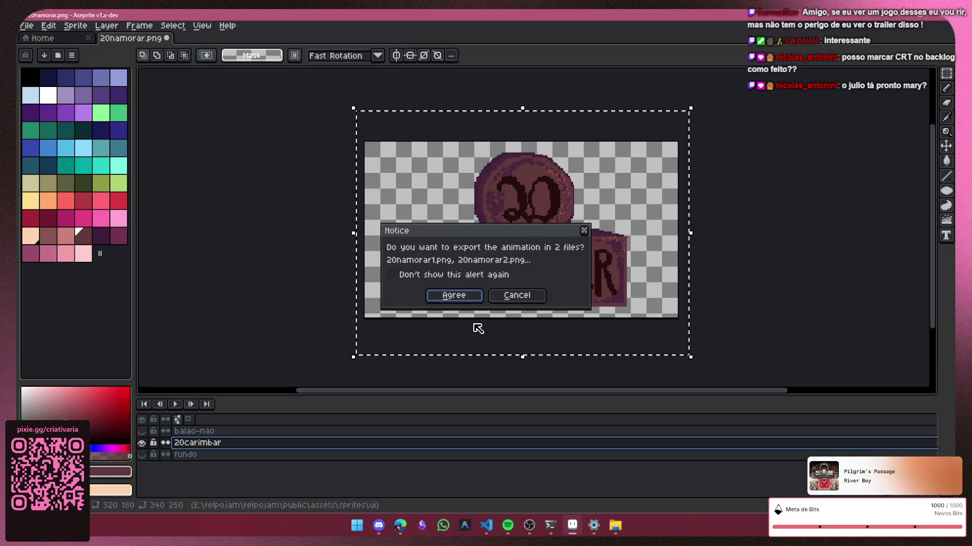
{"action": "left_click", "coordinate": [448, 296]}
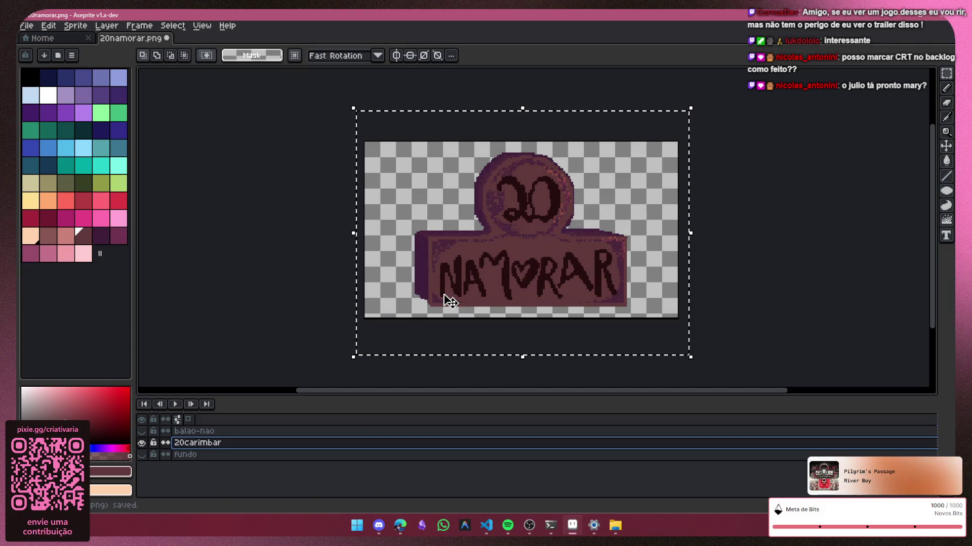
Step: Check the export in File Explorer, undo the stamp's enlargement, and show the balao-nao balloon layer
{"action": "key", "text": "alt+Tab"}
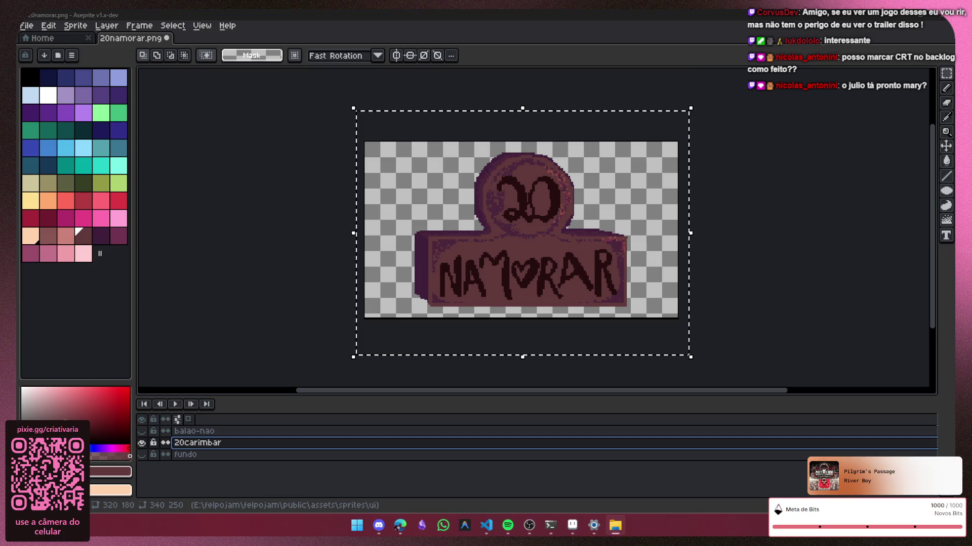
{"action": "left_click", "coordinate": [559, 369]}
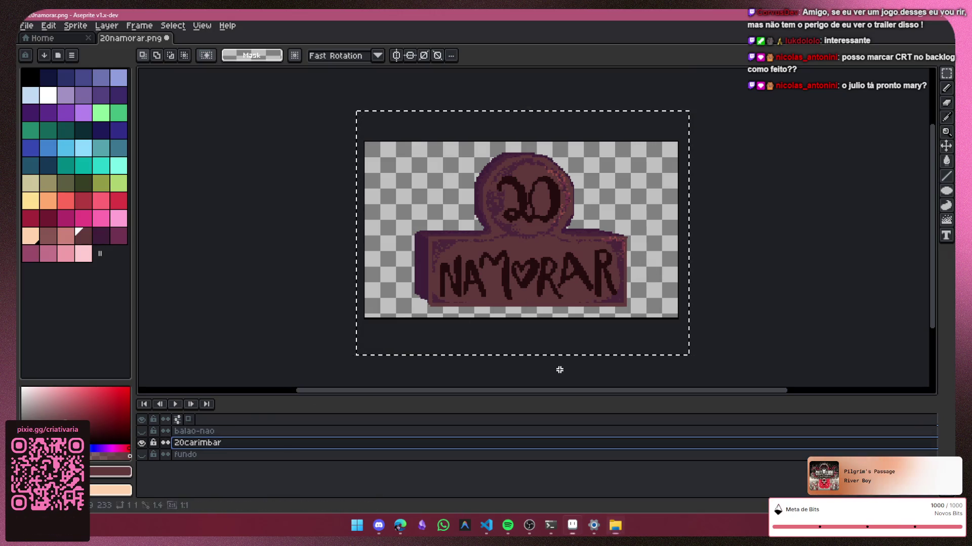
{"action": "key", "text": "ctrl+z"}
{"action": "key", "text": "ctrl+z"}
{"action": "key", "text": "ctrl+z"}
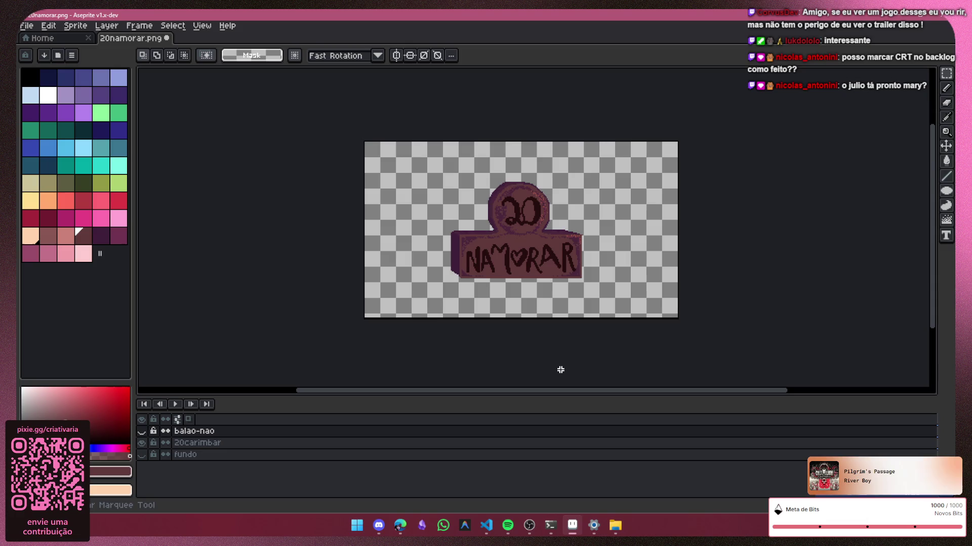
{"action": "left_click", "coordinate": [143, 432]}
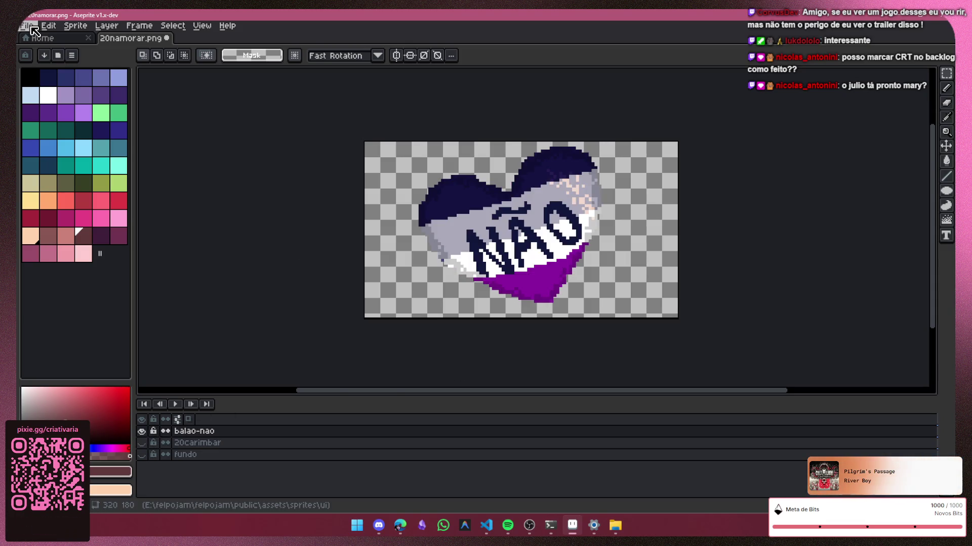
Step: Zoom in and erase the stray dark pixel on the NÃO heart's lower-left edge
{"action": "scroll", "coordinate": [433, 253], "scroll_direction": "up", "scroll_amount": 7}
{"action": "scroll", "coordinate": [434, 253], "scroll_direction": "up", "scroll_amount": 2}
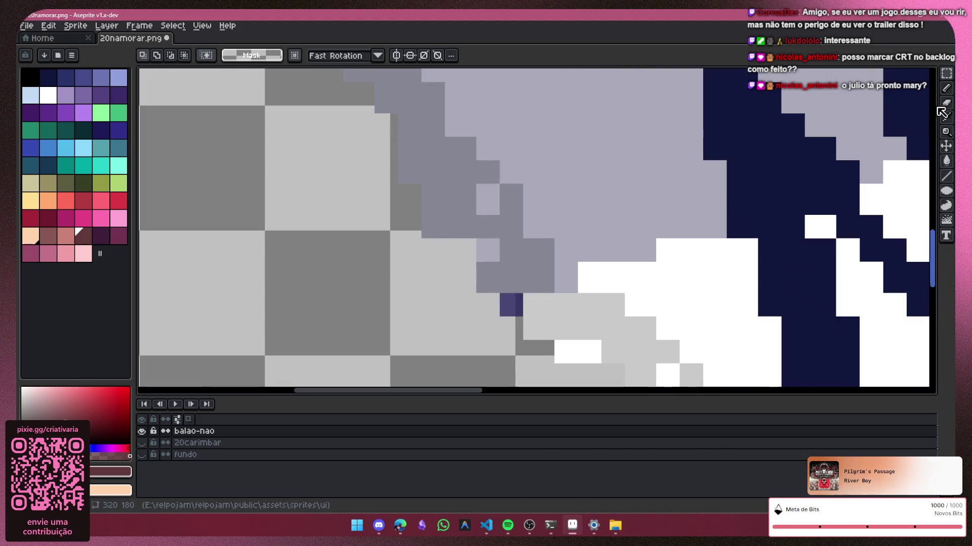
{"action": "key", "text": "b"}
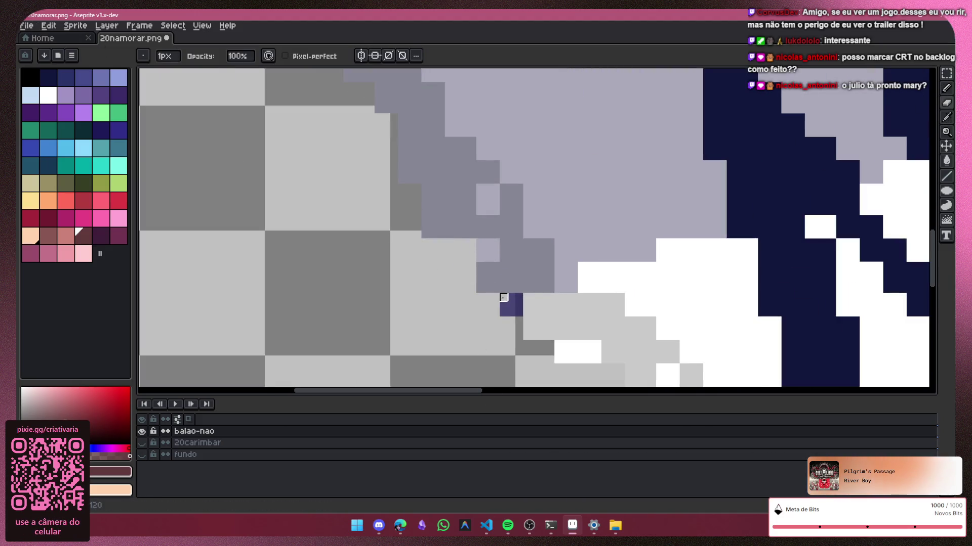
{"action": "key", "text": "ctrl+z"}
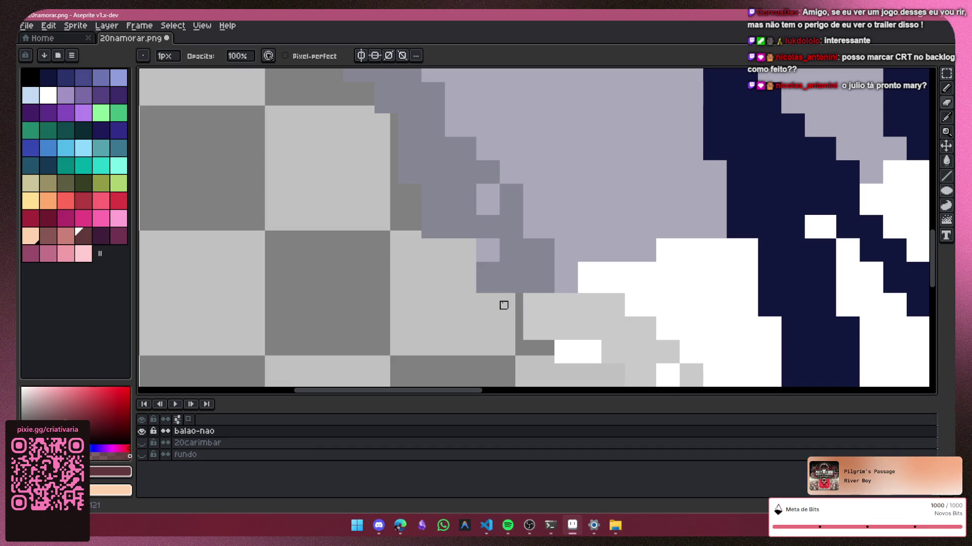
{"action": "scroll", "coordinate": [503, 305], "scroll_direction": "down", "scroll_amount": 8}
{"action": "left_click_drag", "start_coordinate": [456, 336], "coordinate": [386, 268]}
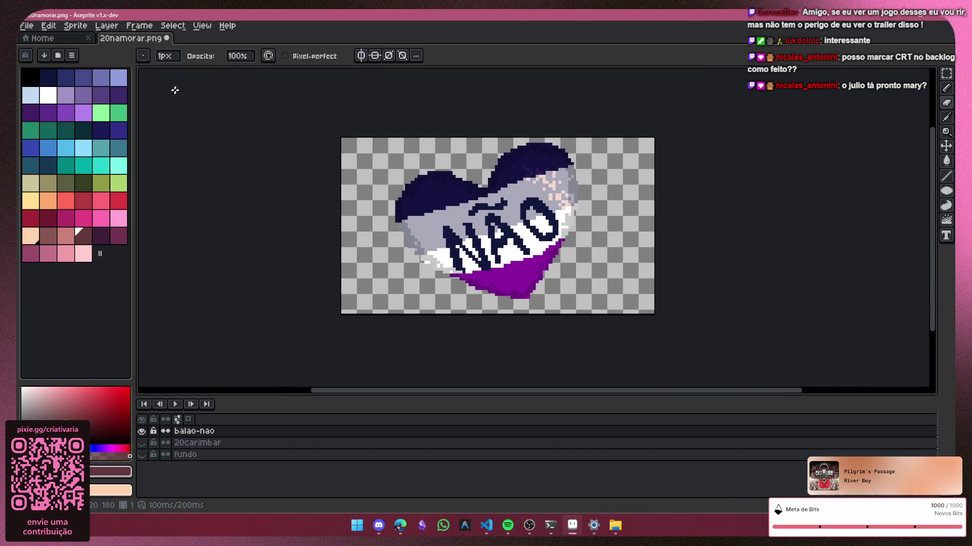
{"action": "left_click", "coordinate": [27, 25]}
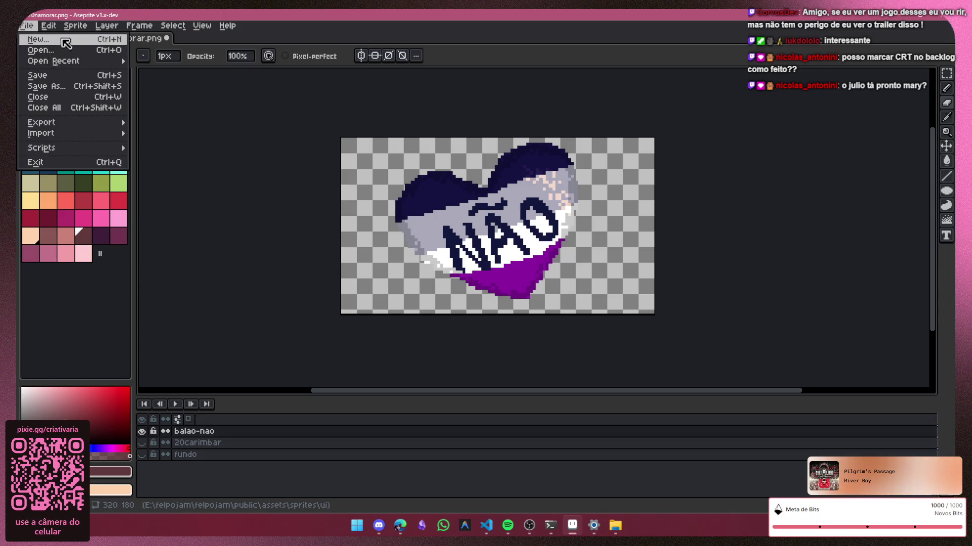
Step: Set the export output file name to nao.png and confirm the destination folder
{"action": "mouse_move", "coordinate": [80, 127]}
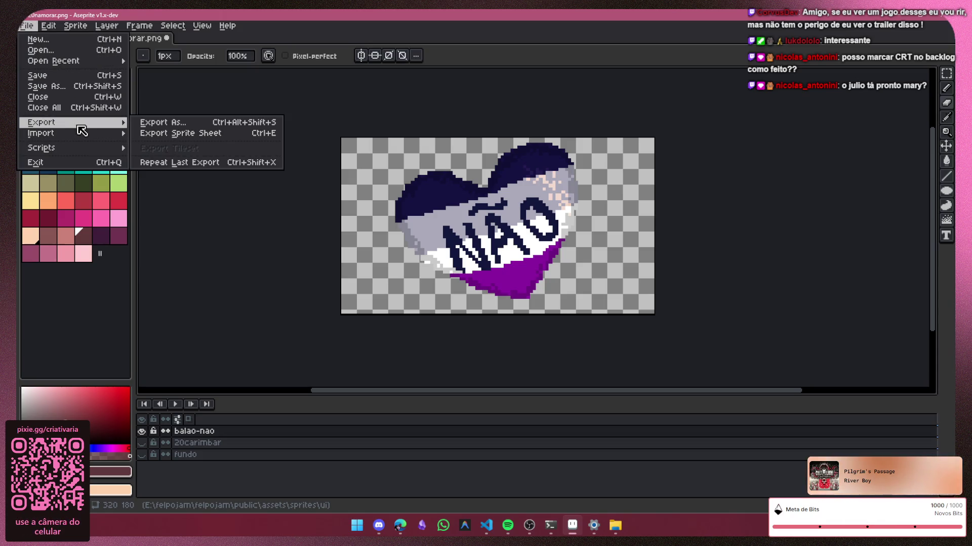
{"action": "left_click", "coordinate": [188, 127]}
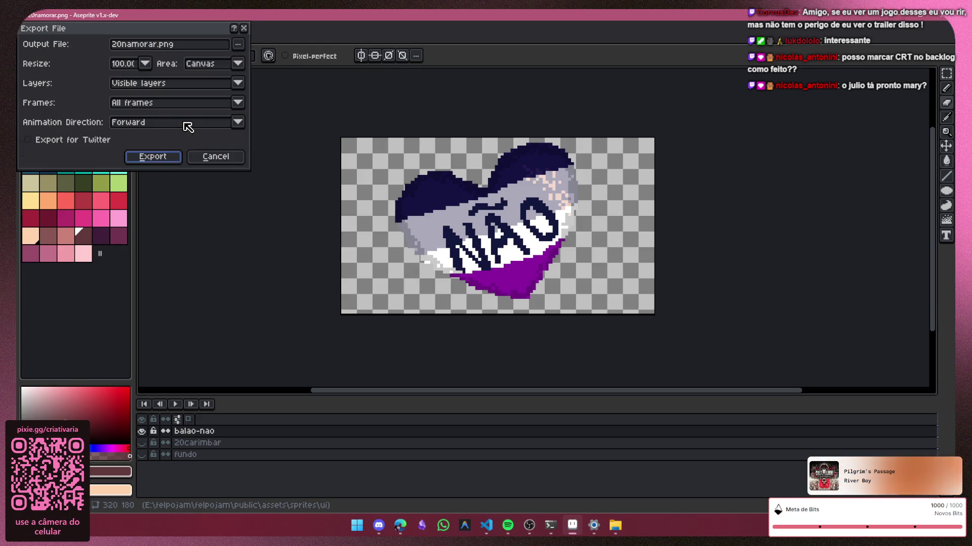
{"action": "left_click", "coordinate": [164, 44]}
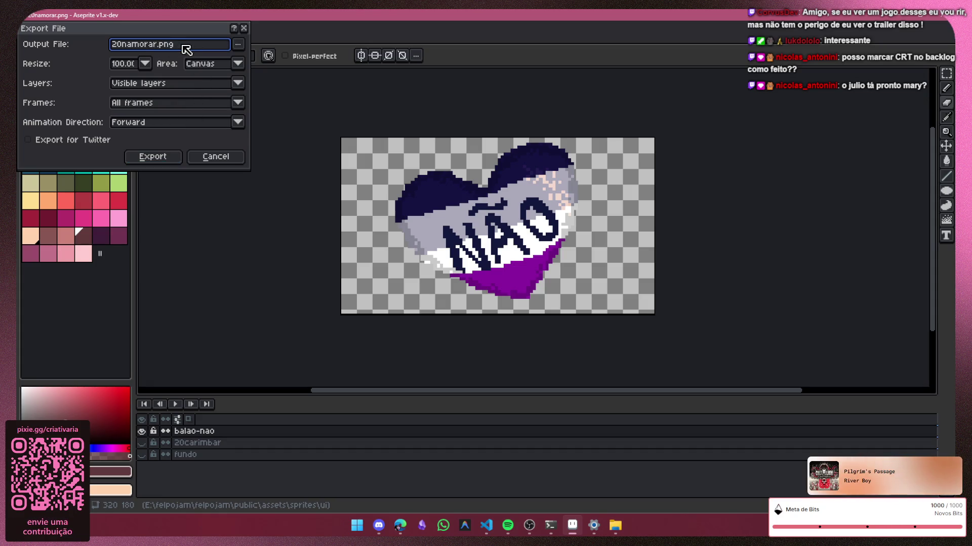
{"action": "key", "text": "BackSpace"}
{"action": "key", "text": "BackSpace"}
{"action": "key", "text": "BackSpace"}
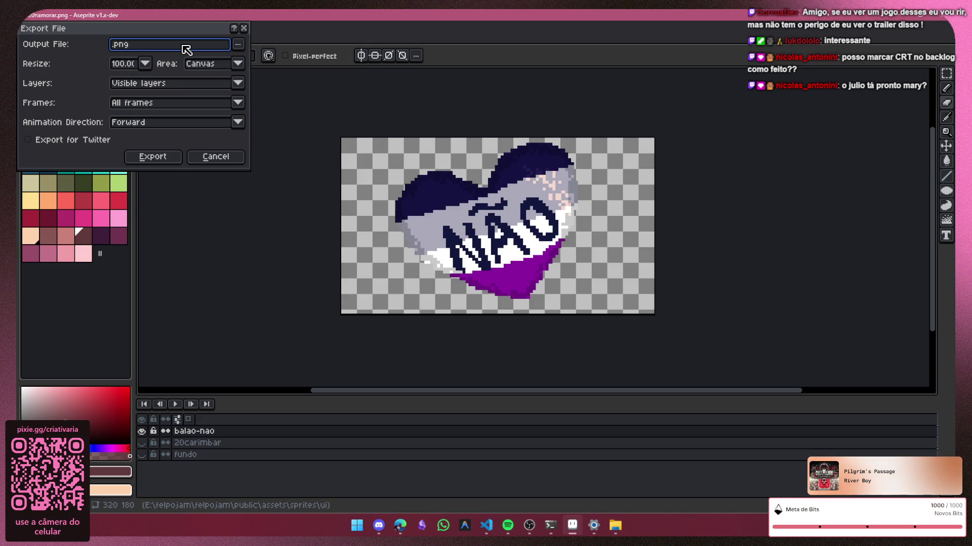
{"action": "type", "text": "nao"}
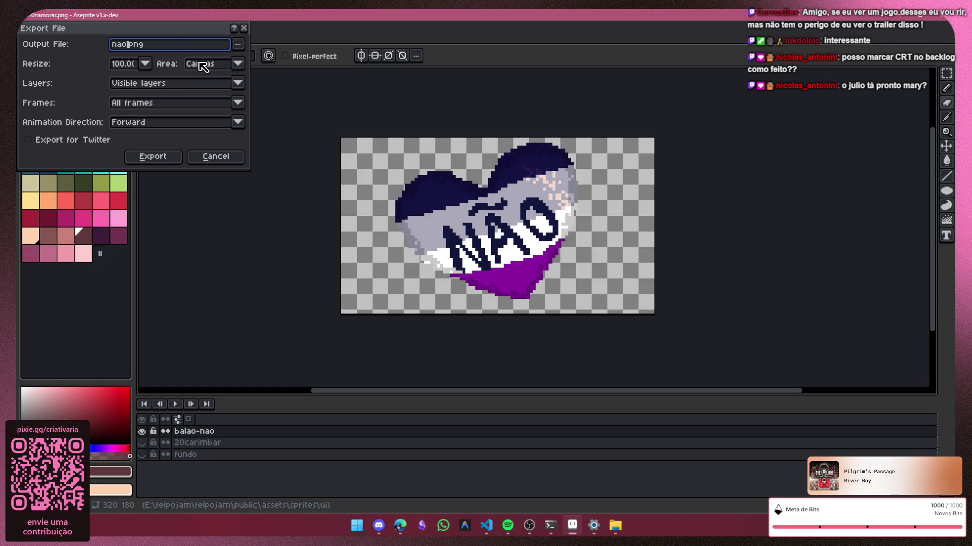
{"action": "left_click", "coordinate": [241, 47]}
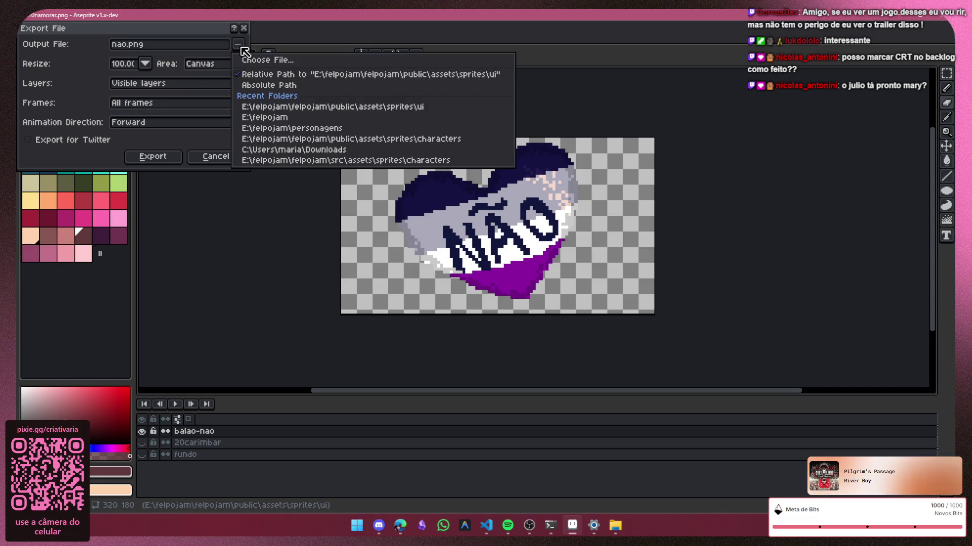
{"action": "left_click", "coordinate": [258, 60]}
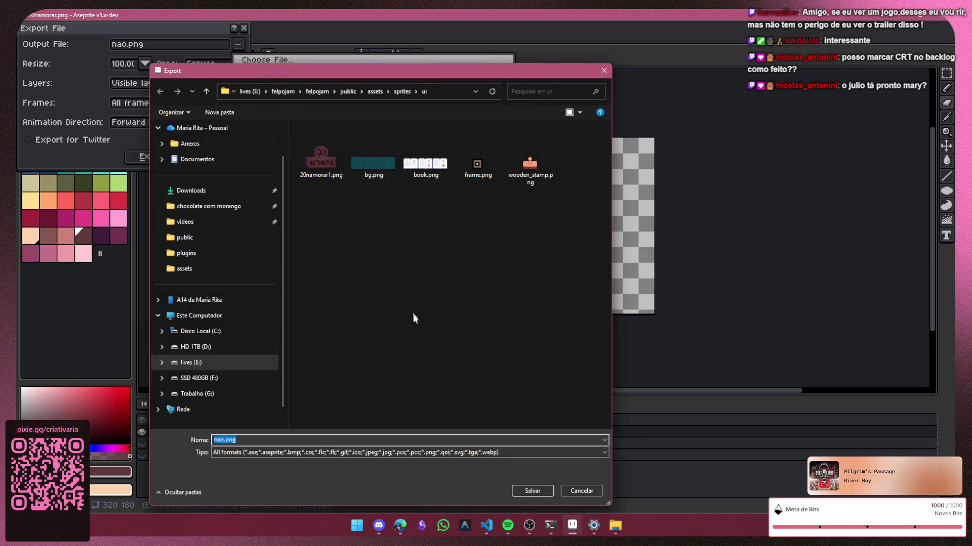
{"action": "left_click", "coordinate": [529, 491]}
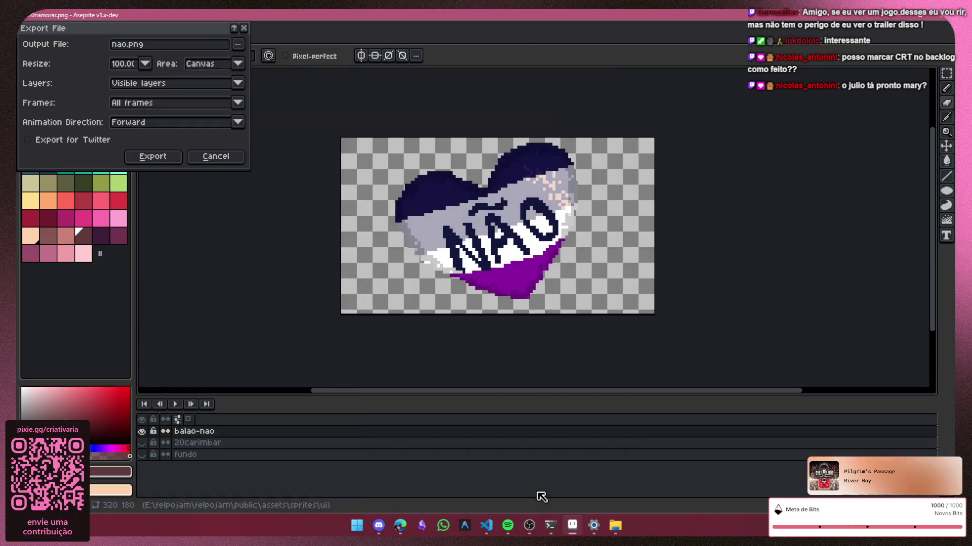
Step: Export the heart as two PNG frames, accepting the layers warning and two-file notice
{"action": "left_click", "coordinate": [153, 157]}
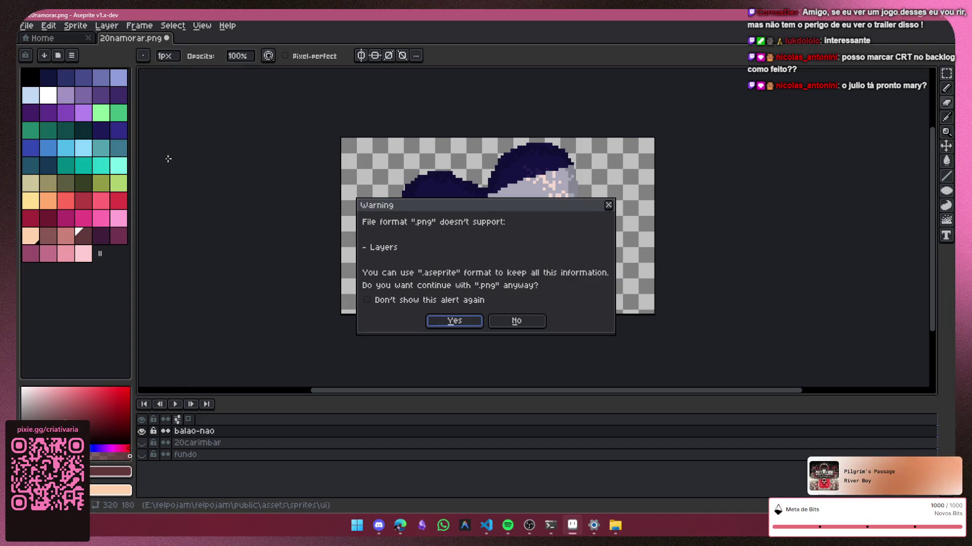
{"action": "left_click", "coordinate": [464, 327]}
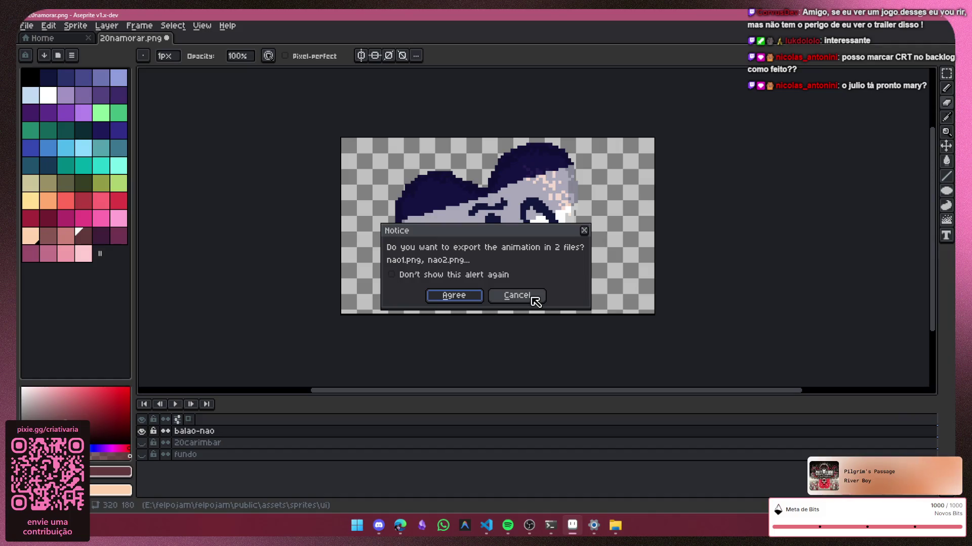
{"action": "left_click", "coordinate": [465, 295]}
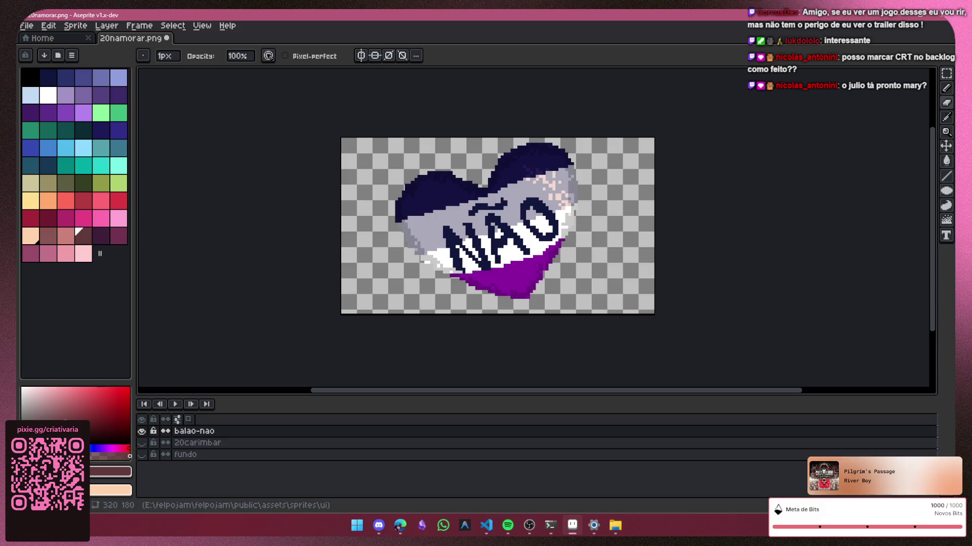
{"action": "key", "text": "alt+Tab"}
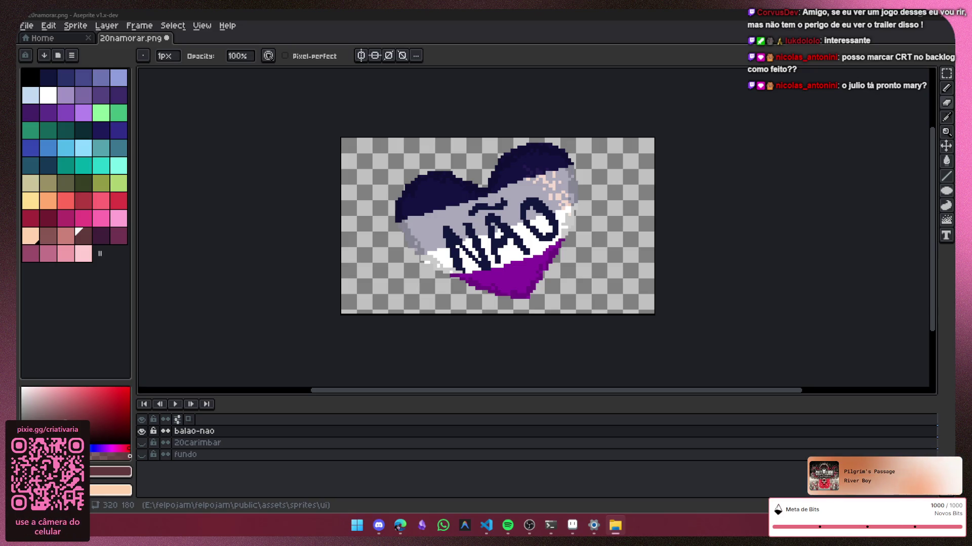
{"action": "key", "text": "alt+Tab"}
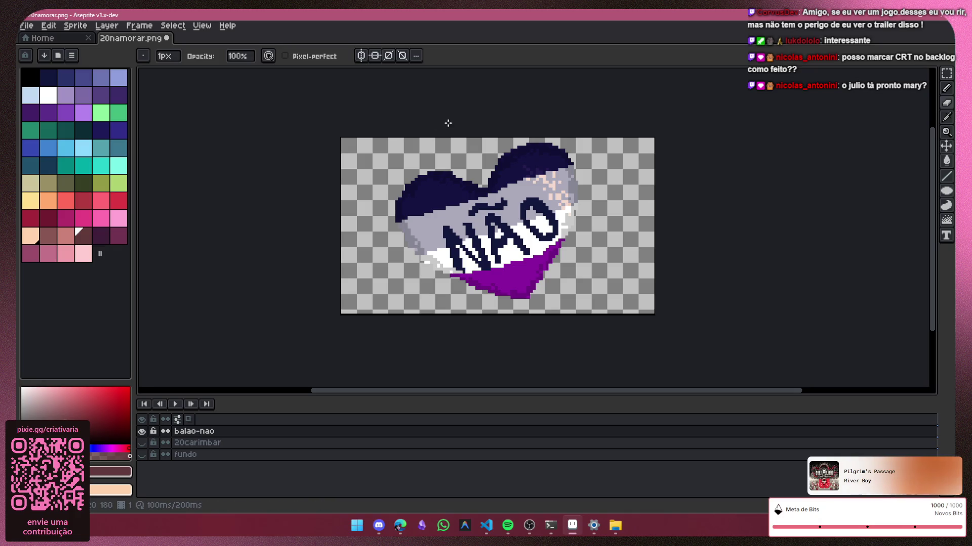
{"action": "left_click", "coordinate": [141, 442]}
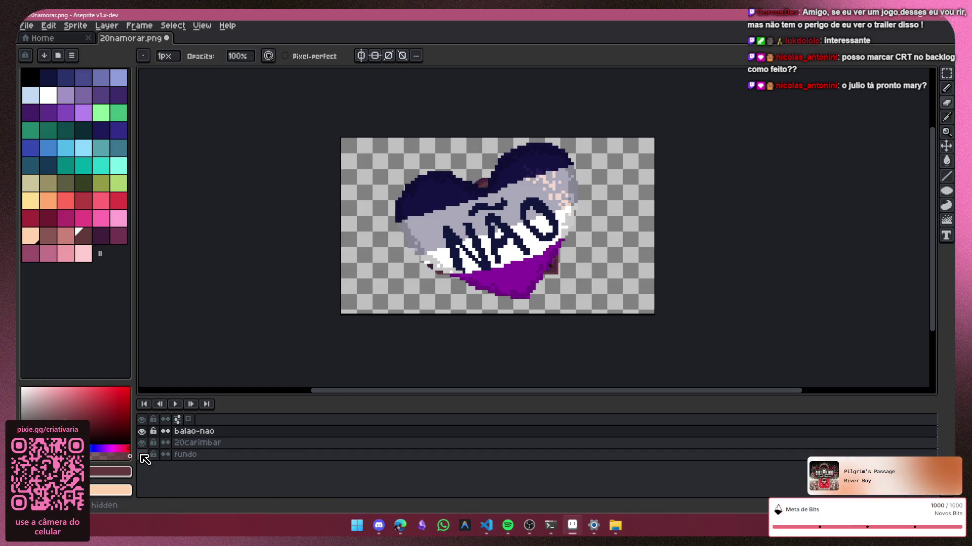
Step: Show the fundo teal swirl layer and hide the balao-nao balloon layer
{"action": "left_click", "coordinate": [143, 454]}
{"action": "scroll", "coordinate": [564, 242], "scroll_direction": "up", "scroll_amount": 1}
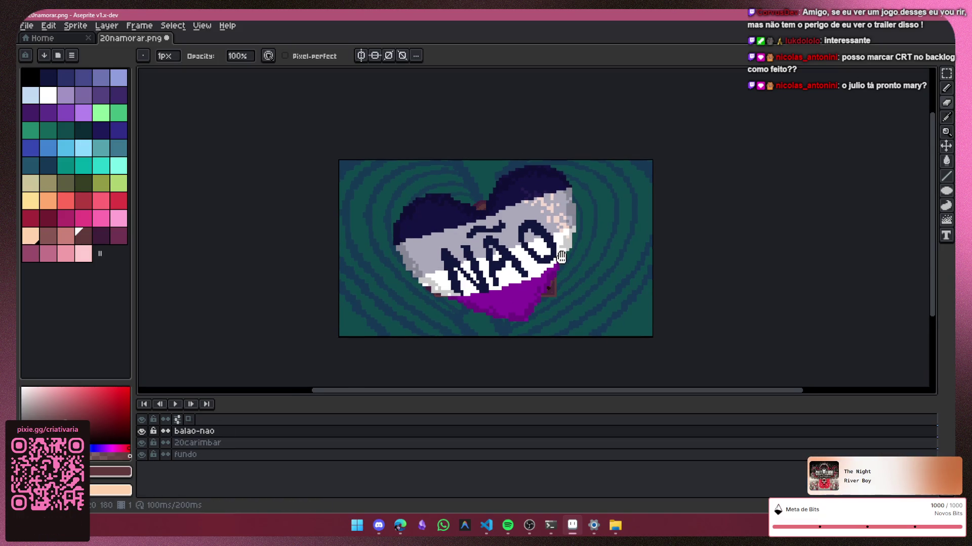
{"action": "left_click", "coordinate": [142, 431]}
{"action": "left_click", "coordinate": [142, 442]}
{"action": "scroll", "coordinate": [437, 236], "scroll_direction": "up", "scroll_amount": 1}
{"action": "left_click", "coordinate": [141, 443]}
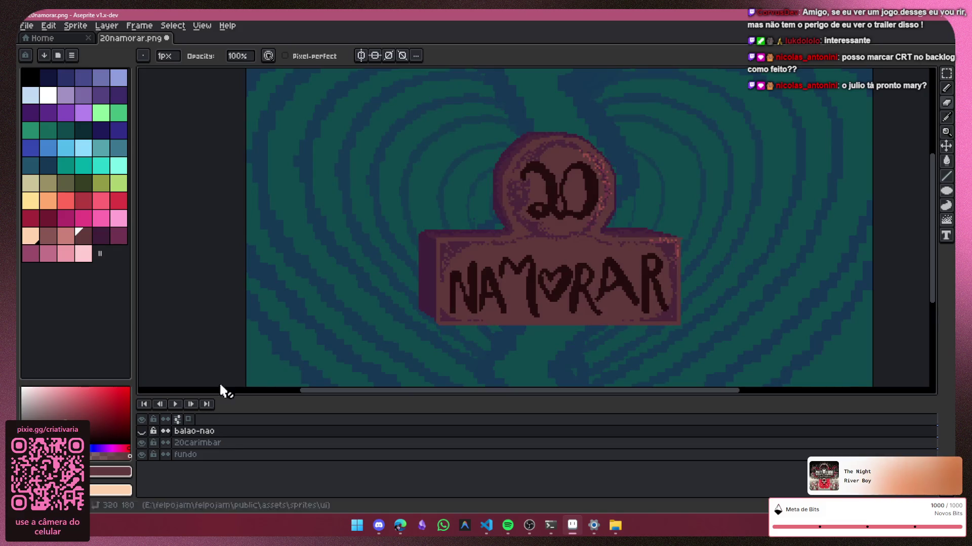
{"action": "scroll", "coordinate": [495, 236], "scroll_direction": "down", "scroll_amount": 1}
{"action": "scroll", "coordinate": [483, 246], "scroll_direction": "up", "scroll_amount": 2}
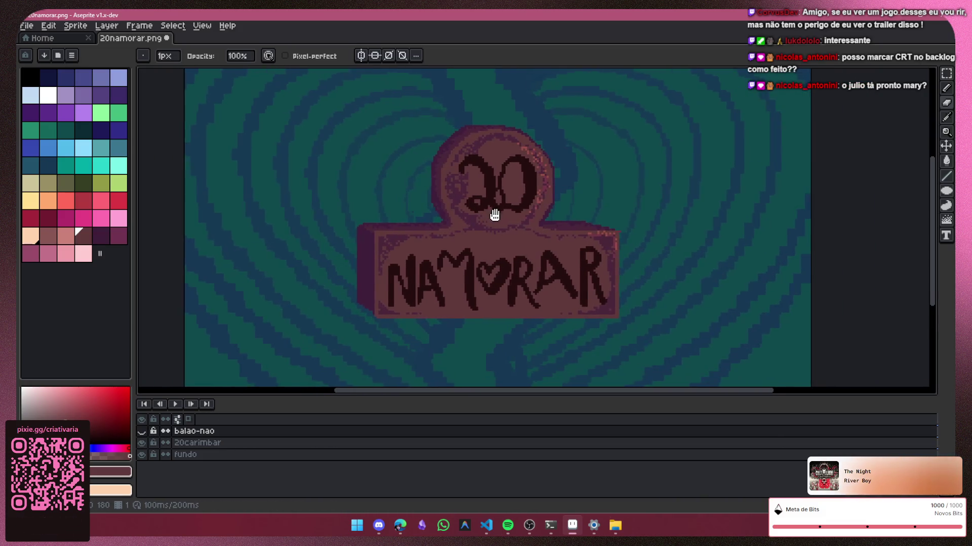
Step: Marquee-select the 20 NAMORAR stamp on 20carimbar and move it to the left
{"action": "left_click", "coordinate": [947, 76]}
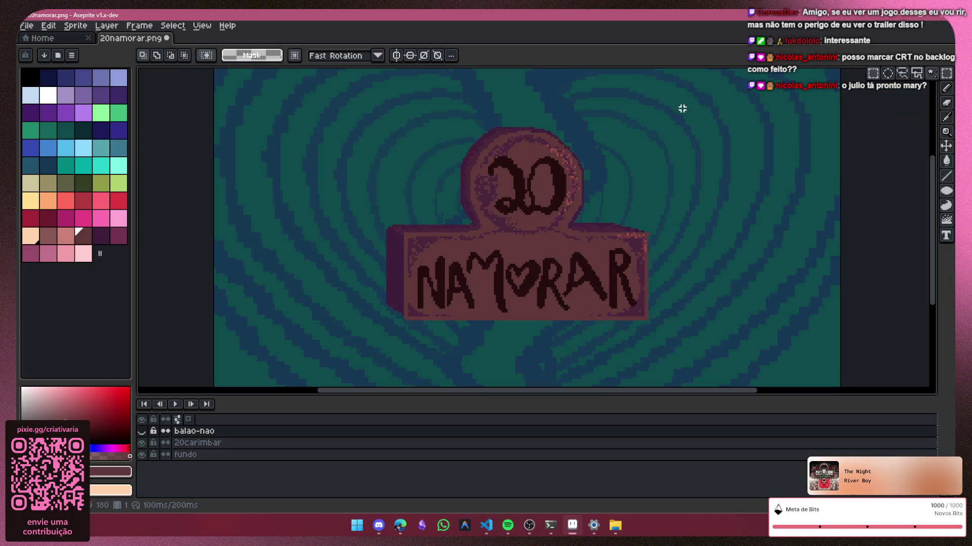
{"action": "left_click_drag", "start_coordinate": [682, 108], "coordinate": [352, 362]}
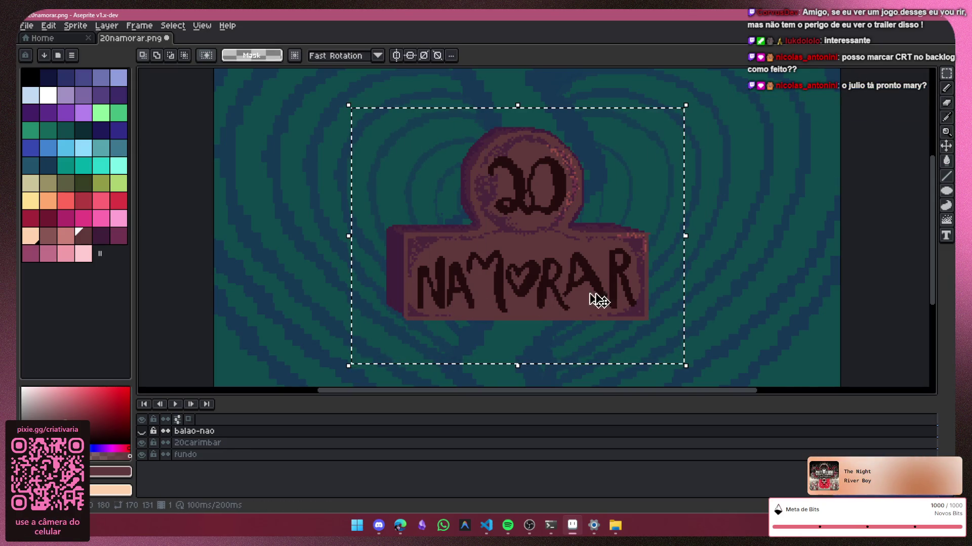
{"action": "left_click_drag", "start_coordinate": [722, 103], "coordinate": [340, 355]}
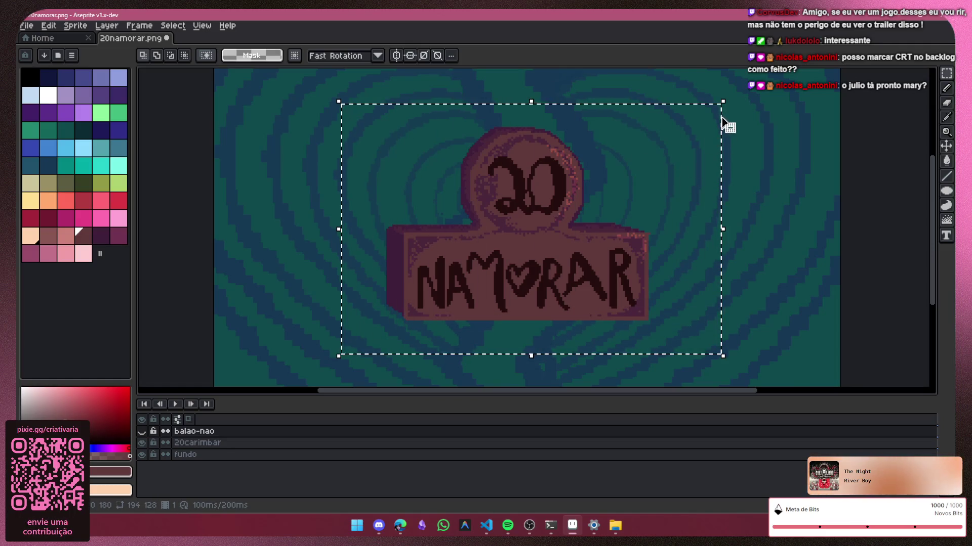
{"action": "scroll", "coordinate": [245, 333], "scroll_direction": "down", "scroll_amount": 2}
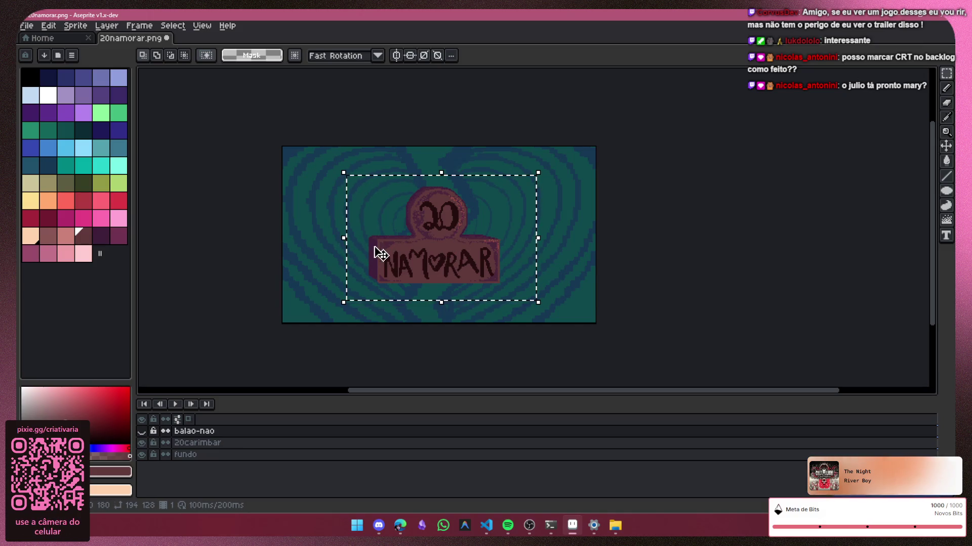
{"action": "left_click", "coordinate": [195, 443]}
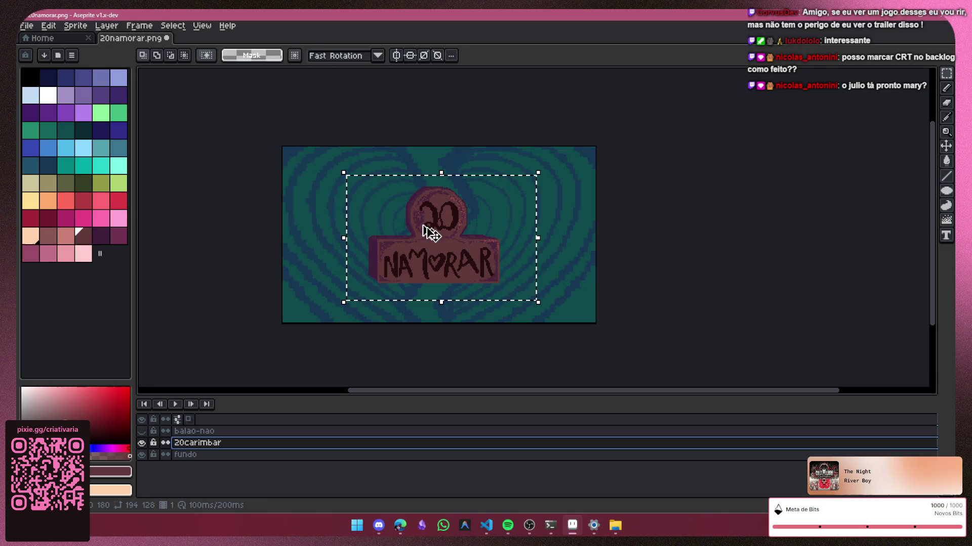
{"action": "left_click_drag", "start_coordinate": [425, 227], "coordinate": [352, 232]}
{"action": "left_click", "coordinate": [544, 226]}
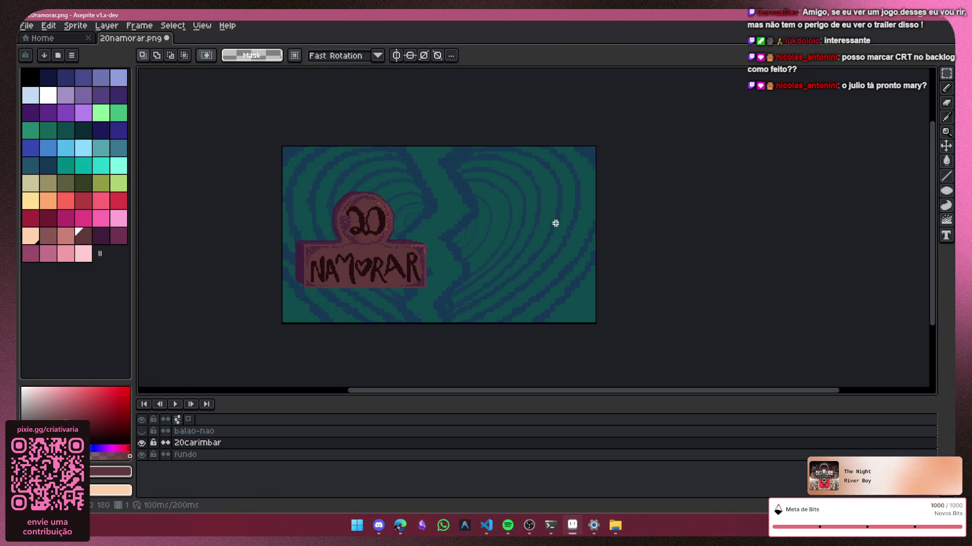
{"action": "scroll", "coordinate": [421, 254], "scroll_direction": "up", "scroll_amount": 2}
{"action": "left_click_drag", "start_coordinate": [421, 254], "coordinate": [380, 256]}
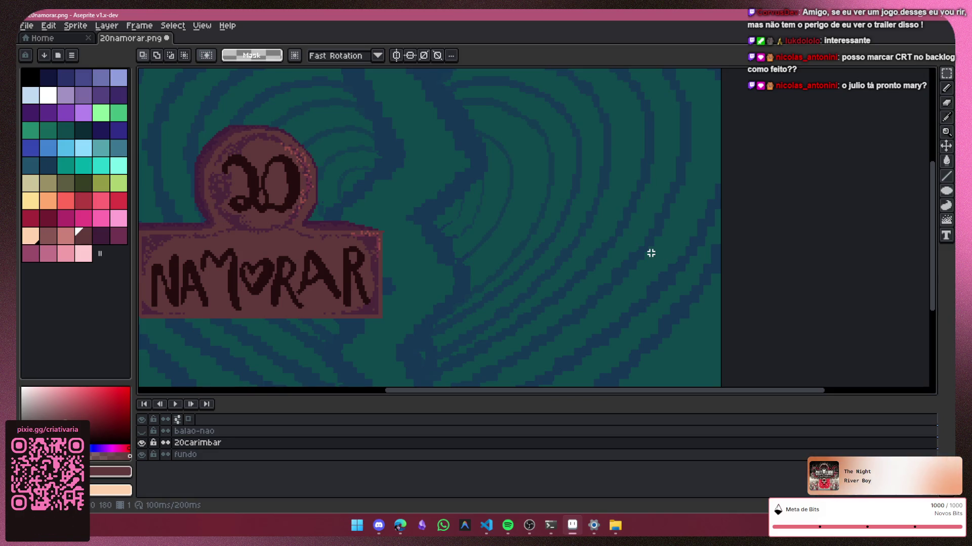
Step: Sample the stamp's brownish-red colour and draw a filled rectangle right of the stamp
{"action": "left_click", "coordinate": [948, 91]}
{"action": "left_click", "coordinate": [946, 117]}
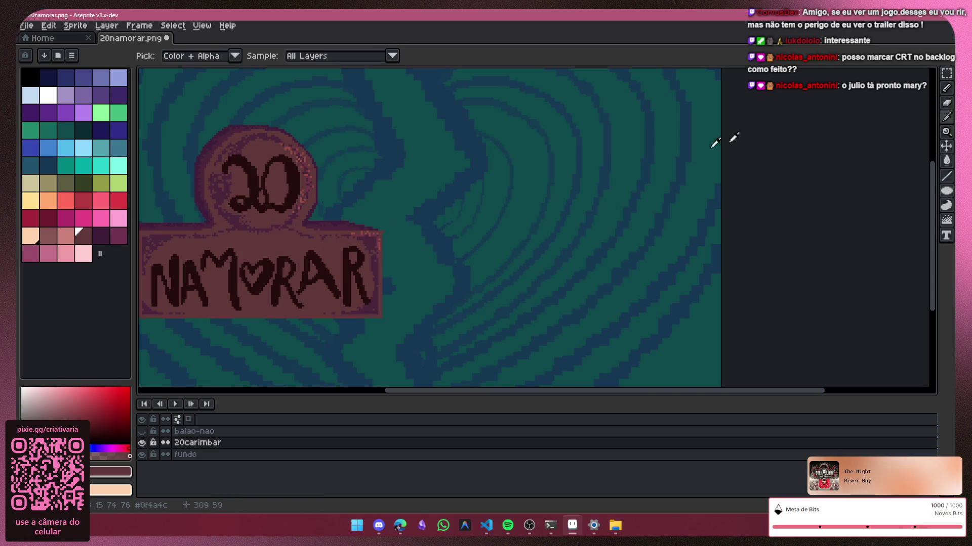
{"action": "left_click", "coordinate": [947, 90]}
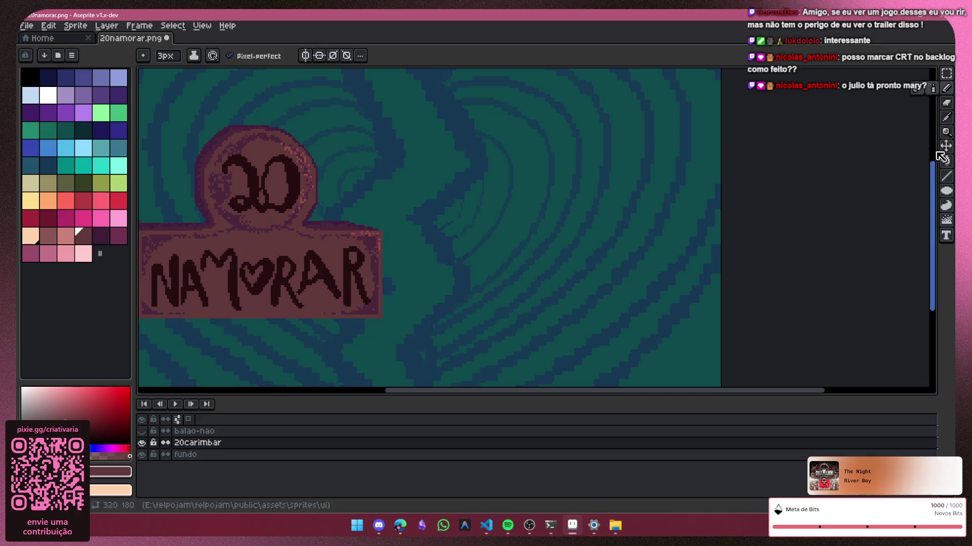
{"action": "left_click", "coordinate": [949, 194]}
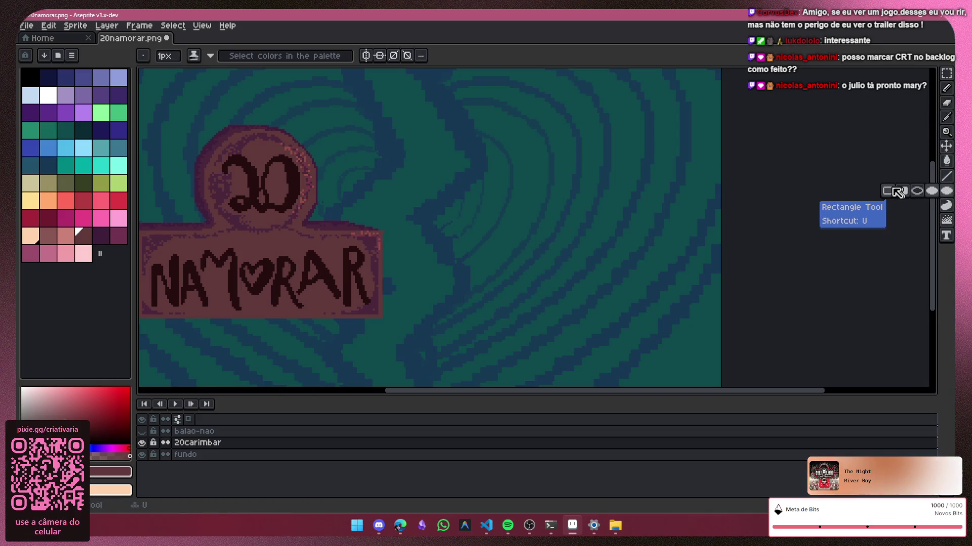
{"action": "left_click", "coordinate": [887, 192]}
{"action": "left_click", "coordinate": [950, 194]}
{"action": "left_click", "coordinate": [901, 193]}
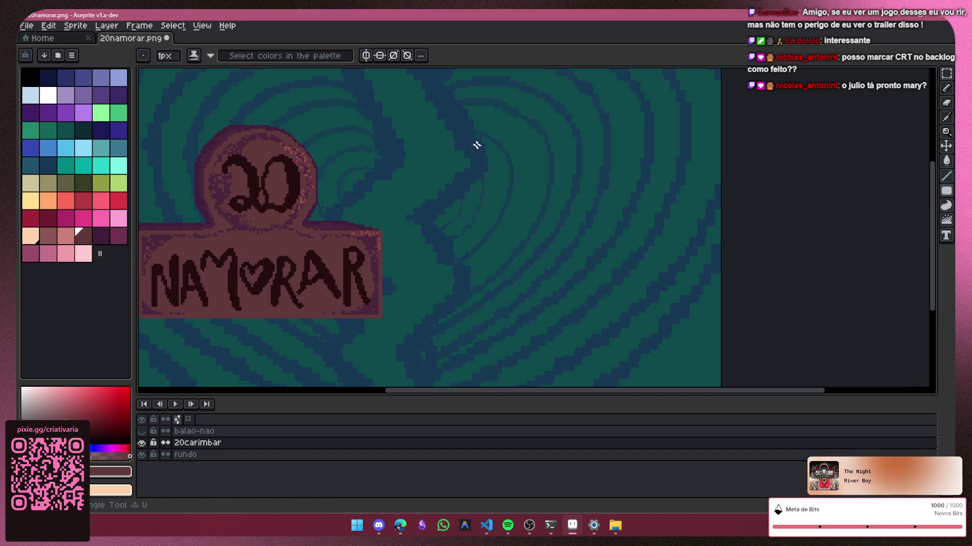
{"action": "mouse_move", "coordinate": [466, 203]}
{"action": "left_mouse_down"}
{"action": "mouse_move", "coordinate": [467, 231]}
{"action": "mouse_move", "coordinate": [584, 271]}
{"action": "left_mouse_up"}
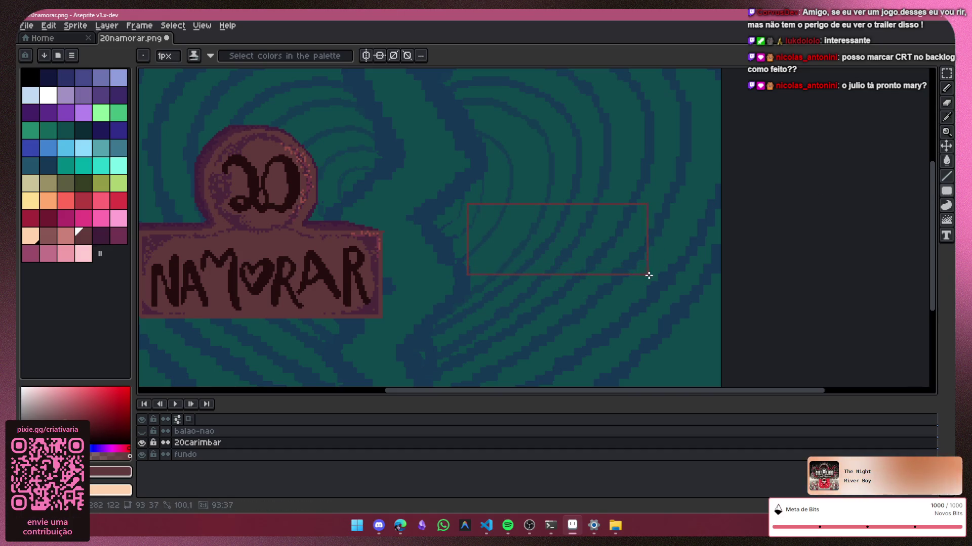
{"action": "mouse_move", "coordinate": [657, 276]}
{"action": "left_mouse_down"}
{"action": "mouse_move", "coordinate": [668, 260]}
{"action": "mouse_move", "coordinate": [649, 251]}
{"action": "left_mouse_up"}
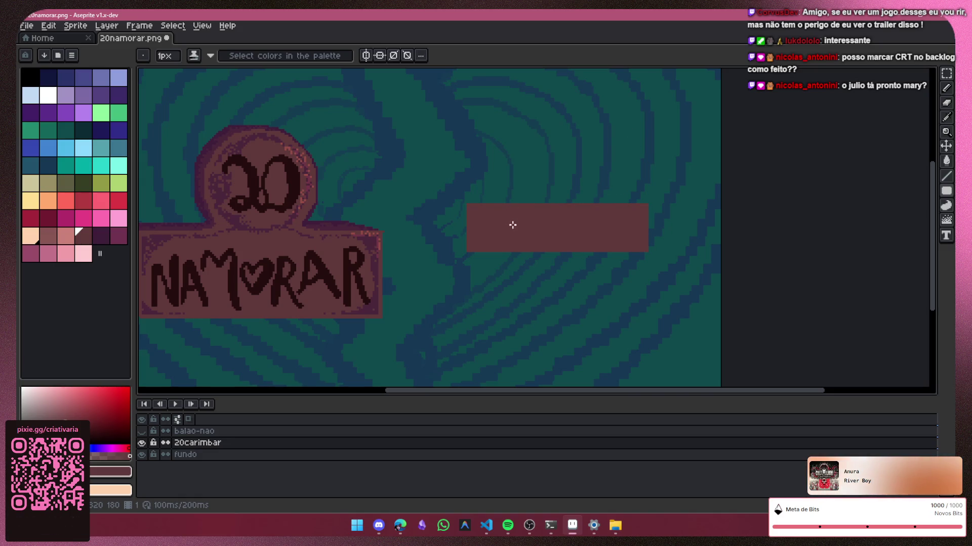
Step: Hide the first rectangle, add a new layer, and redraw the filled brownish-red rectangle there
{"action": "left_click", "coordinate": [142, 433]}
{"action": "key", "text": "shift+n"}
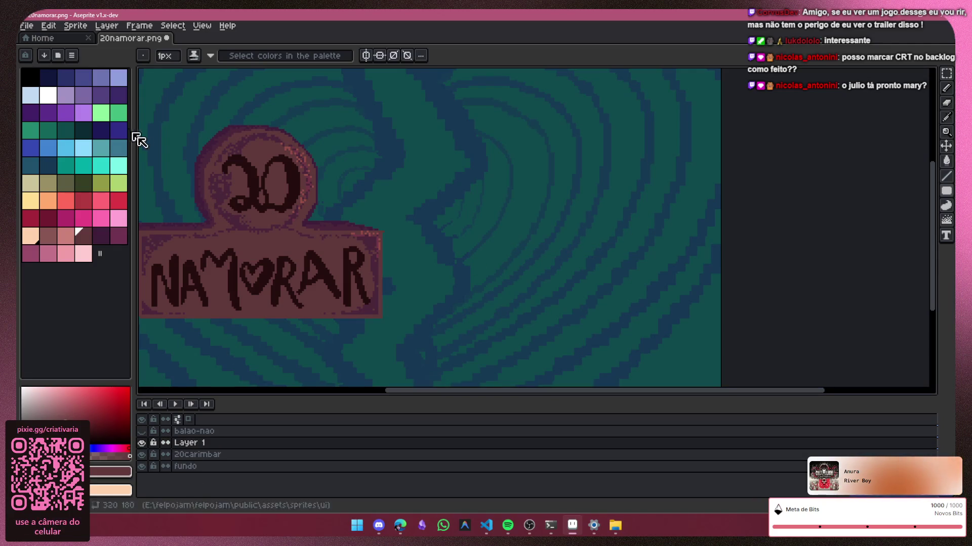
{"action": "left_click_drag", "start_coordinate": [477, 191], "coordinate": [630, 245]}
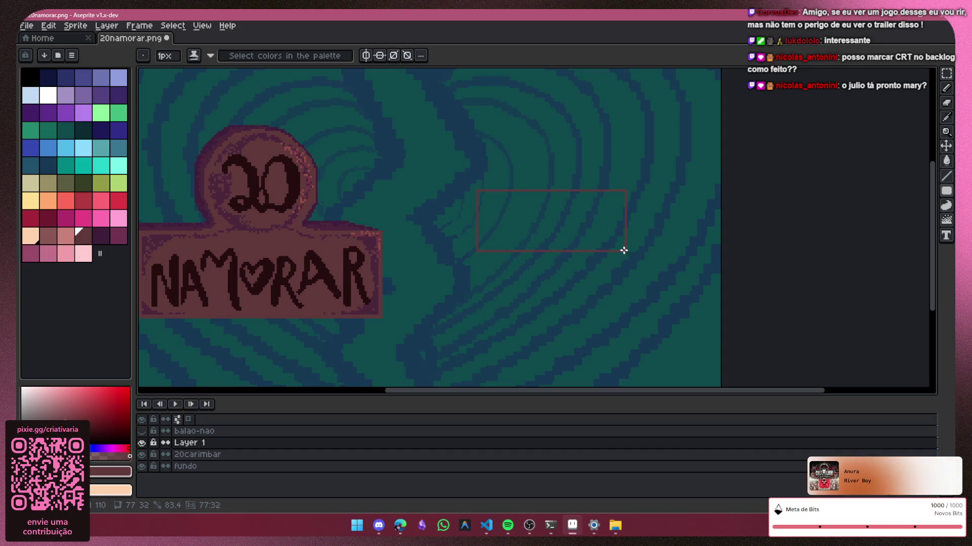
{"action": "left_click_drag", "start_coordinate": [619, 248], "coordinate": [624, 250]}
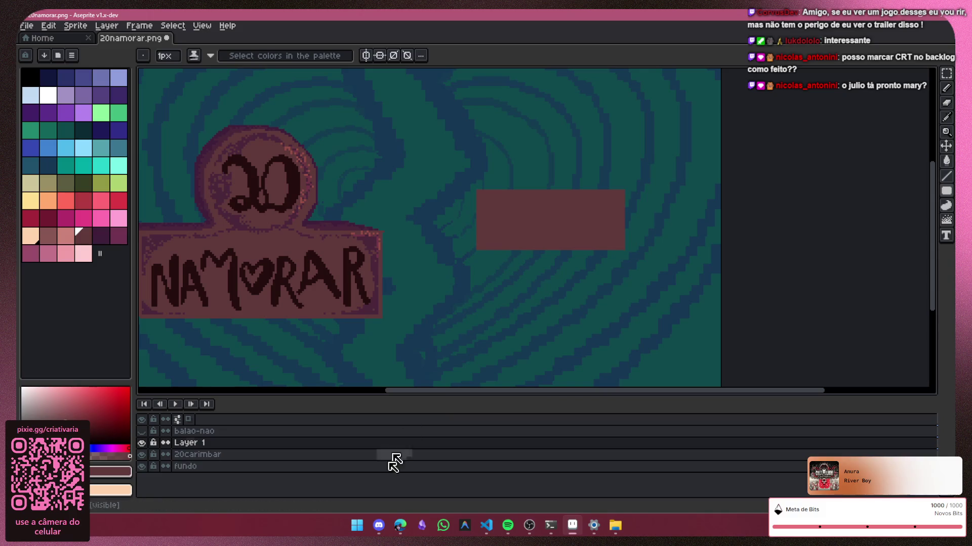
{"action": "left_click", "coordinate": [385, 528]}
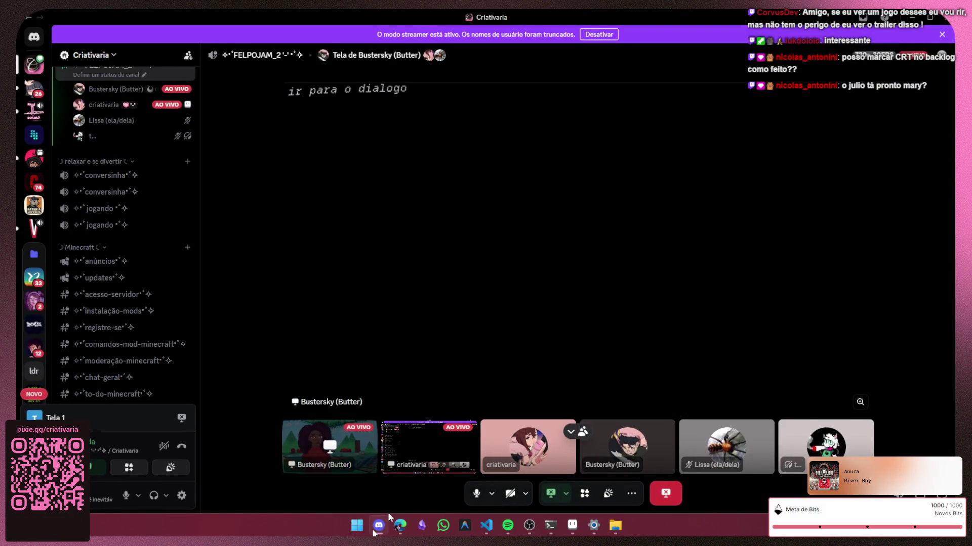
Step: Minimise the Discord call window to bring Aseprite back to the front
{"action": "left_click", "coordinate": [912, 17]}
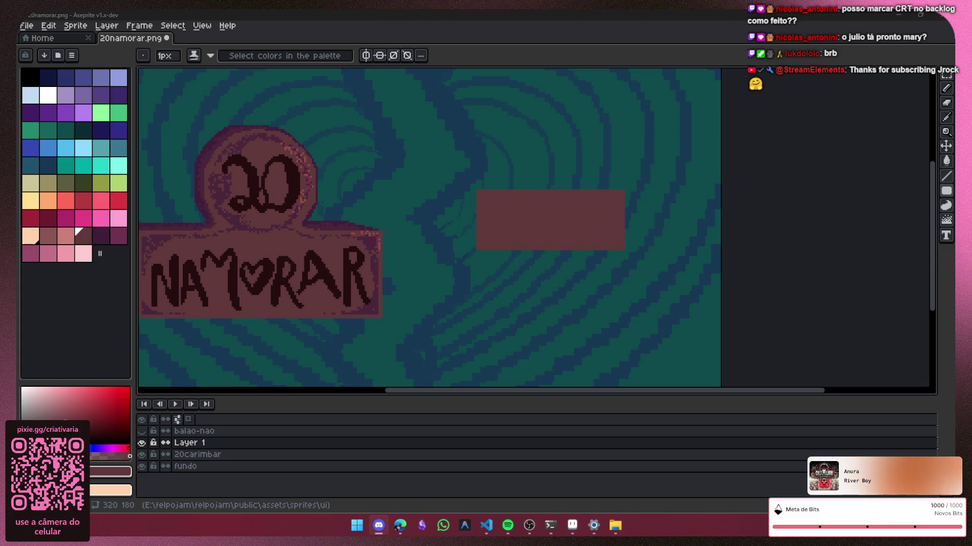
Step: Launch Notion from the Start menu and switch to the historia principal page
{"action": "key", "text": "alt+Tab"}
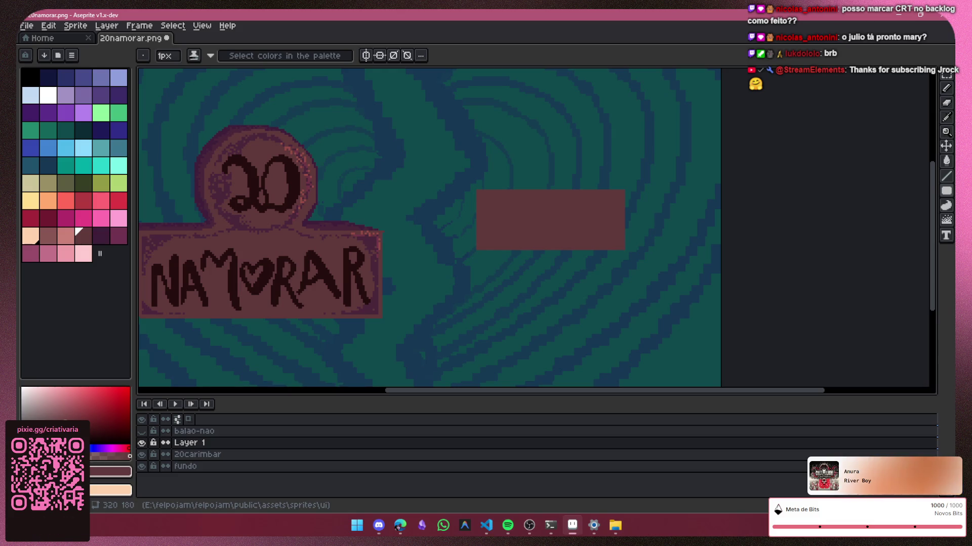
{"action": "key", "text": "super"}
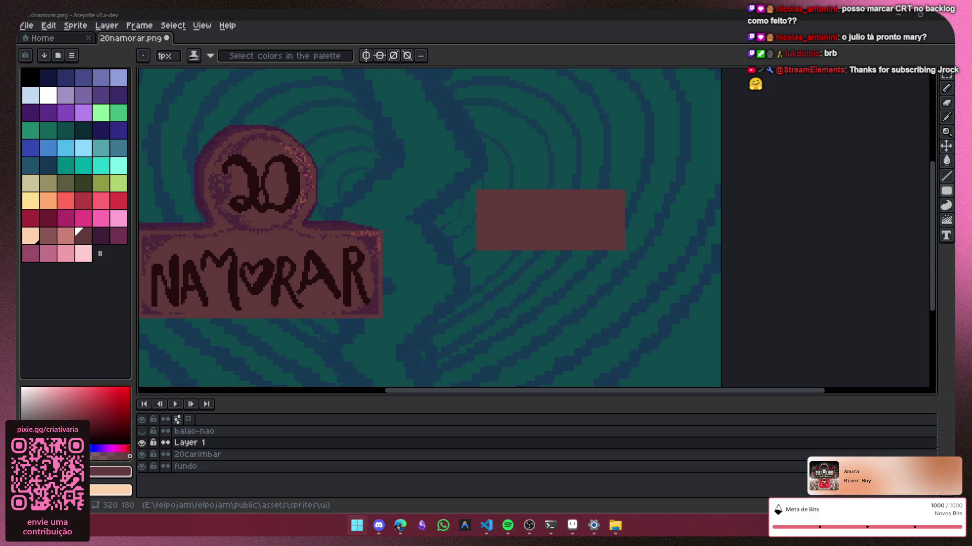
{"action": "key", "text": "Return"}
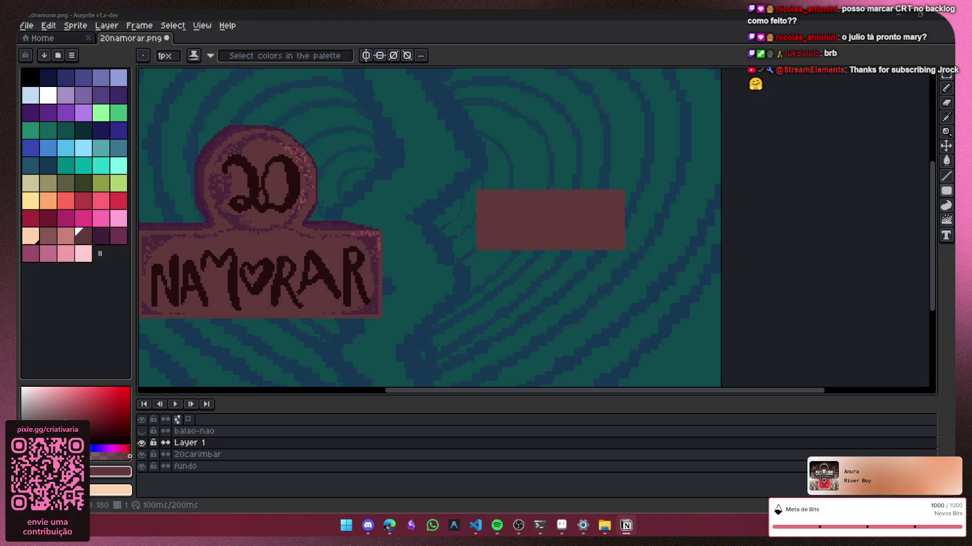
{"action": "key", "text": "alt+Tab"}
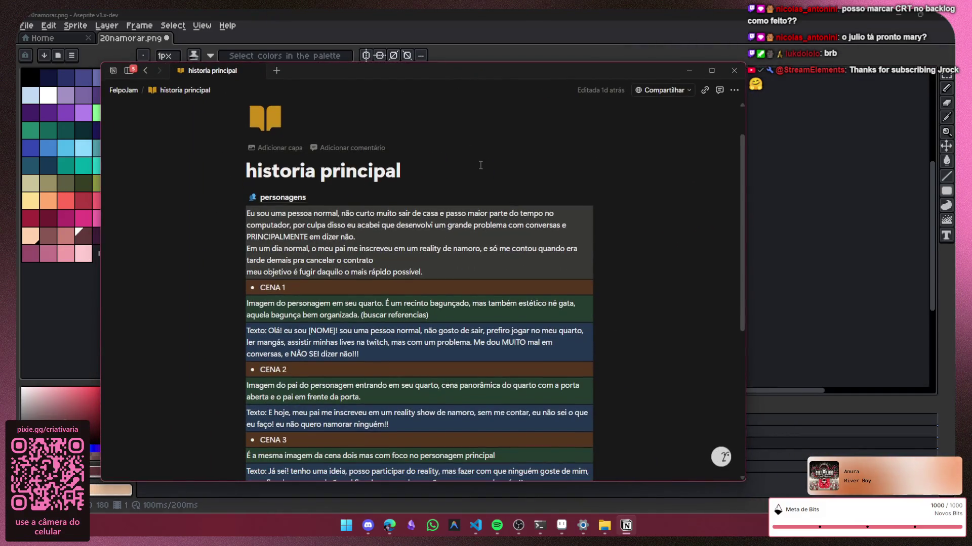
Step: Scroll through the historia principal notes, highlighting the CENA 1 description, then close Notion
{"action": "scroll", "coordinate": [480, 165], "scroll_direction": "down", "scroll_amount": 1}
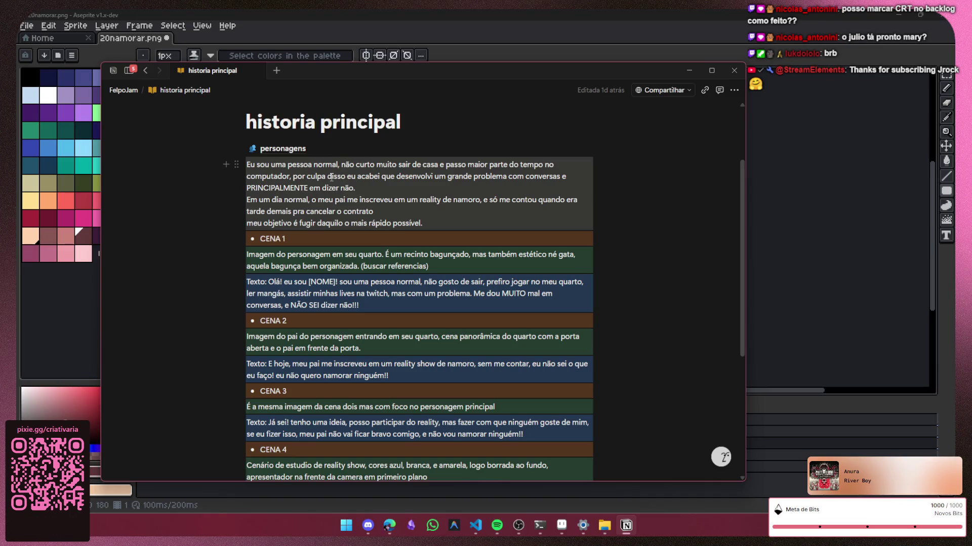
{"action": "left_click_drag", "start_coordinate": [253, 197], "coordinate": [304, 201]}
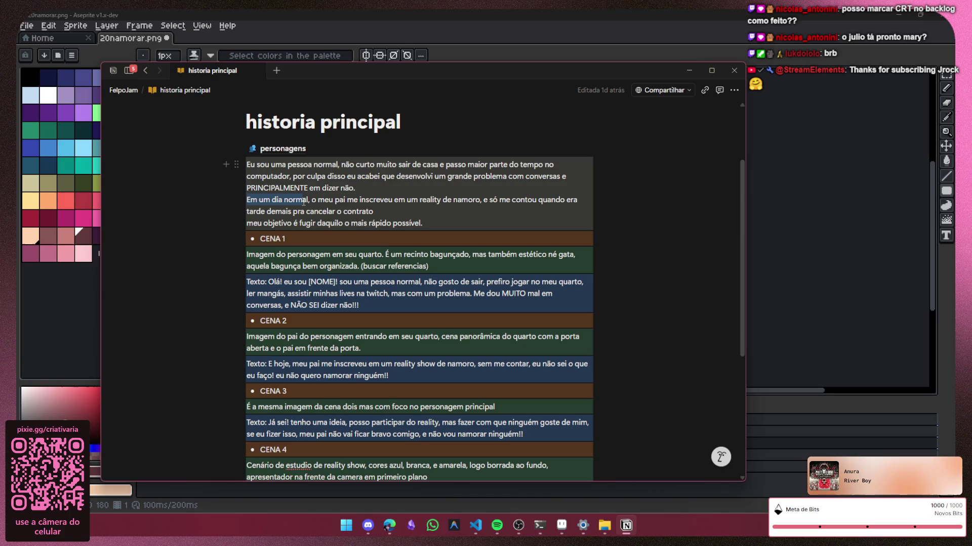
{"action": "left_click_drag", "start_coordinate": [303, 201], "coordinate": [302, 264]}
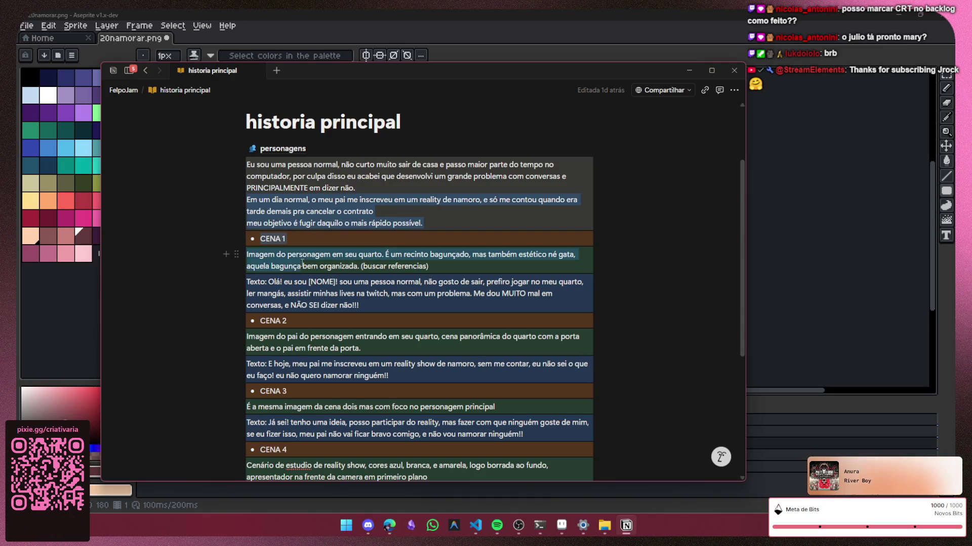
{"action": "left_click", "coordinate": [333, 267]}
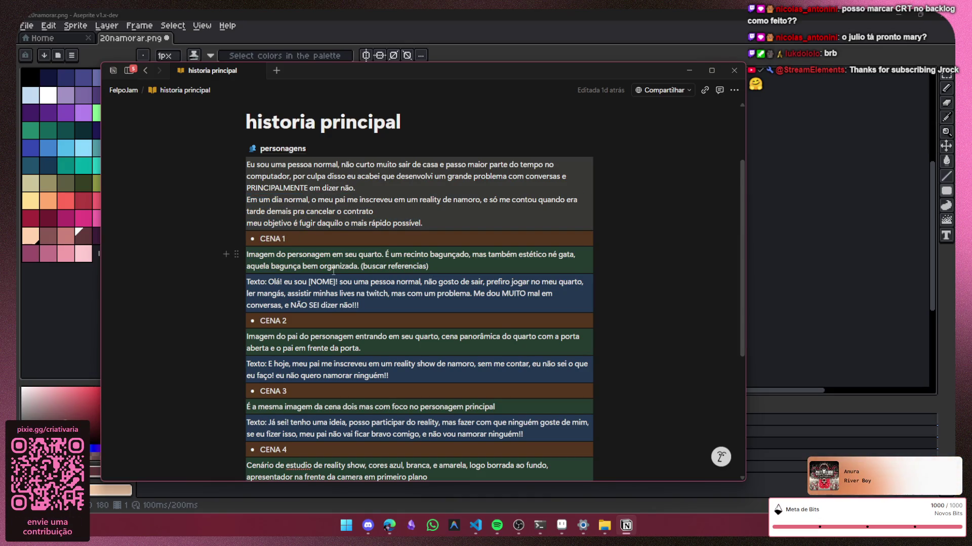
{"action": "scroll", "coordinate": [333, 272], "scroll_direction": "down", "scroll_amount": 2}
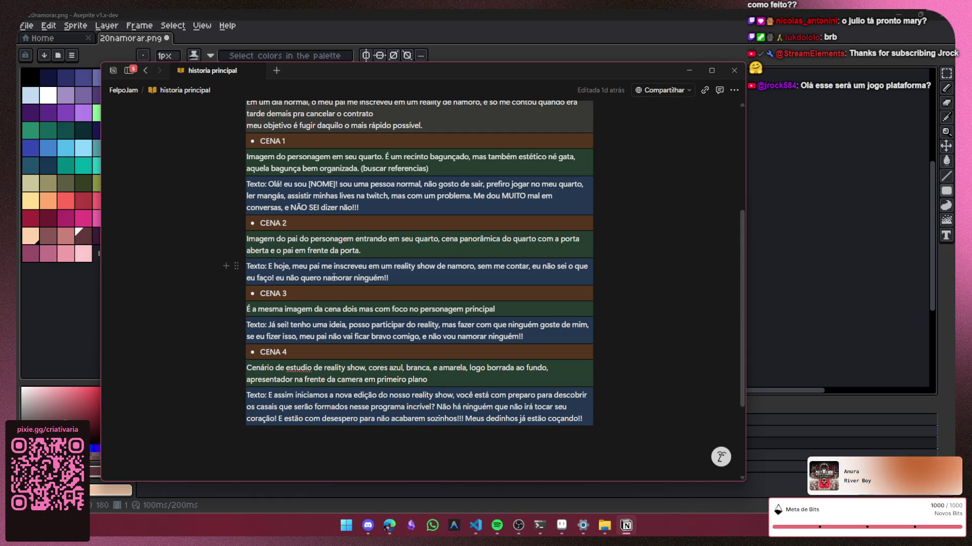
{"action": "scroll", "coordinate": [360, 296], "scroll_direction": "up", "scroll_amount": 1}
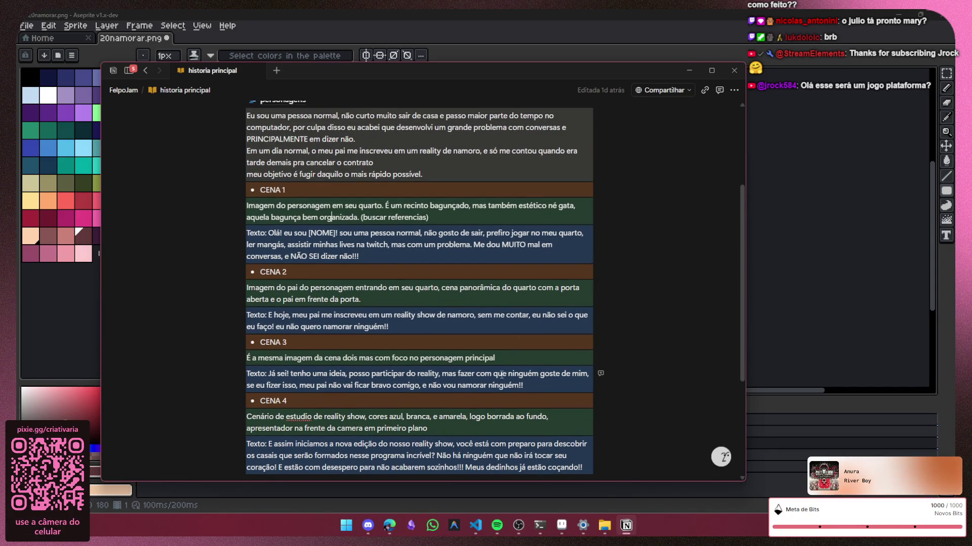
{"action": "left_click", "coordinate": [734, 71]}
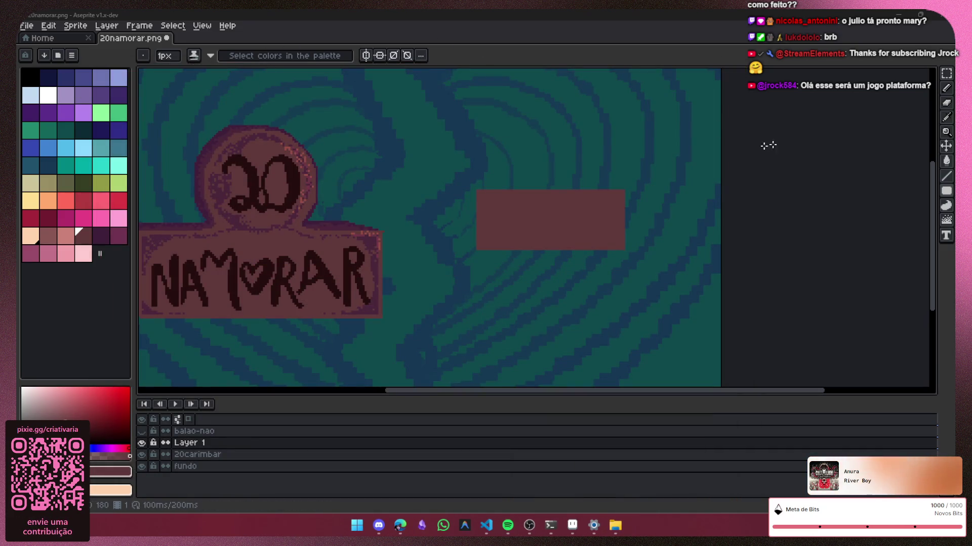
Step: Make Layer 1 active and pick the R's dark colour for the 3px pixel-perfect pencil
{"action": "left_click", "coordinate": [951, 100]}
{"action": "scroll", "coordinate": [533, 215], "scroll_direction": "up", "scroll_amount": 2}
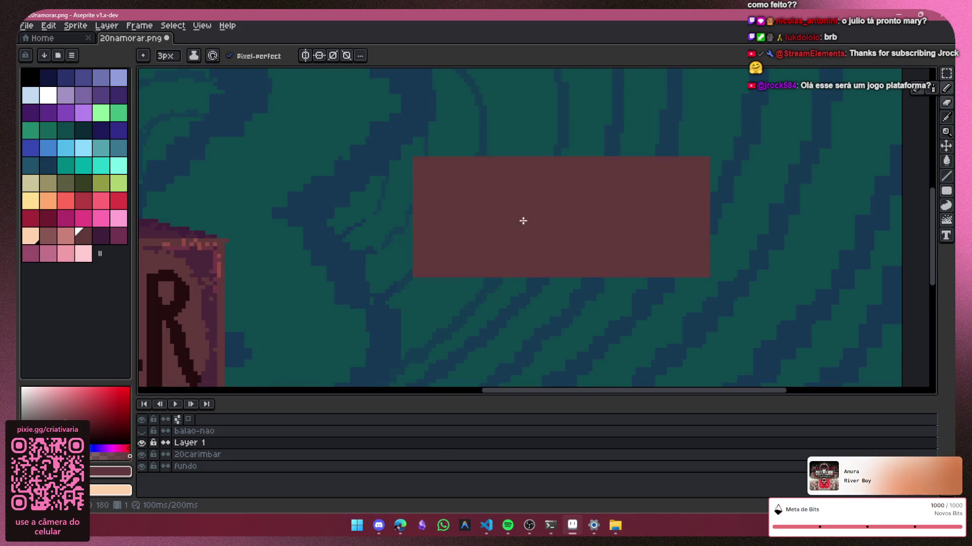
{"action": "left_click", "coordinate": [142, 443]}
{"action": "left_click", "coordinate": [142, 443]}
{"action": "left_click", "coordinate": [180, 444]}
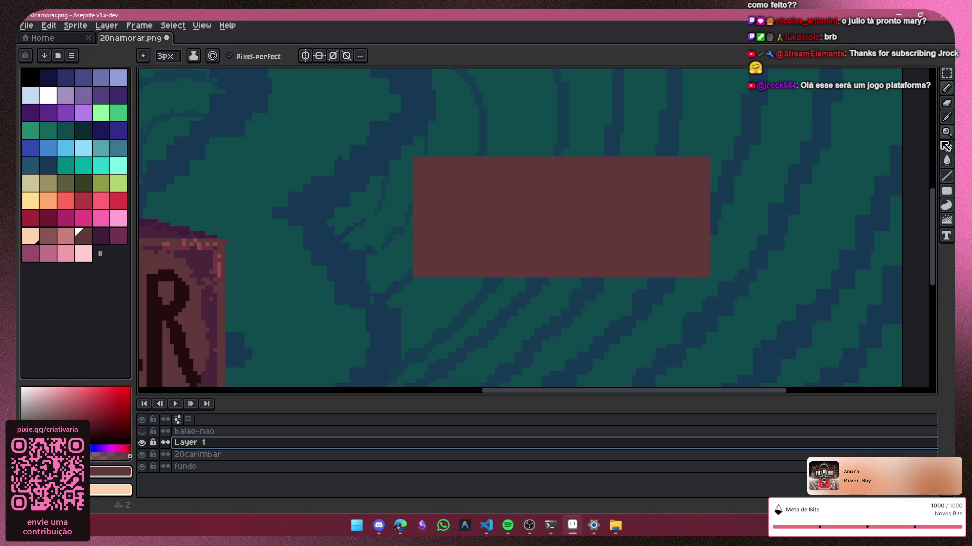
{"action": "left_click", "coordinate": [946, 116]}
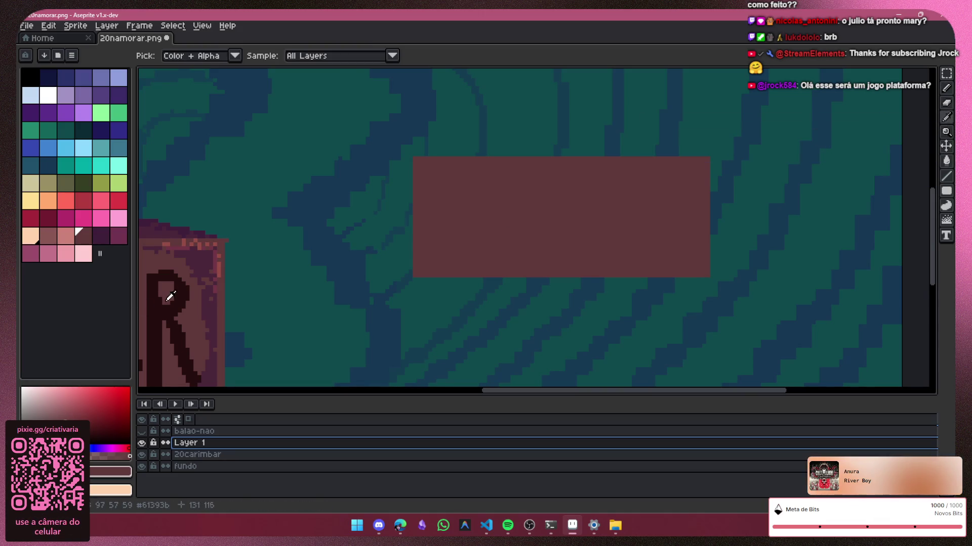
{"action": "left_click", "coordinate": [162, 309]}
{"action": "left_click", "coordinate": [945, 91]}
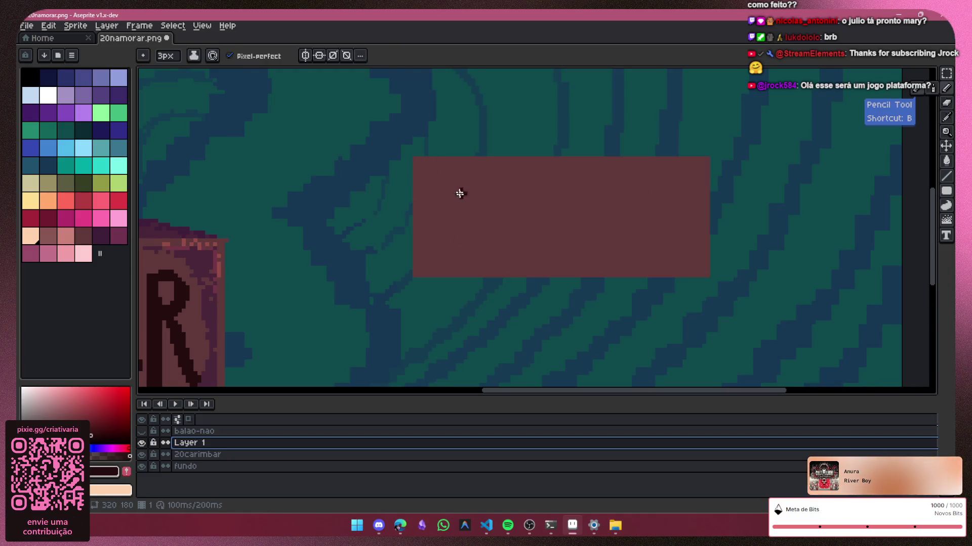
Step: Draw the first vertical I stroke inside the brown rectangle, undoing misdrawn strokes
{"action": "left_click_drag", "start_coordinate": [436, 205], "coordinate": [431, 248]}
{"action": "key", "text": "ctrl+z"}
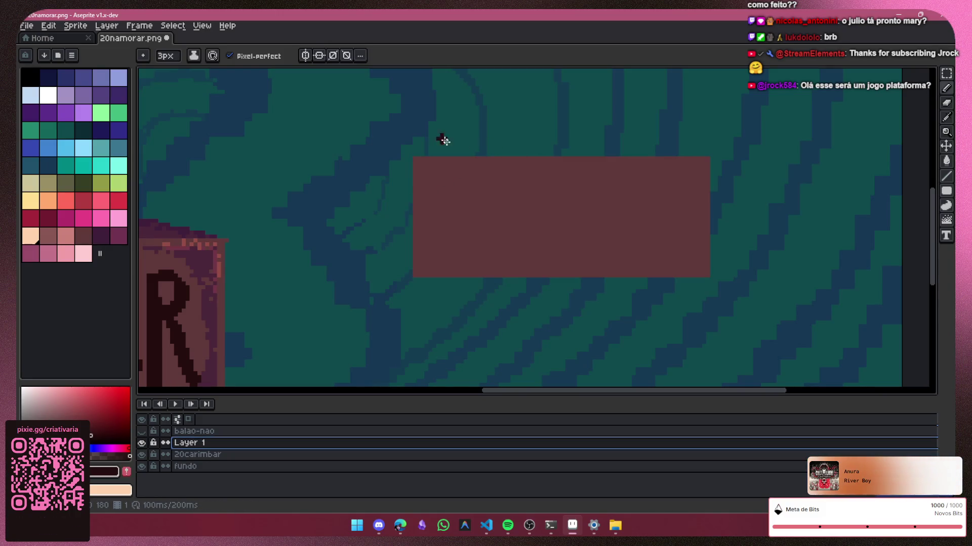
{"action": "scroll", "coordinate": [464, 191], "scroll_direction": "up", "scroll_amount": 1}
{"action": "scroll", "coordinate": [464, 191], "scroll_direction": "up", "scroll_amount": 1}
{"action": "mouse_move", "coordinate": [409, 203]}
{"action": "left_mouse_down"}
{"action": "mouse_move", "coordinate": [412, 278]}
{"action": "mouse_move", "coordinate": [465, 246]}
{"action": "mouse_move", "coordinate": [481, 273]}
{"action": "mouse_move", "coordinate": [501, 187]}
{"action": "mouse_move", "coordinate": [528, 282]}
{"action": "left_mouse_up"}
{"action": "key", "text": "ctrl+z"}
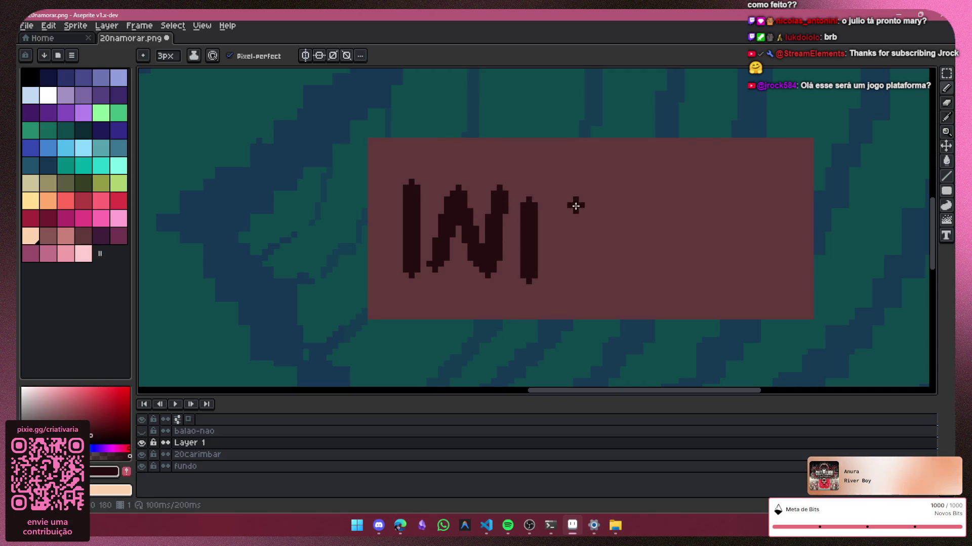
Step: Draw the C, second I and R in dark pixels so the button reads INICIAR
{"action": "left_click_drag", "start_coordinate": [592, 205], "coordinate": [610, 246]}
{"action": "mouse_move", "coordinate": [629, 200]}
{"action": "left_mouse_down"}
{"action": "mouse_move", "coordinate": [627, 261]}
{"action": "mouse_move", "coordinate": [687, 178]}
{"action": "mouse_move", "coordinate": [706, 275]}
{"action": "left_mouse_up"}
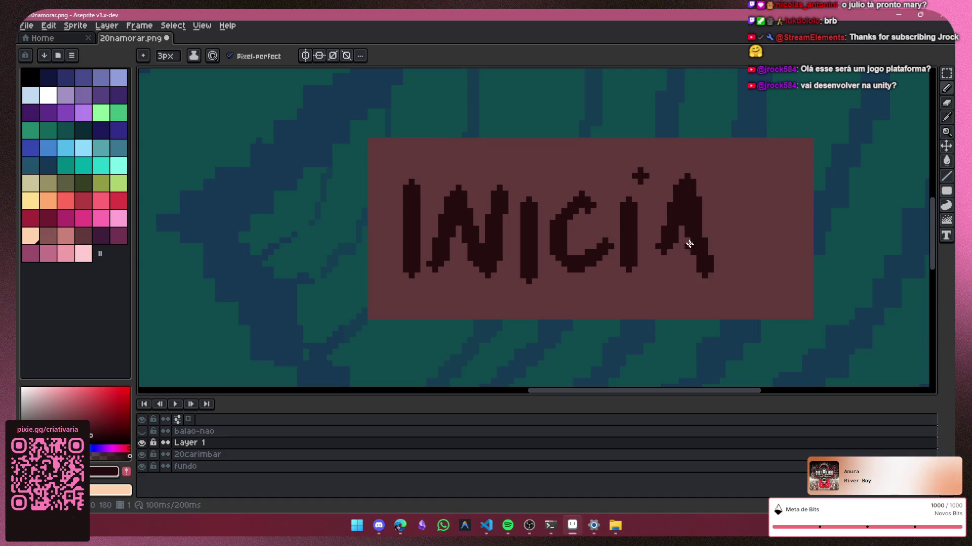
{"action": "left_click_drag", "start_coordinate": [731, 202], "coordinate": [729, 278]}
{"action": "left_click_drag", "start_coordinate": [729, 183], "coordinate": [787, 287]}
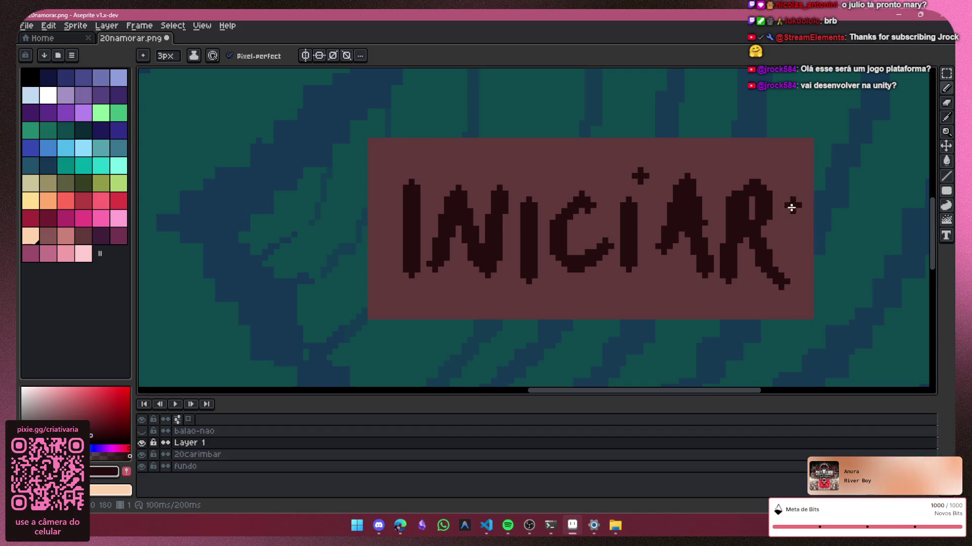
Step: Zoom out and add a new Layer 2 to the sprite
{"action": "scroll", "coordinate": [707, 289], "scroll_direction": "down", "scroll_amount": 1}
{"action": "scroll", "coordinate": [629, 336], "scroll_direction": "down", "scroll_amount": 1}
{"action": "scroll", "coordinate": [824, 180], "scroll_direction": "down", "scroll_amount": 1}
{"action": "key", "text": "shift+ctrl+n"}
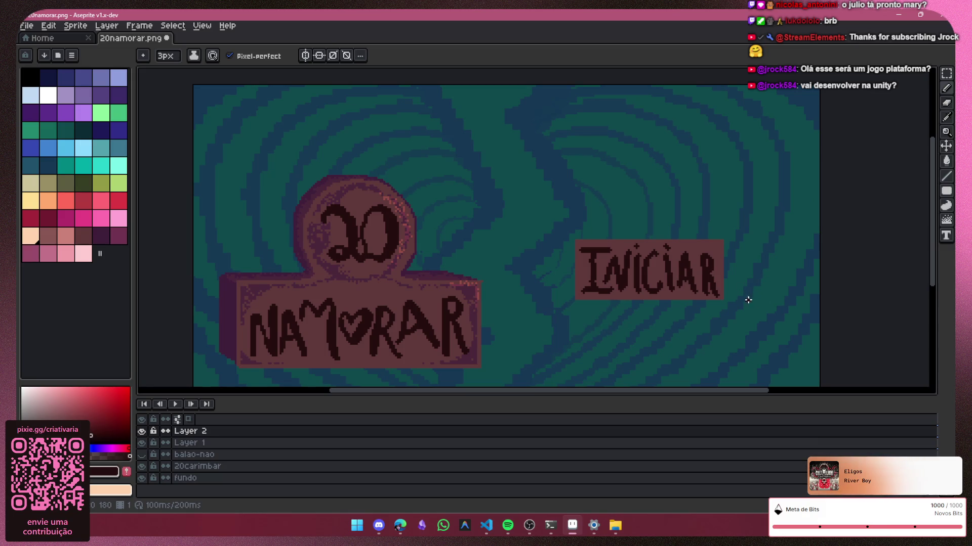
Step: Erase the stray dark pixels on and below the R's lower leg with the 1px Eraser
{"action": "scroll", "coordinate": [730, 262], "scroll_direction": "up", "scroll_amount": 1}
{"action": "scroll", "coordinate": [718, 264], "scroll_direction": "up", "scroll_amount": 1}
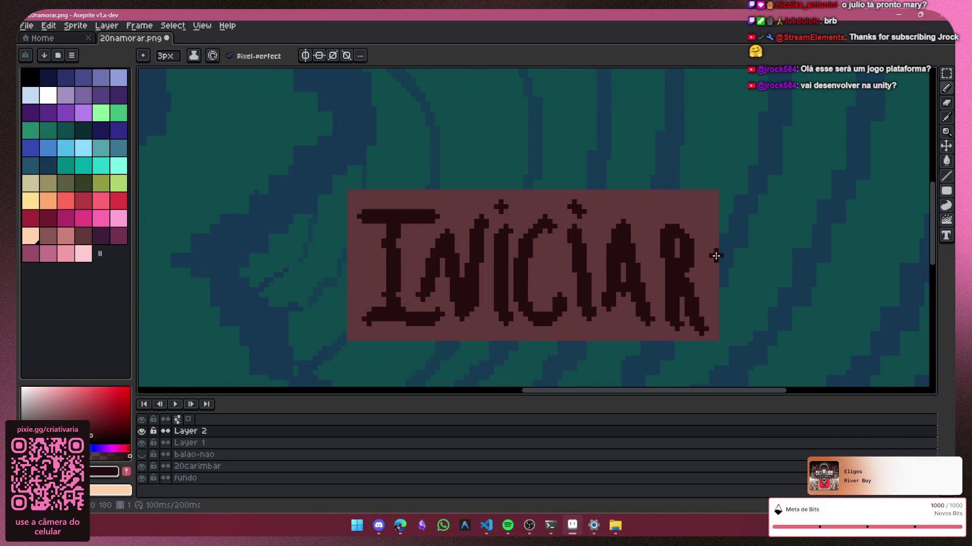
{"action": "key", "text": "e"}
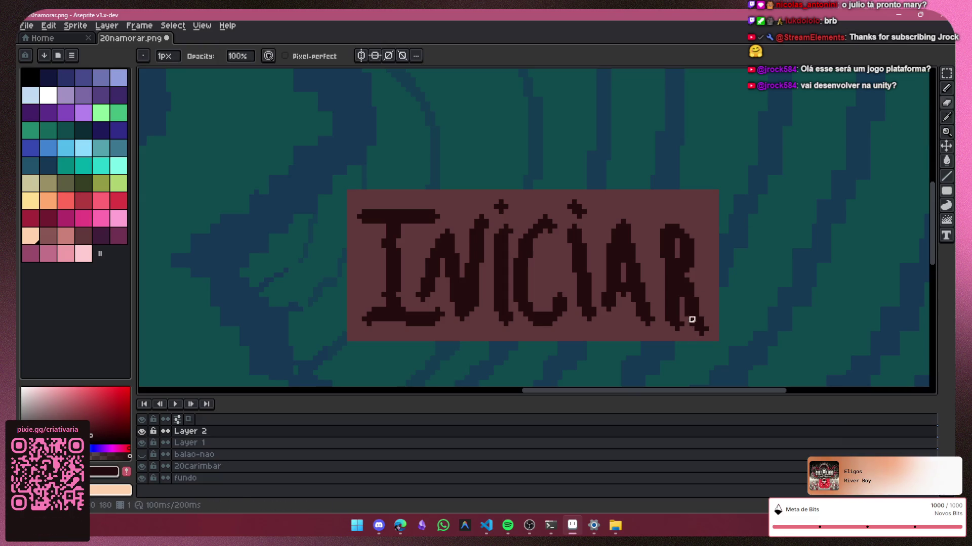
{"action": "left_click", "coordinate": [683, 311]}
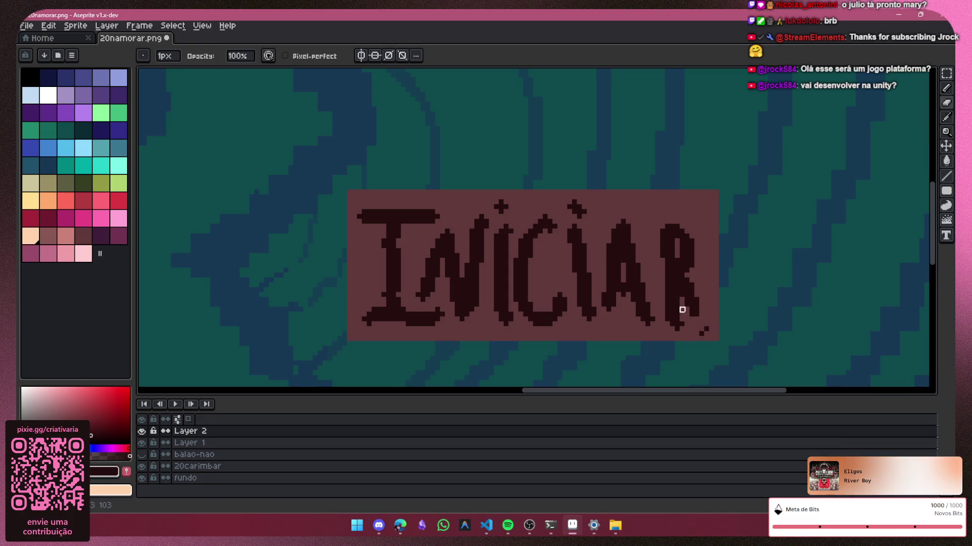
{"action": "left_click", "coordinate": [702, 334]}
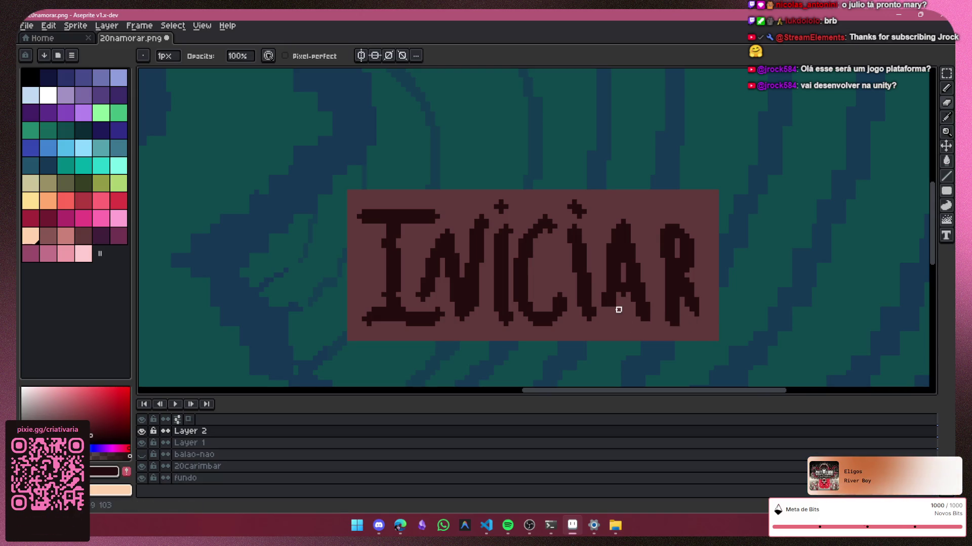
Step: Clean up the I's bottom-left serif and the small nub at its top right
{"action": "scroll", "coordinate": [590, 210], "scroll_direction": "up", "scroll_amount": 1}
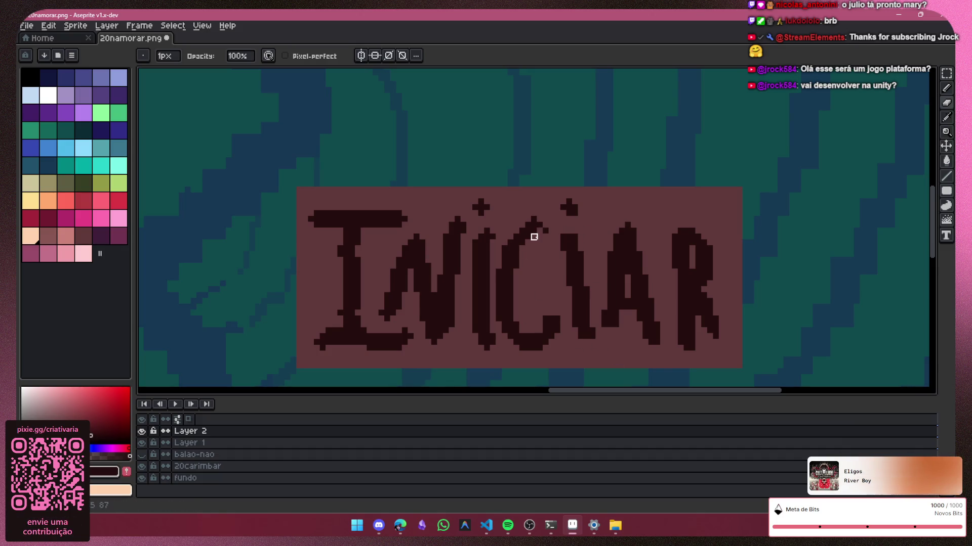
{"action": "scroll", "coordinate": [546, 224], "scroll_direction": "up", "scroll_amount": 1}
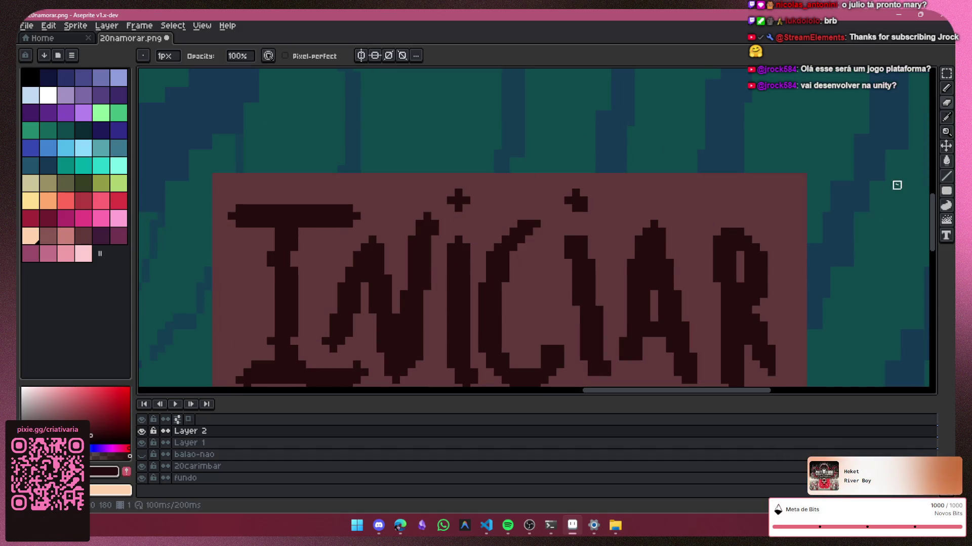
{"action": "scroll", "coordinate": [926, 216], "scroll_direction": "down", "scroll_amount": 3}
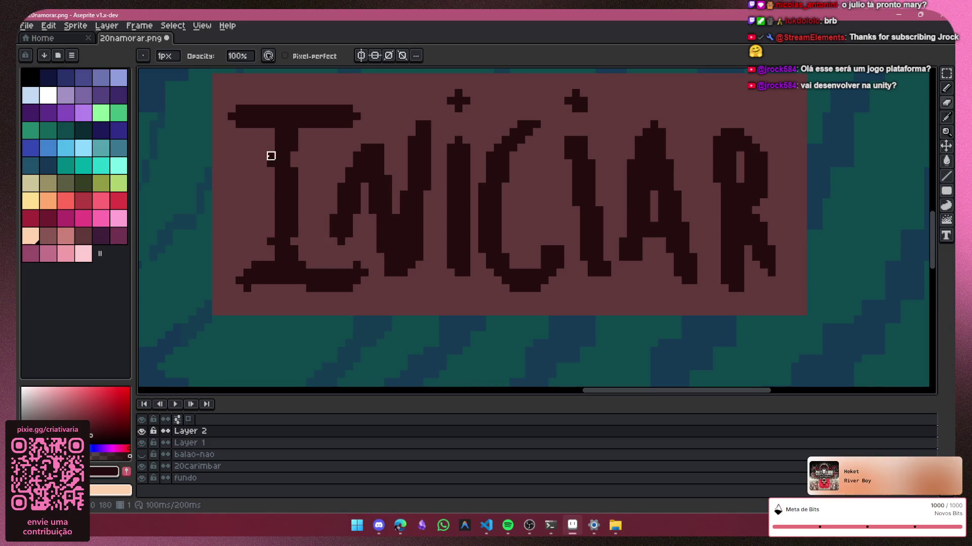
{"action": "key", "text": "ctrl+z"}
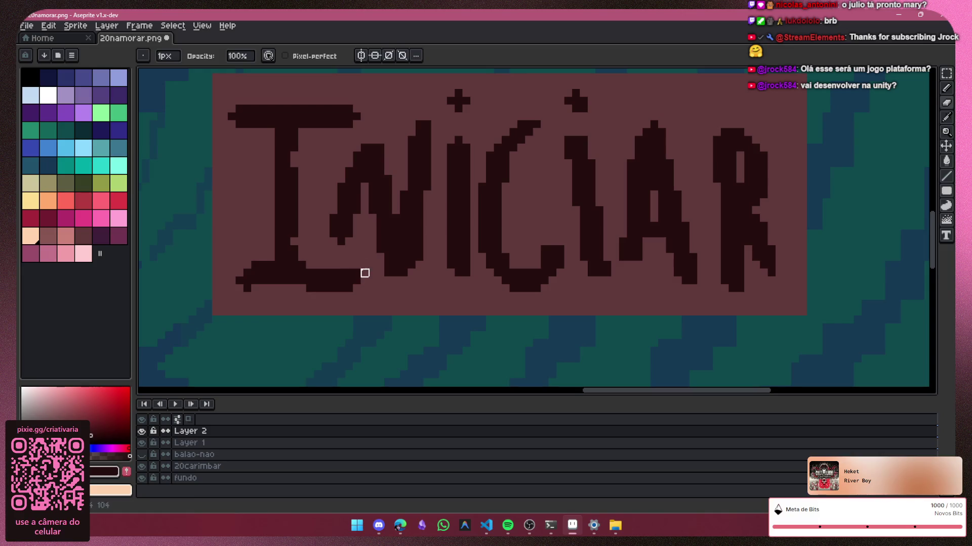
{"action": "left_click_drag", "start_coordinate": [230, 287], "coordinate": [253, 286]}
{"action": "left_click", "coordinate": [358, 116]}
{"action": "scroll", "coordinate": [662, 237], "scroll_direction": "down", "scroll_amount": 1}
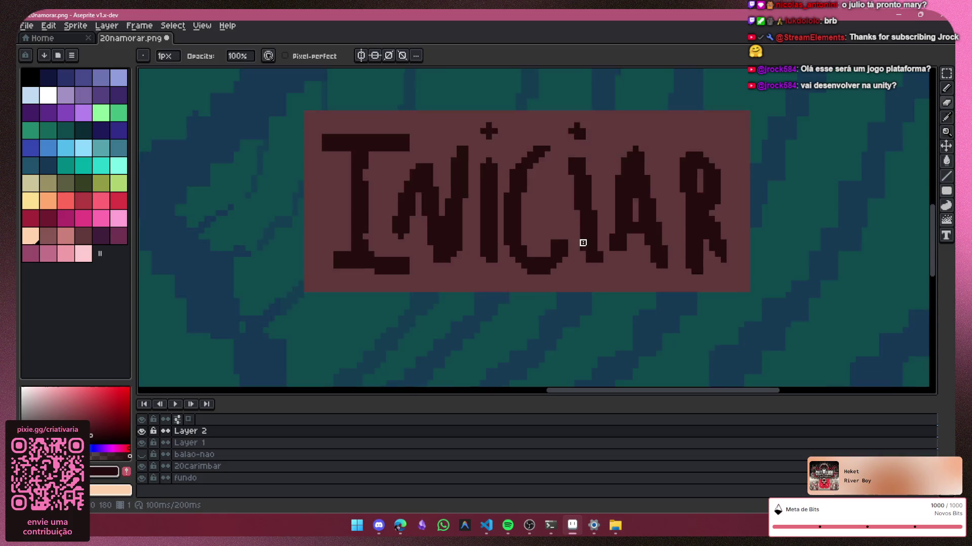
{"action": "scroll", "coordinate": [463, 223], "scroll_direction": "up", "scroll_amount": 1}
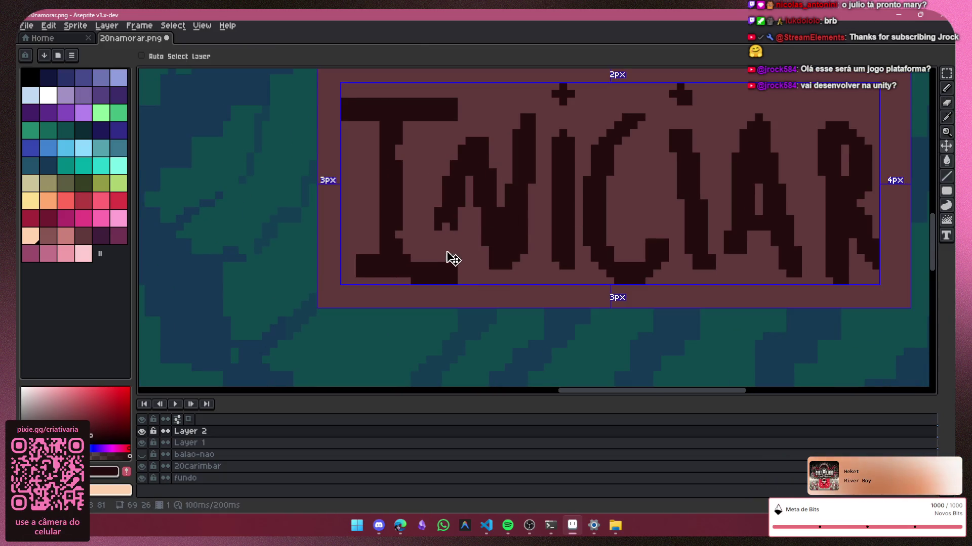
{"action": "left_click_drag", "start_coordinate": [577, 390], "coordinate": [630, 385]}
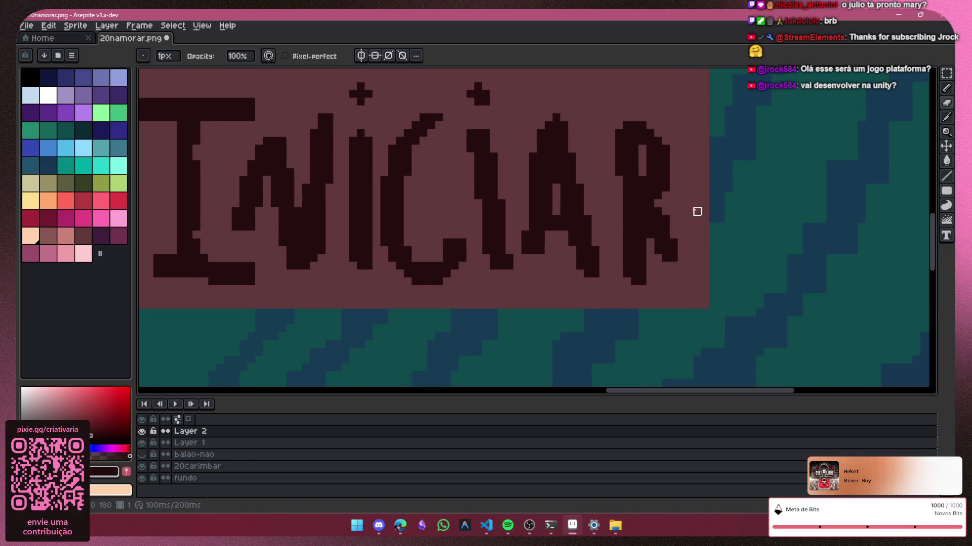
{"action": "scroll", "coordinate": [697, 211], "scroll_direction": "down", "scroll_amount": 1}
{"action": "scroll", "coordinate": [681, 210], "scroll_direction": "down", "scroll_amount": 1}
{"action": "scroll", "coordinate": [686, 206], "scroll_direction": "down", "scroll_amount": 1}
{"action": "scroll", "coordinate": [636, 169], "scroll_direction": "up", "scroll_amount": 1}
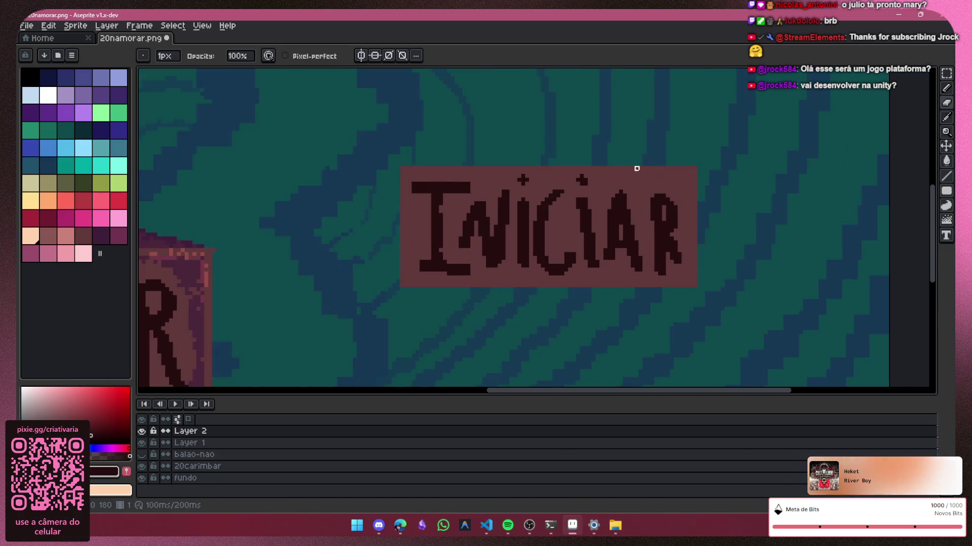
{"action": "scroll", "coordinate": [636, 168], "scroll_direction": "up", "scroll_amount": 1}
{"action": "left_click_drag", "start_coordinate": [946, 88], "coordinate": [917, 88]}
{"action": "scroll", "coordinate": [506, 157], "scroll_direction": "up", "scroll_amount": 1}
{"action": "scroll", "coordinate": [500, 182], "scroll_direction": "up", "scroll_amount": 1}
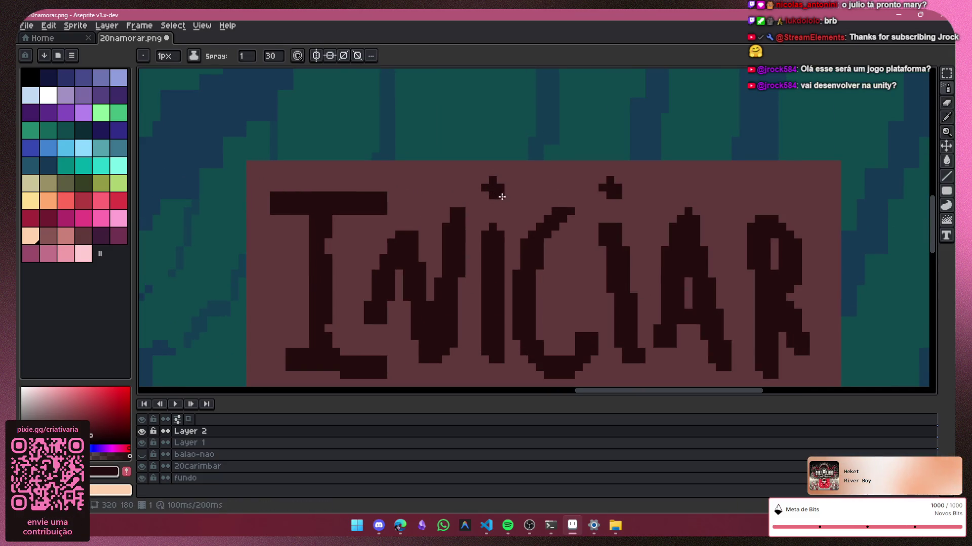
{"action": "scroll", "coordinate": [602, 223], "scroll_direction": "down", "scroll_amount": 2}
{"action": "scroll", "coordinate": [576, 284], "scroll_direction": "down", "scroll_amount": 1}
{"action": "scroll", "coordinate": [761, 361], "scroll_direction": "down", "scroll_amount": 1}
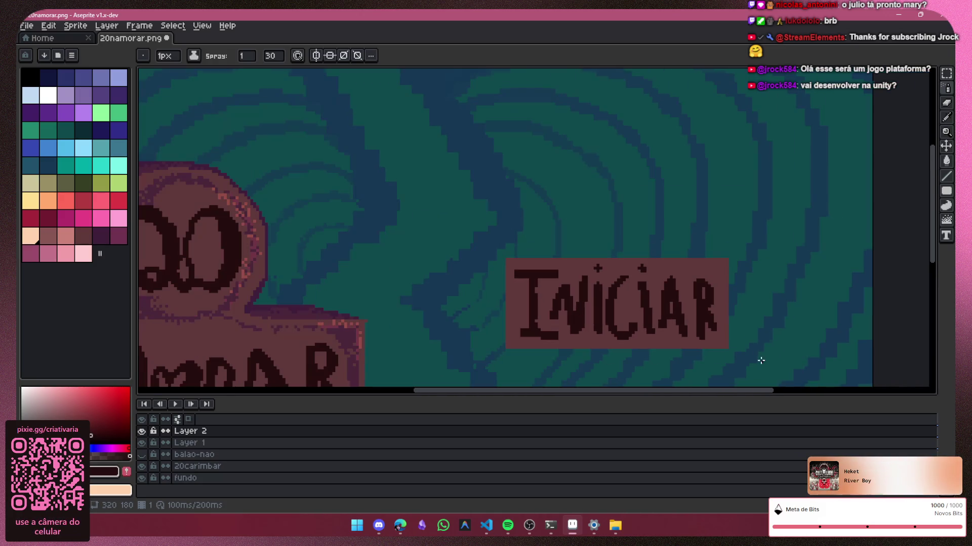
{"action": "scroll", "coordinate": [814, 347], "scroll_direction": "down", "scroll_amount": 1}
{"action": "left_click_drag", "start_coordinate": [936, 238], "coordinate": [934, 301]}
{"action": "scroll", "coordinate": [865, 201], "scroll_direction": "up", "scroll_amount": 1}
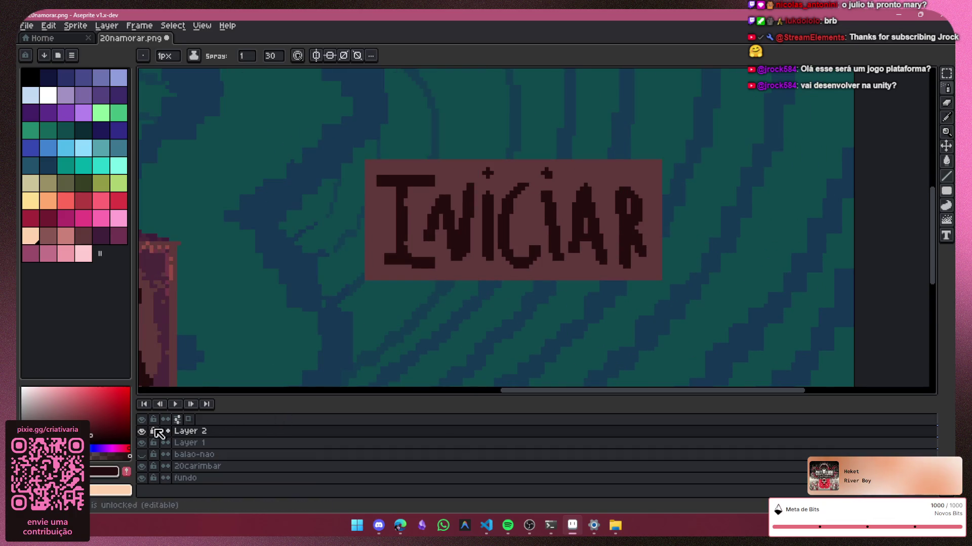
Step: Check the layers' contents by toggling visibility, and make Layer 1 the working layer
{"action": "left_click", "coordinate": [141, 444]}
{"action": "left_click", "coordinate": [190, 443]}
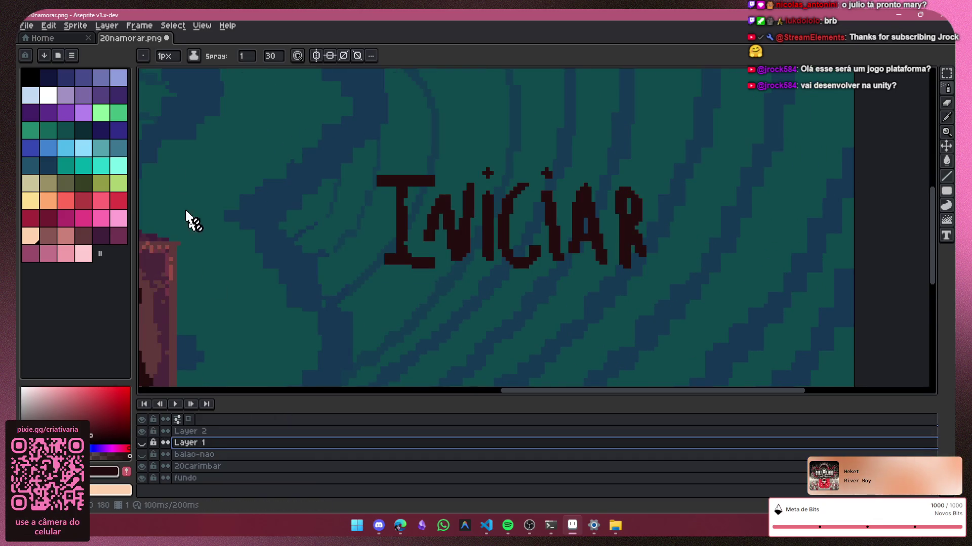
{"action": "left_click", "coordinate": [143, 454]}
{"action": "left_click", "coordinate": [143, 454]}
{"action": "left_click", "coordinate": [142, 443]}
Step: Switch to a different painting ink and select the Spray tool
{"action": "left_click", "coordinate": [193, 55]}
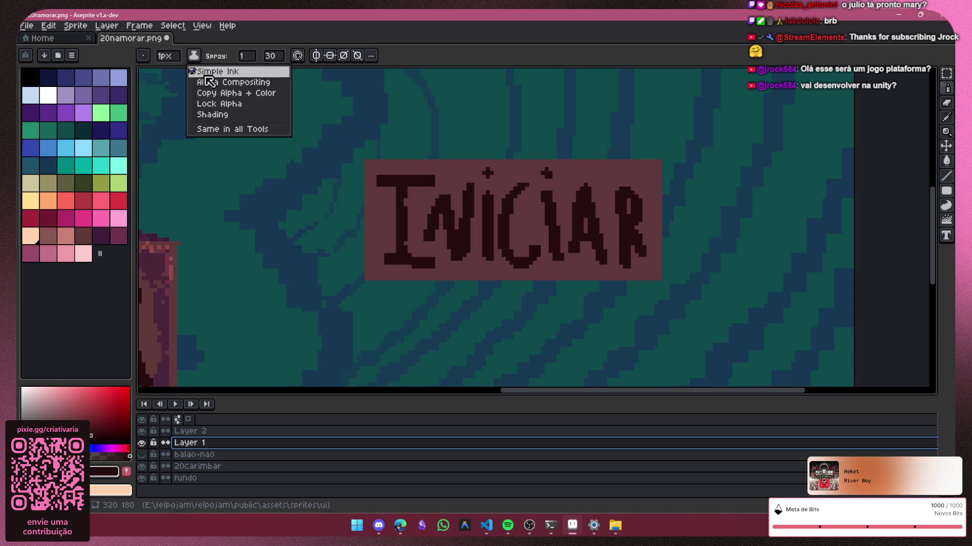
{"action": "left_click", "coordinate": [223, 104]}
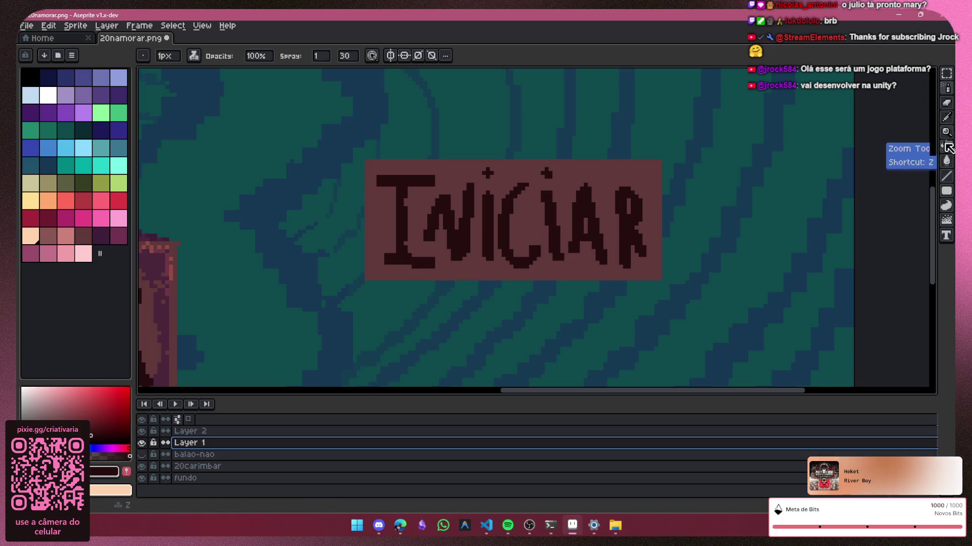
{"action": "left_click", "coordinate": [946, 89]}
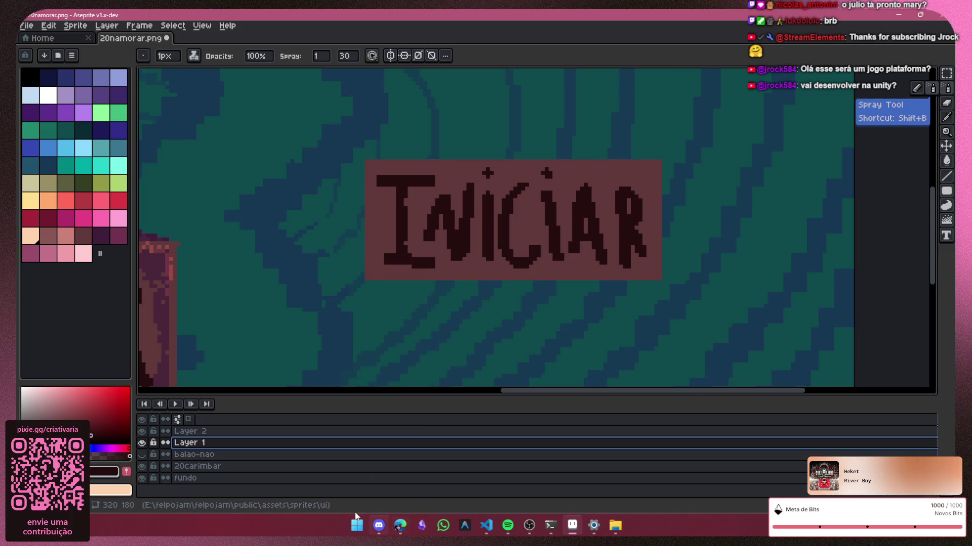
{"action": "scroll", "coordinate": [388, 385], "scroll_direction": "up", "scroll_amount": 1}
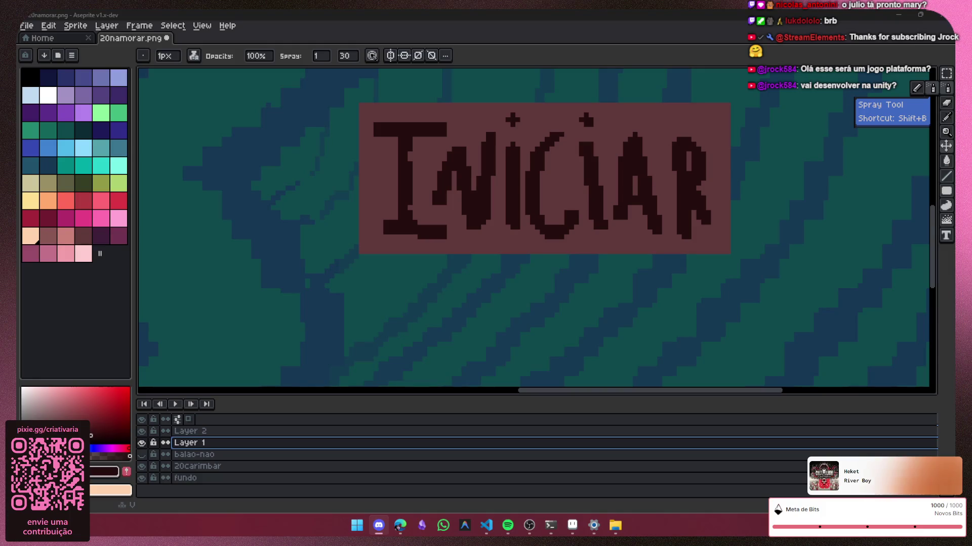
{"action": "left_click", "coordinate": [932, 88]}
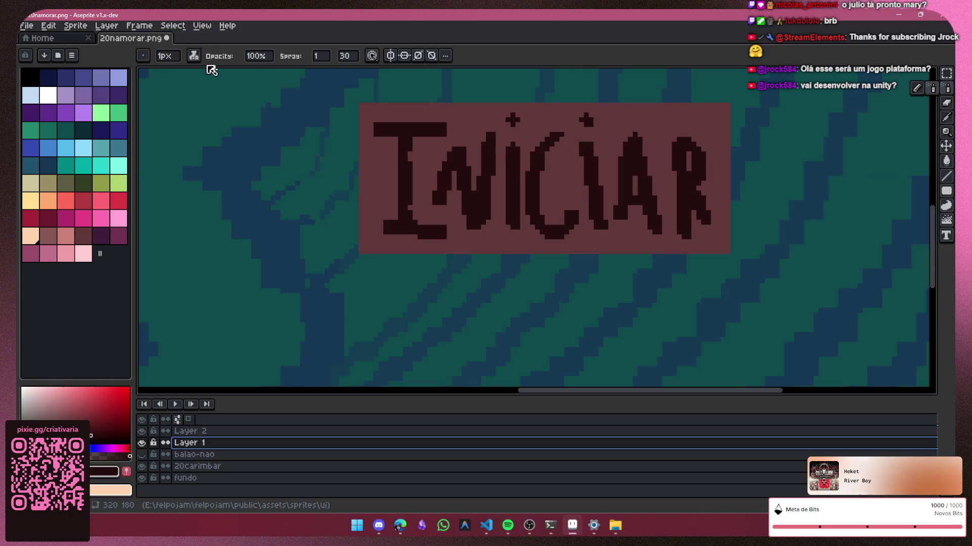
Step: Attempt to save and dismiss the PNG saving warning without saving
{"action": "key", "text": "ctrl+s"}
{"action": "left_click", "coordinate": [518, 323]}
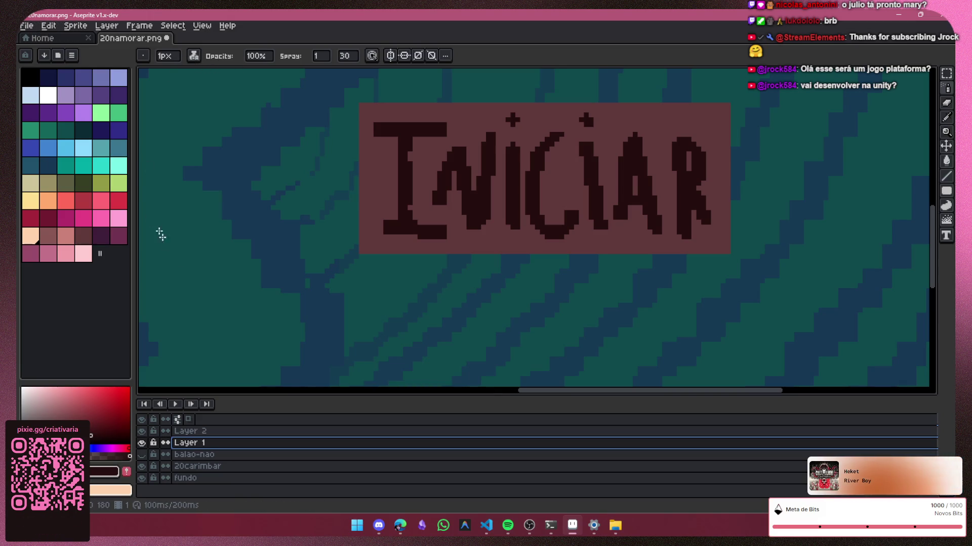
{"action": "scroll", "coordinate": [457, 282], "scroll_direction": "down", "scroll_amount": 1}
{"action": "scroll", "coordinate": [457, 282], "scroll_direction": "down", "scroll_amount": 1}
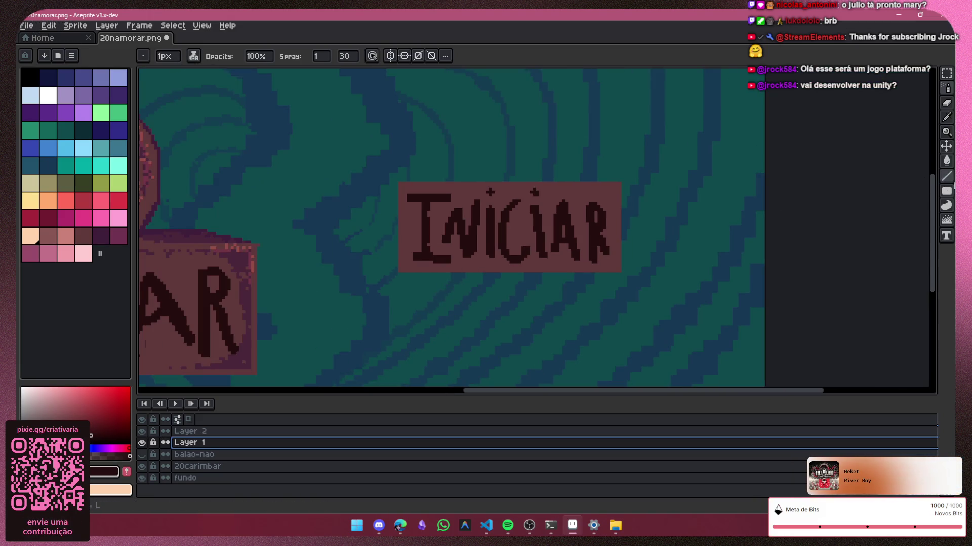
Step: Sample the box's mauve colour and spray texture near its lower-right corner
{"action": "left_click", "coordinate": [946, 117]}
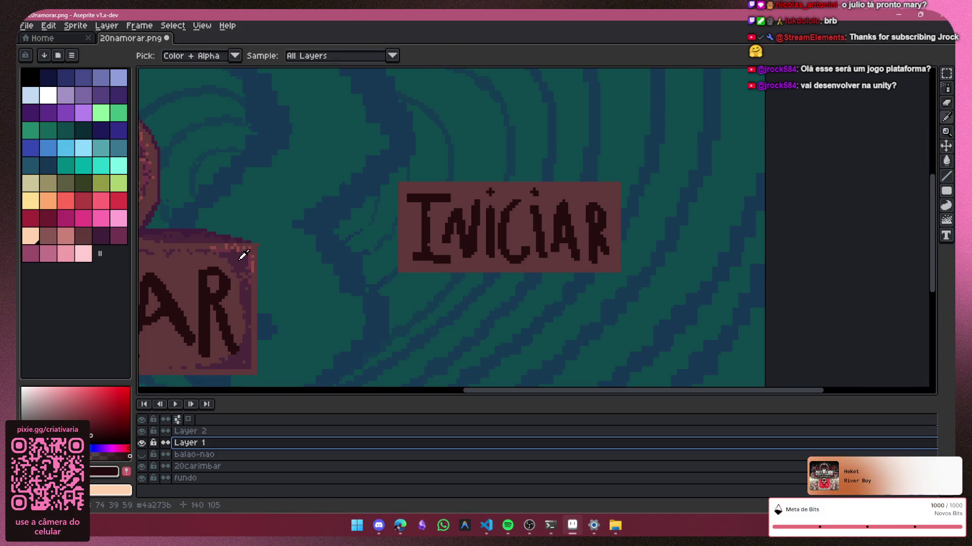
{"action": "left_click", "coordinate": [562, 183]}
{"action": "left_click", "coordinate": [946, 88]}
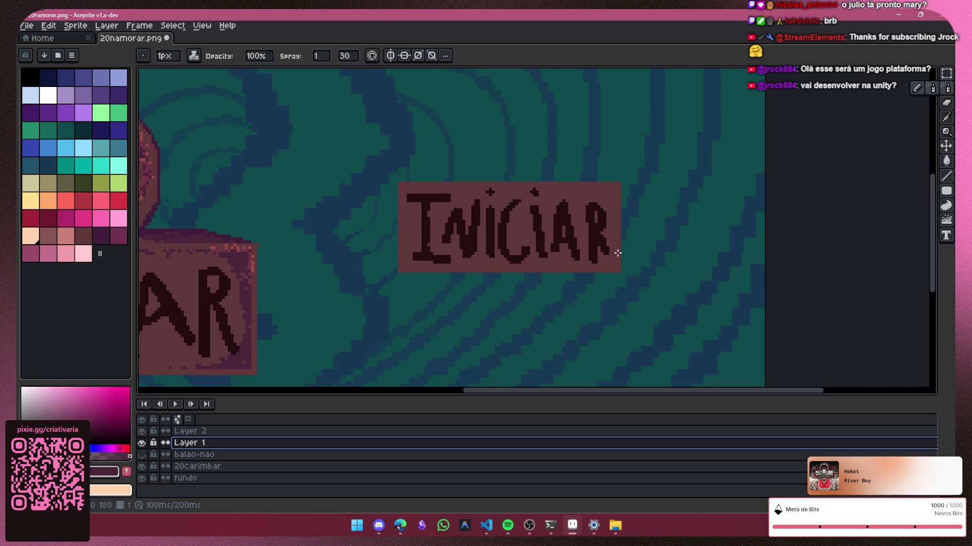
{"action": "scroll", "coordinate": [612, 254], "scroll_direction": "up", "scroll_amount": 1}
{"action": "mouse_move", "coordinate": [605, 254]}
{"action": "left_mouse_down"}
{"action": "mouse_move", "coordinate": [613, 249]}
{"action": "mouse_move", "coordinate": [561, 265]}
{"action": "left_mouse_up"}
Step: Spray mauve texture right of the R and along the bottom edge, undoing the upper-right stroke
{"action": "key", "text": "alt+Tab"}
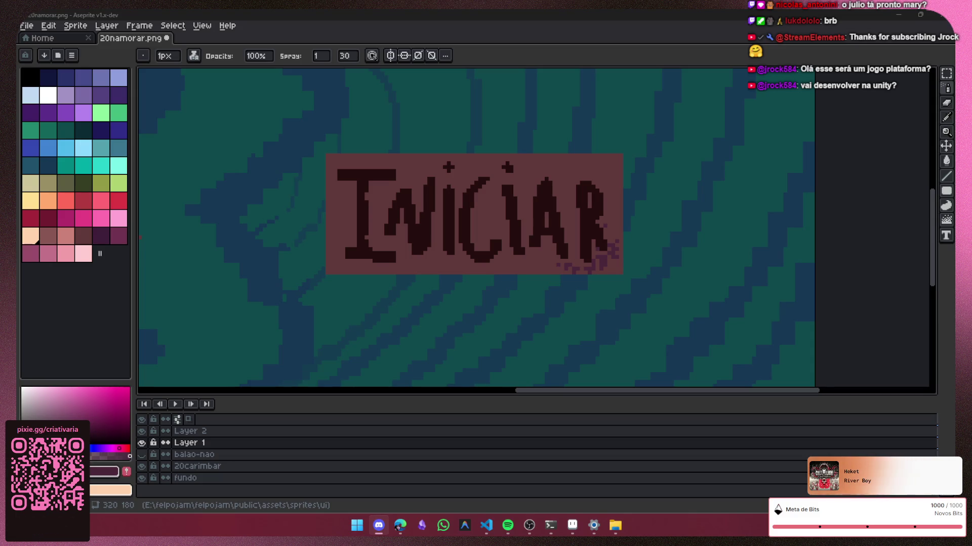
{"action": "key", "text": "alt+Tab"}
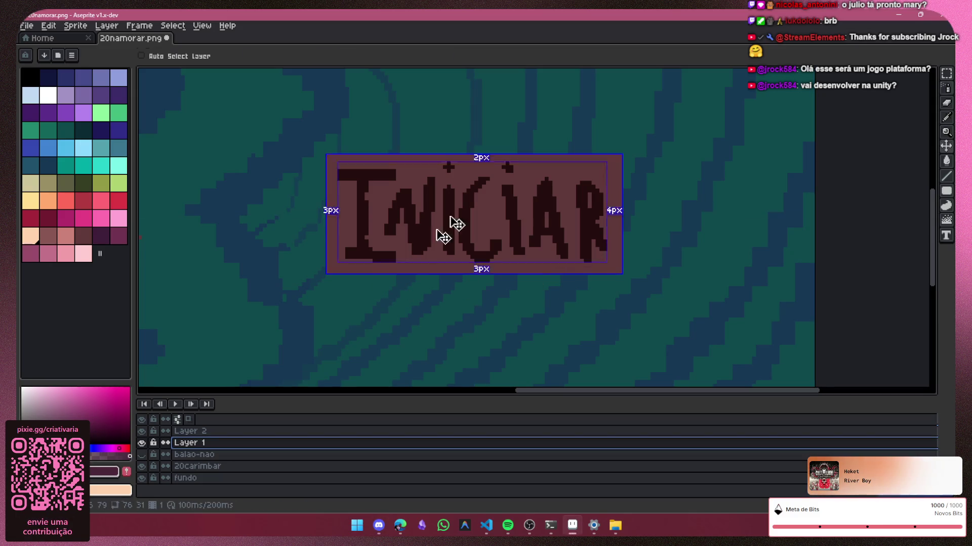
{"action": "scroll", "coordinate": [614, 253], "scroll_direction": "up", "scroll_amount": 1}
{"action": "scroll", "coordinate": [602, 212], "scroll_direction": "up", "scroll_amount": 1}
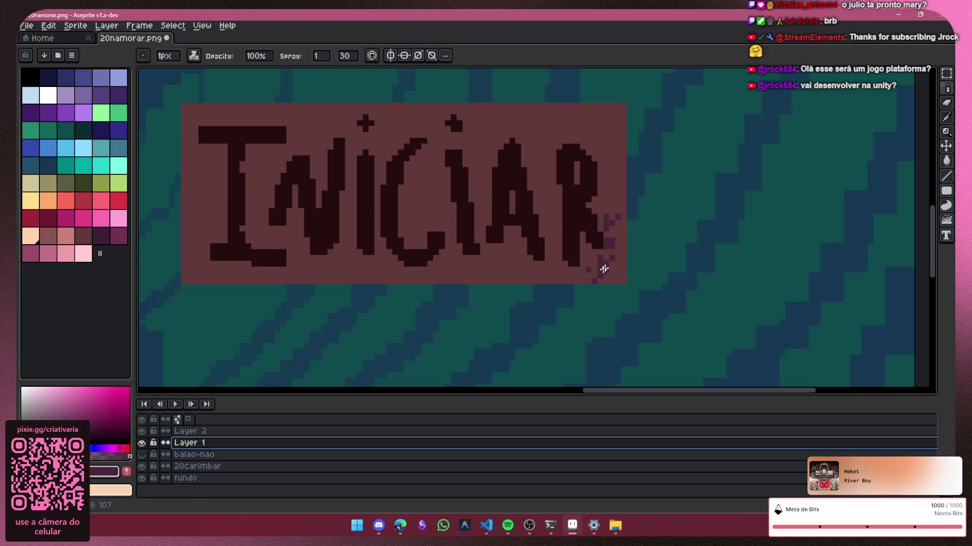
{"action": "left_click_drag", "start_coordinate": [630, 227], "coordinate": [622, 195]}
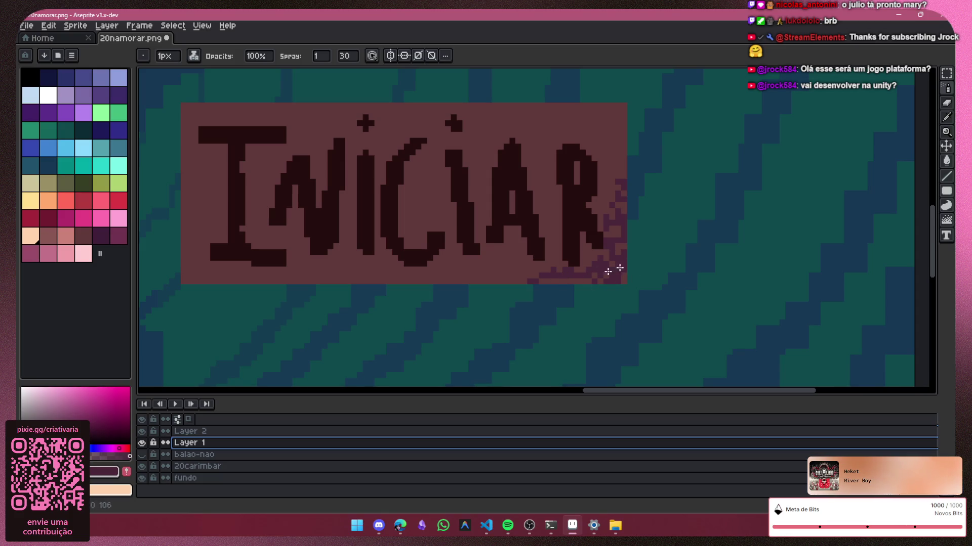
{"action": "left_click_drag", "start_coordinate": [623, 266], "coordinate": [621, 275]}
{"action": "left_click_drag", "start_coordinate": [622, 179], "coordinate": [580, 106]}
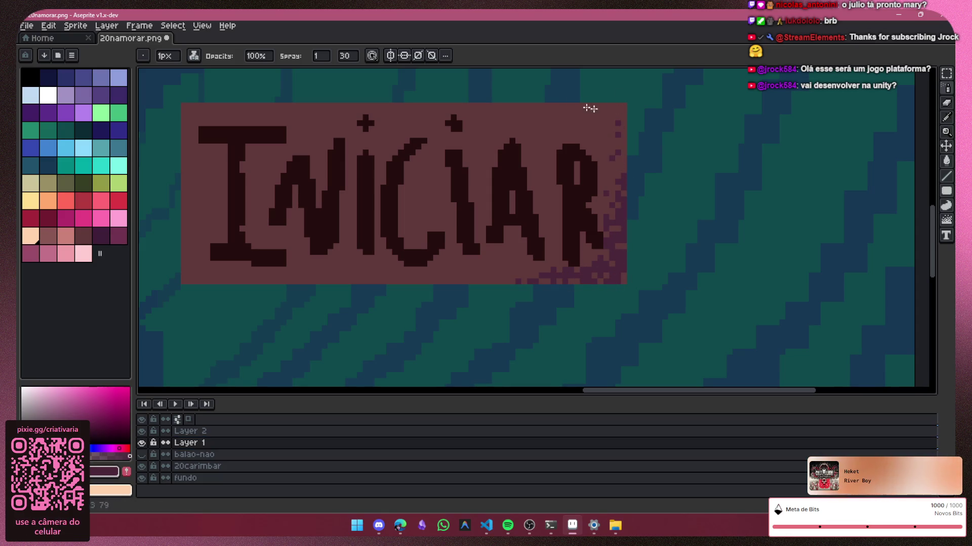
{"action": "key", "text": "ctrl+z"}
Step: Set the spray value to 2, speckle the upper-right corner, then minimize Aseprite
{"action": "key", "text": "plus"}
{"action": "scroll", "coordinate": [590, 130], "scroll_direction": "down", "scroll_amount": 1}
{"action": "key", "text": "minus"}
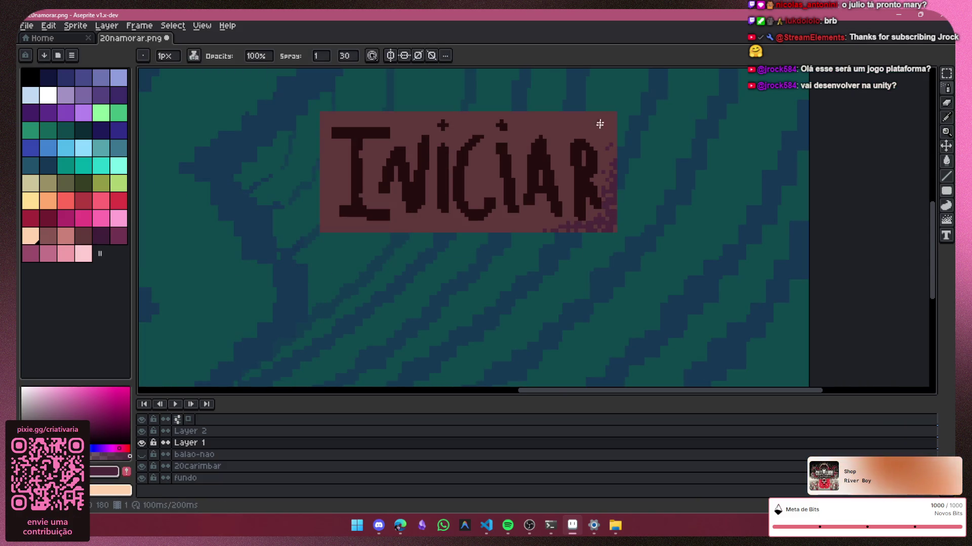
{"action": "left_click", "coordinate": [321, 56]}
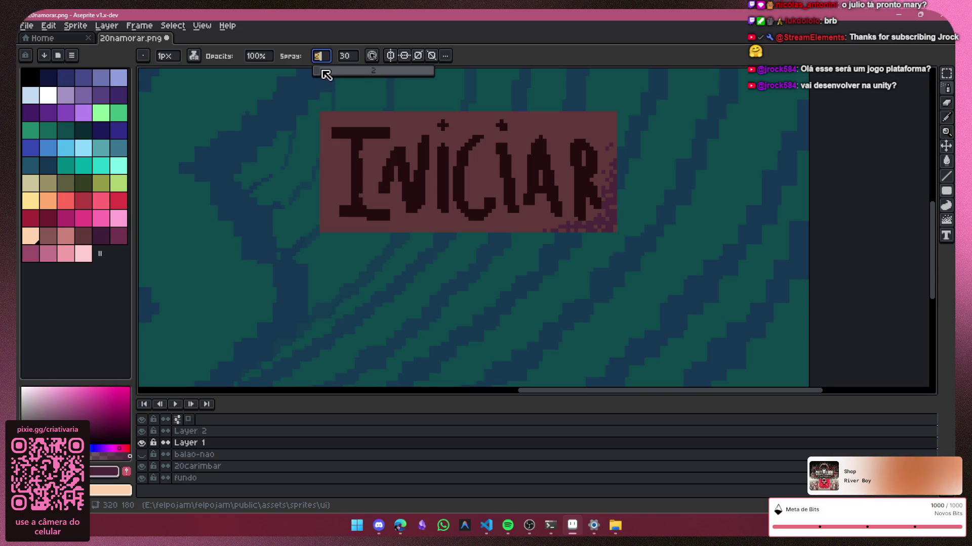
{"action": "left_click_drag", "start_coordinate": [602, 124], "coordinate": [608, 154]}
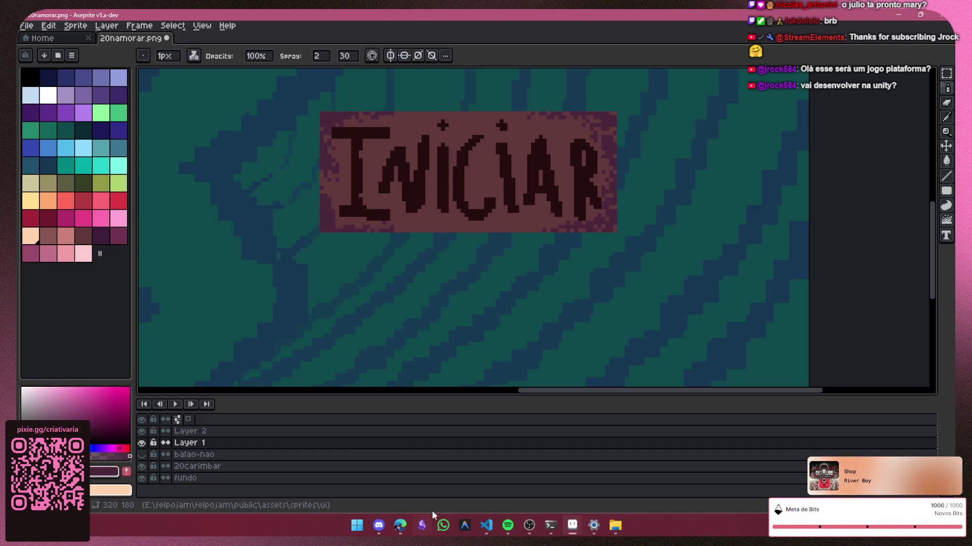
{"action": "left_click", "coordinate": [380, 529]}
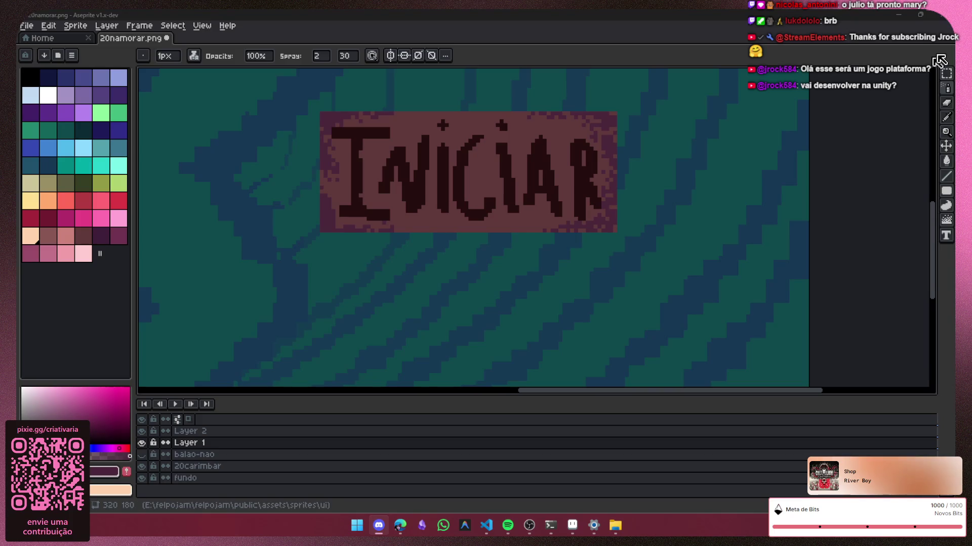
{"action": "left_click", "coordinate": [899, 15]}
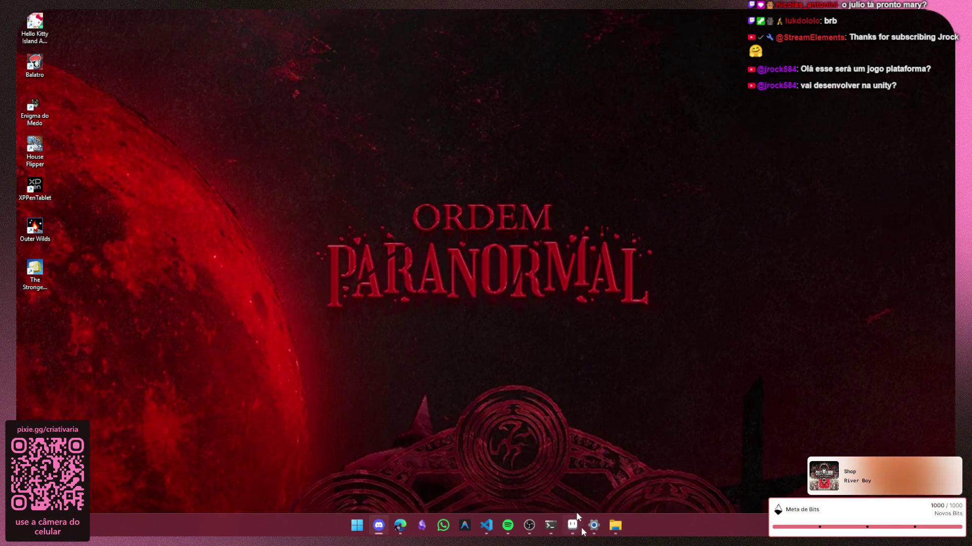
Step: Restore Aseprite, centre the view on the INICIAR sign, and make Layer 2 active
{"action": "left_click", "coordinate": [573, 524]}
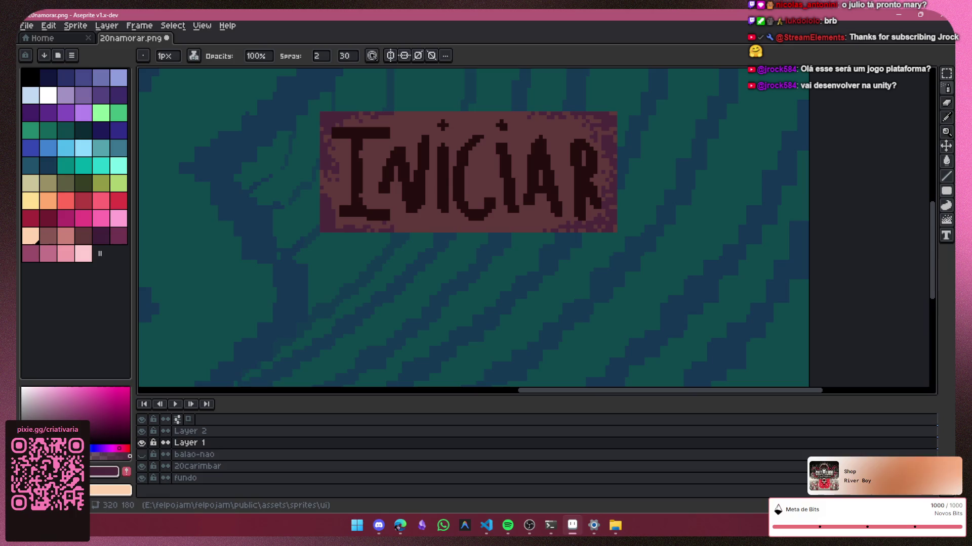
{"action": "scroll", "coordinate": [578, 232], "scroll_direction": "down", "scroll_amount": 2}
{"action": "scroll", "coordinate": [503, 234], "scroll_direction": "up", "scroll_amount": 1}
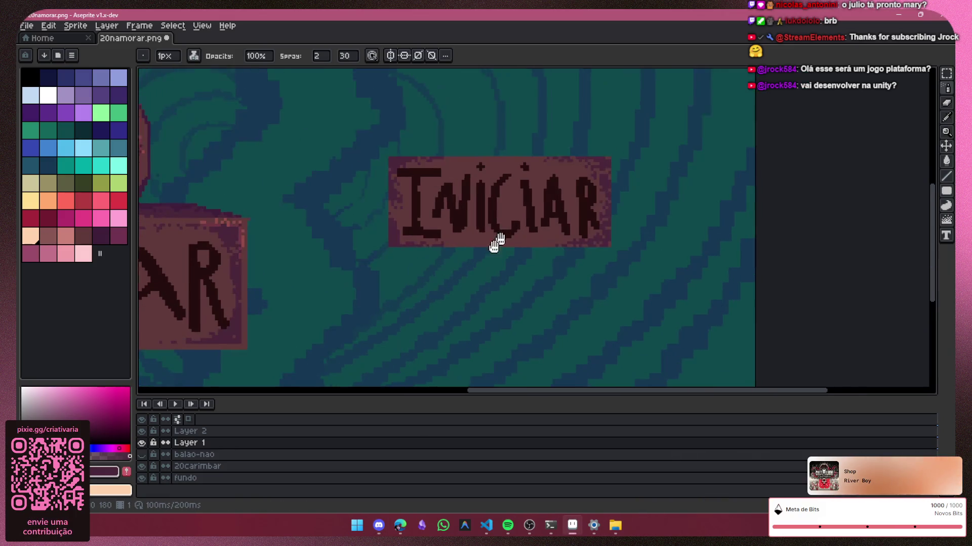
{"action": "left_click_drag", "start_coordinate": [503, 234], "coordinate": [434, 281]}
{"action": "scroll", "coordinate": [393, 250], "scroll_direction": "up", "scroll_amount": 1}
{"action": "left_click", "coordinate": [142, 443]}
{"action": "left_click", "coordinate": [142, 443]}
{"action": "left_click", "coordinate": [148, 432]}
{"action": "left_click", "coordinate": [142, 432]}
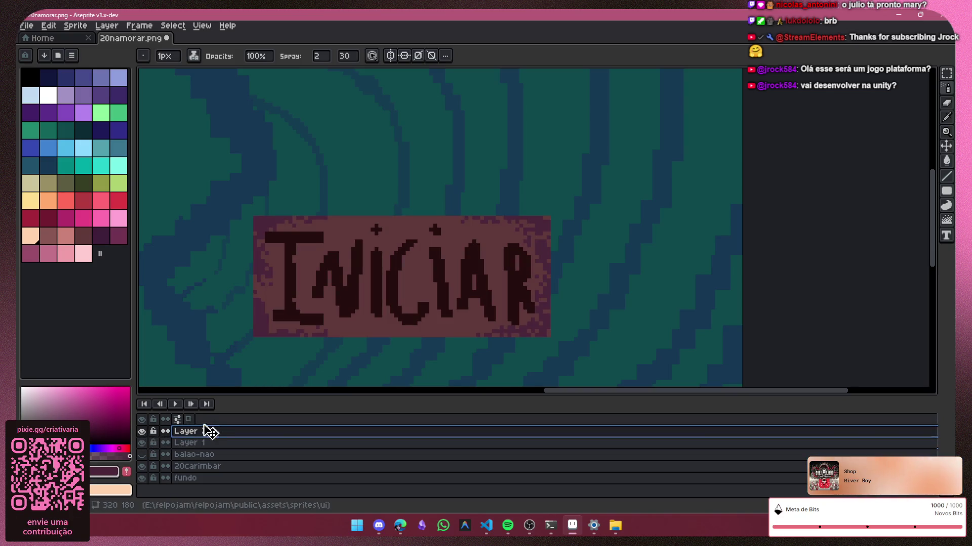
Step: On a new layer, draw lines in the sign's border colour along its top and right for 3D depth
{"action": "key", "text": "shift+n"}
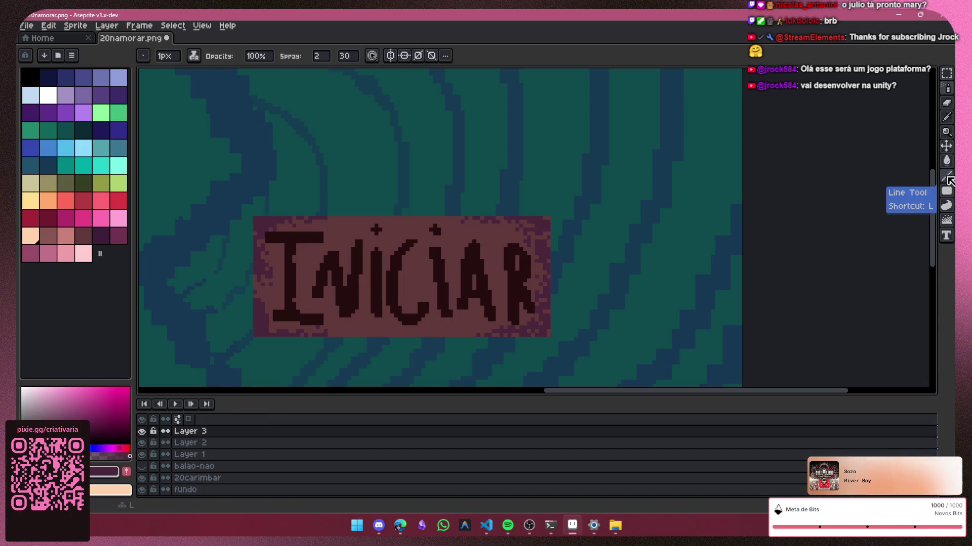
{"action": "left_click", "coordinate": [946, 179]}
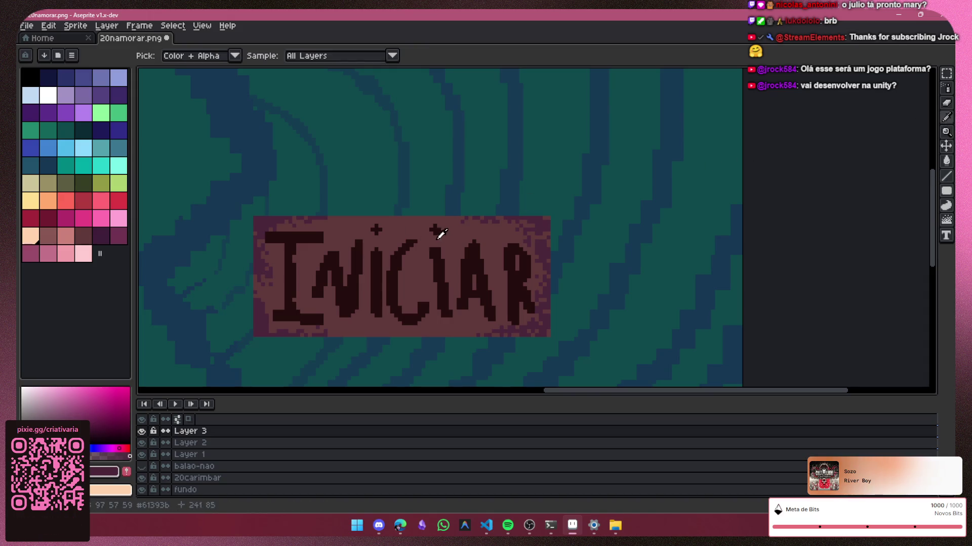
{"action": "left_click", "coordinate": [536, 223], "text": "alt"}
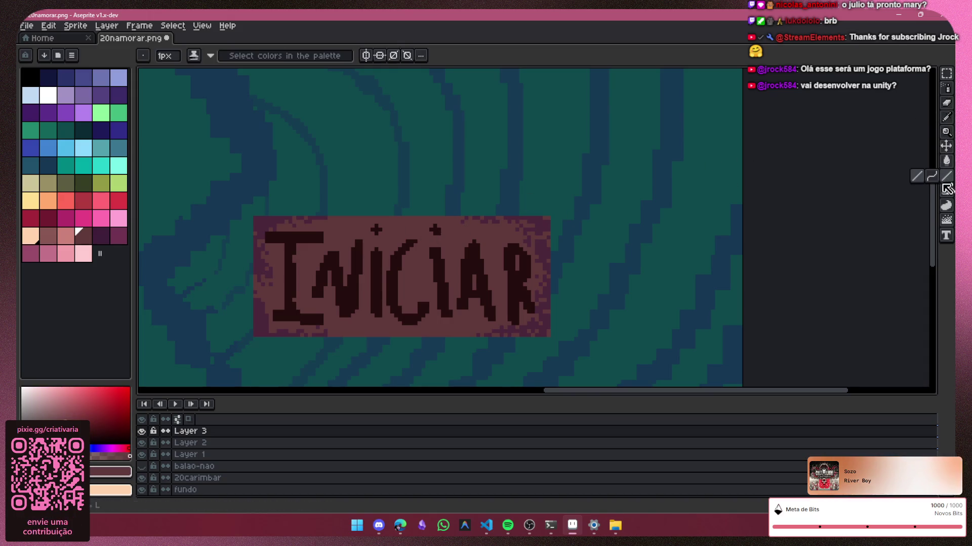
{"action": "mouse_move", "coordinate": [549, 220]}
{"action": "left_mouse_down"}
{"action": "mouse_move", "coordinate": [583, 202]}
{"action": "mouse_move", "coordinate": [582, 312]}
{"action": "left_mouse_up"}
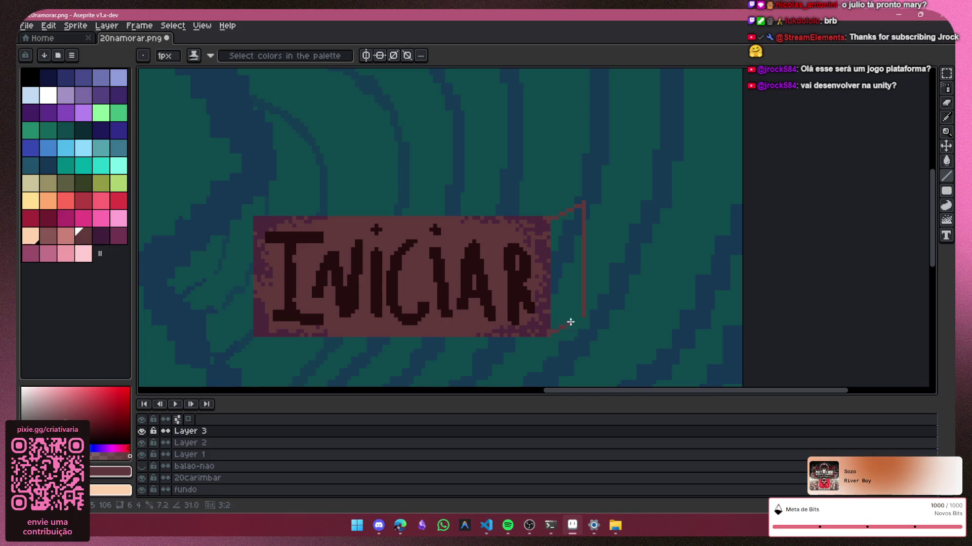
{"action": "mouse_move", "coordinate": [254, 215]}
{"action": "left_mouse_down"}
{"action": "mouse_move", "coordinate": [303, 195]}
{"action": "mouse_move", "coordinate": [518, 208]}
{"action": "left_mouse_up"}
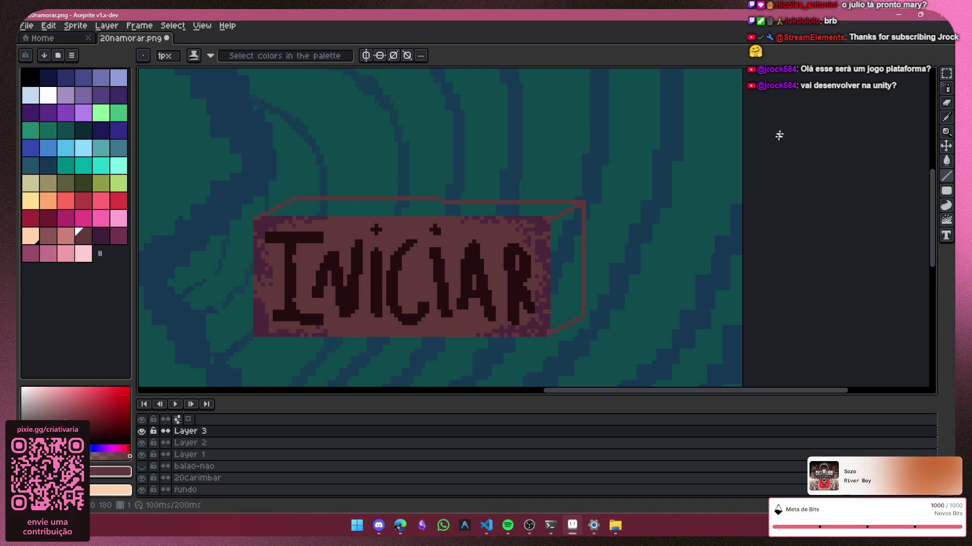
{"action": "scroll", "coordinate": [470, 231], "scroll_direction": "up", "scroll_amount": 1}
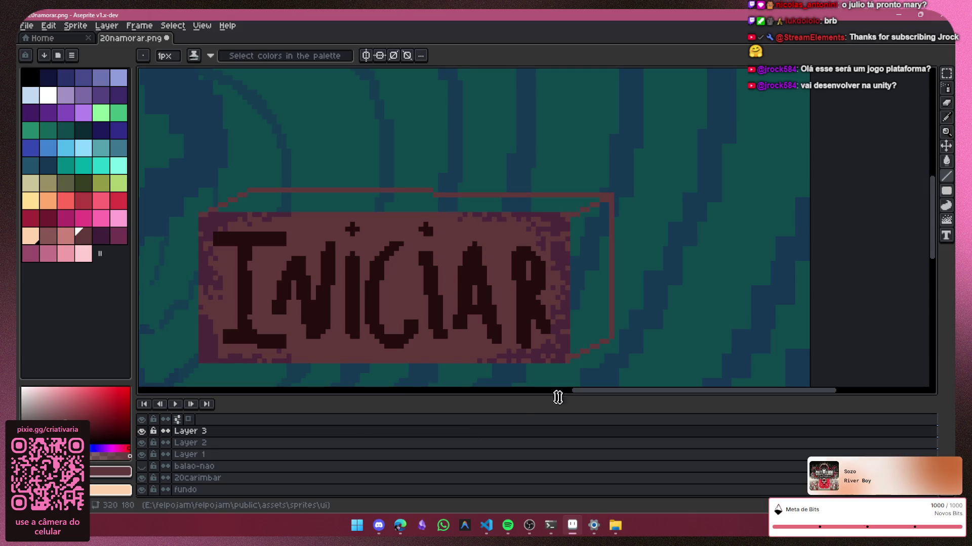
{"action": "left_click_drag", "start_coordinate": [593, 390], "coordinate": [556, 394]}
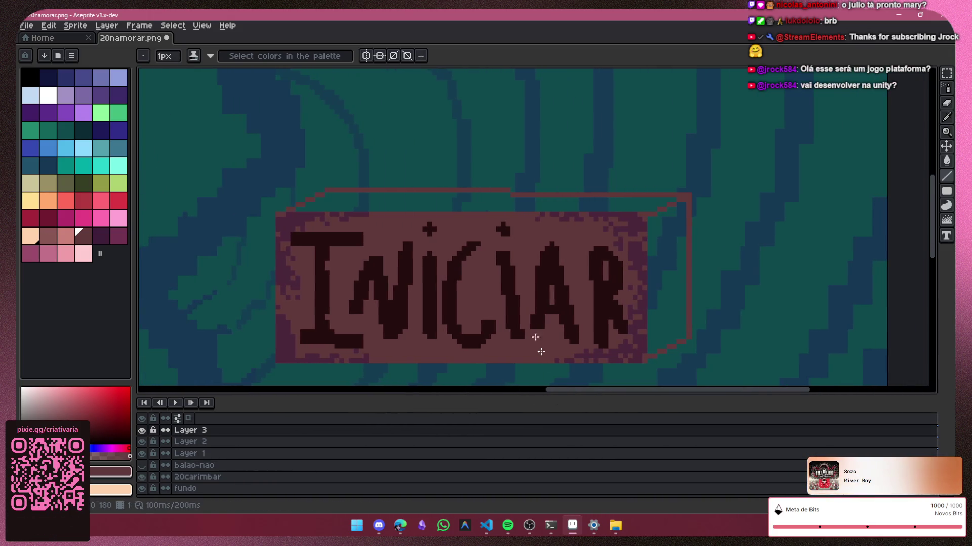
Step: Pick the dark purple swatch and set the Pencil brush to 4px
{"action": "left_click", "coordinate": [101, 236]}
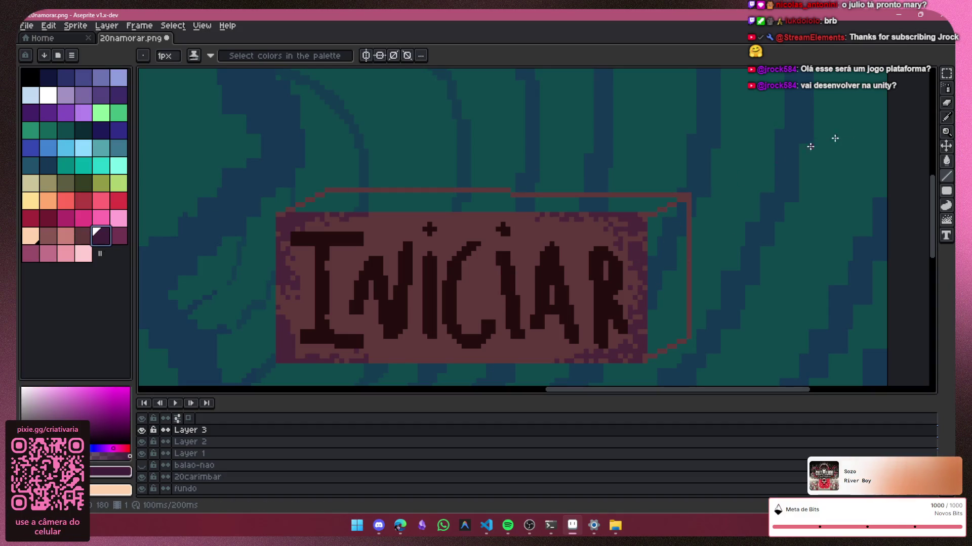
{"action": "left_click", "coordinate": [946, 88]}
{"action": "key", "text": "plus"}
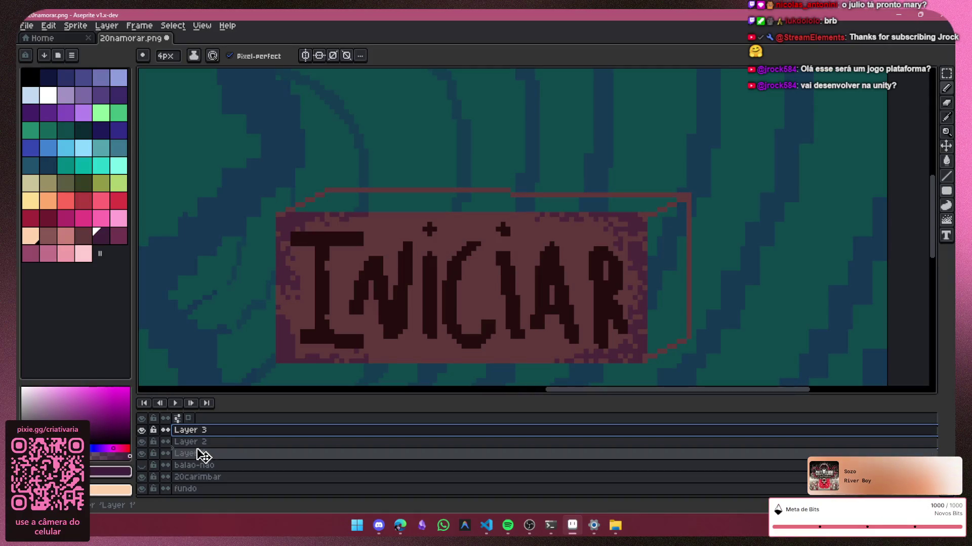
Step: Move Layer 3 below Layer 1 and undo the stray purple stroke
{"action": "left_click_drag", "start_coordinate": [200, 452], "coordinate": [201, 461]}
{"action": "mouse_move", "coordinate": [655, 271]}
{"action": "left_mouse_down"}
{"action": "mouse_move", "coordinate": [654, 236]}
{"action": "mouse_move", "coordinate": [673, 218]}
{"action": "left_mouse_up"}
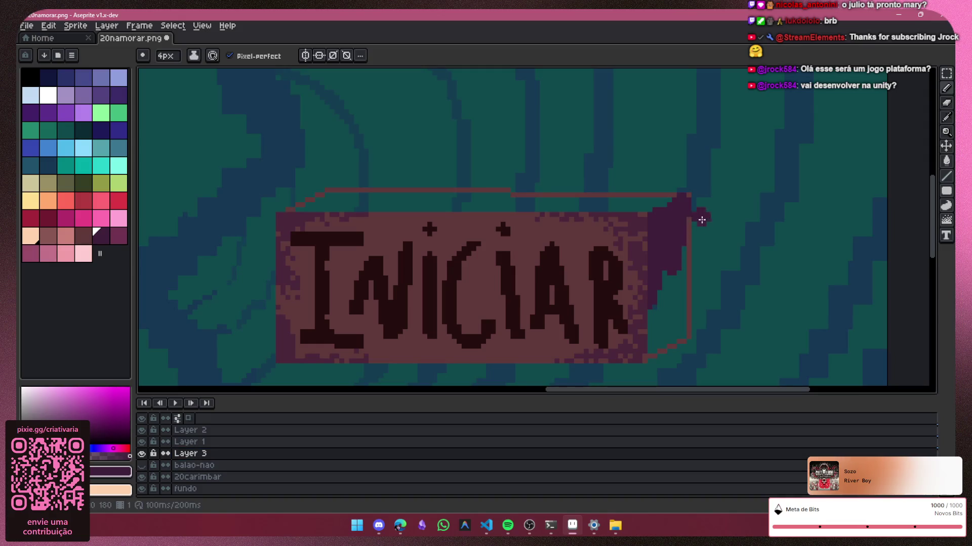
{"action": "key", "text": "ctrl+z"}
{"action": "key", "text": "ctrl+z"}
Step: Paint the box's right side dark purple, covering light pixels and the teal gap at its lower edge
{"action": "scroll", "coordinate": [728, 215], "scroll_direction": "up", "scroll_amount": 1}
{"action": "scroll", "coordinate": [728, 214], "scroll_direction": "up", "scroll_amount": 1}
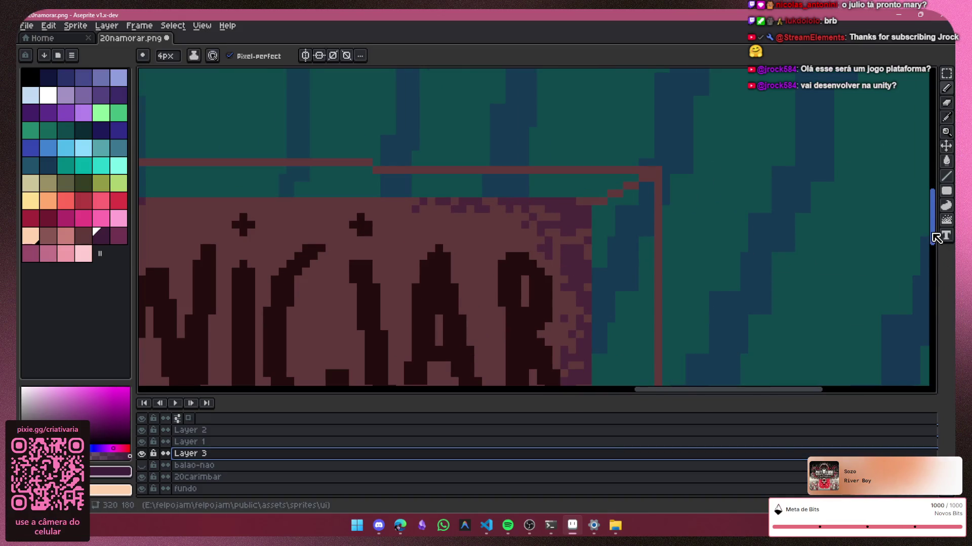
{"action": "left_click_drag", "start_coordinate": [935, 242], "coordinate": [936, 258]}
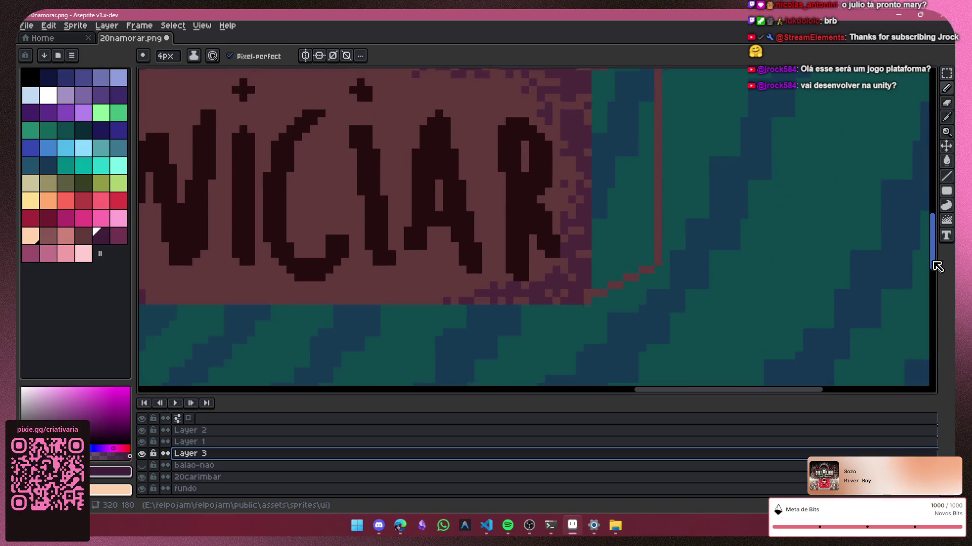
{"action": "mouse_move", "coordinate": [640, 101]}
{"action": "left_mouse_down"}
{"action": "mouse_move", "coordinate": [615, 119]}
{"action": "mouse_move", "coordinate": [646, 93]}
{"action": "mouse_move", "coordinate": [635, 156]}
{"action": "mouse_move", "coordinate": [619, 129]}
{"action": "mouse_move", "coordinate": [598, 269]}
{"action": "left_mouse_up"}
{"action": "mouse_move", "coordinate": [614, 314]}
{"action": "left_mouse_down"}
{"action": "mouse_move", "coordinate": [635, 302]}
{"action": "mouse_move", "coordinate": [648, 127]}
{"action": "left_mouse_up"}
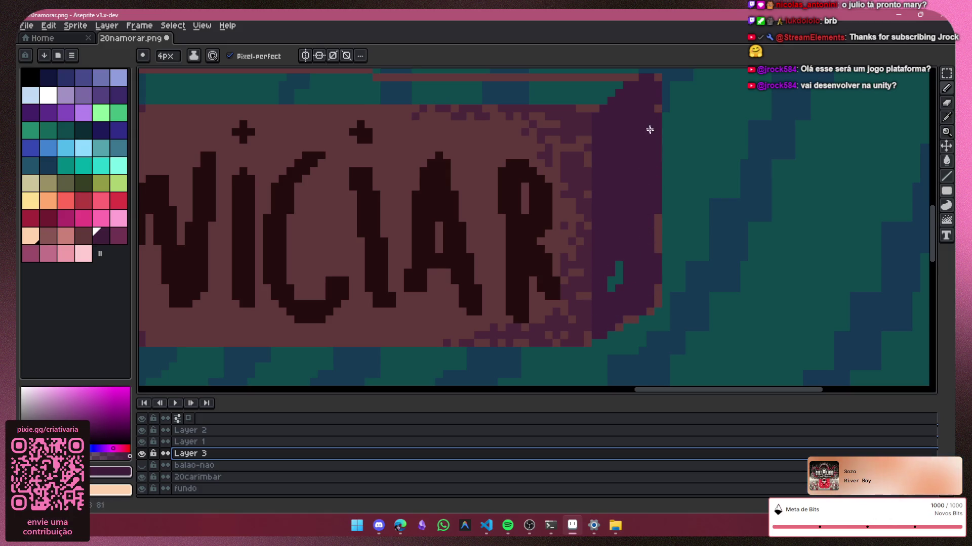
{"action": "left_click_drag", "start_coordinate": [642, 267], "coordinate": [647, 217]}
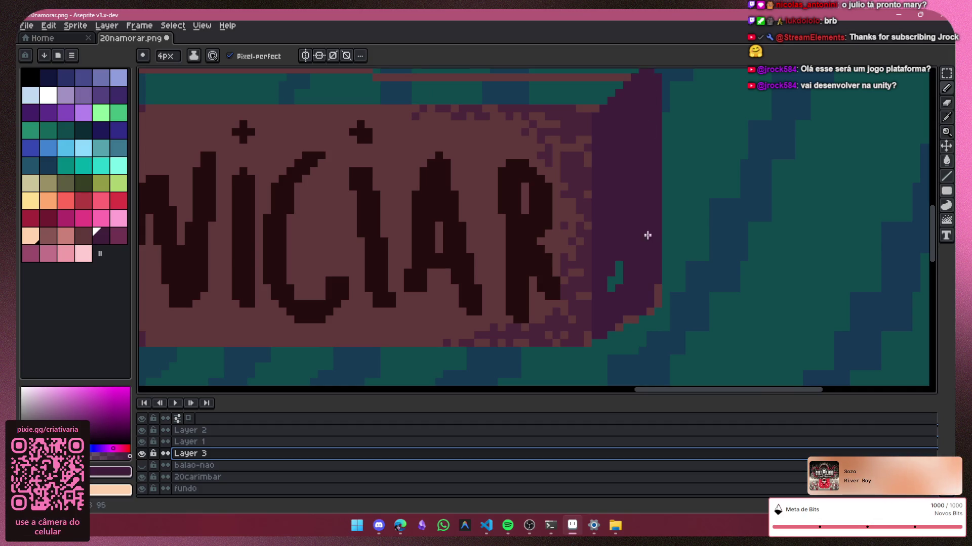
{"action": "left_click_drag", "start_coordinate": [634, 299], "coordinate": [622, 283]}
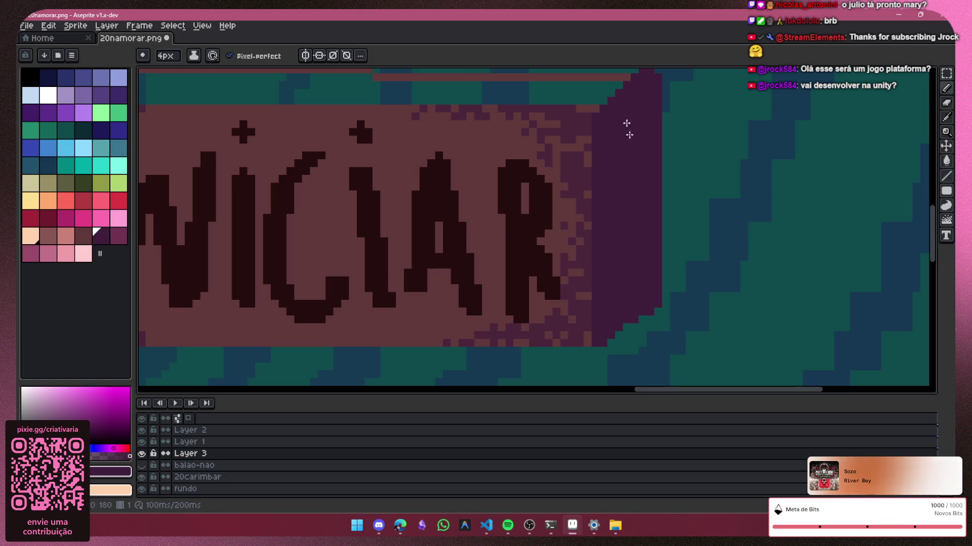
Step: Sample a colour from the sign and paint purple along the box's entire top edge
{"action": "scroll", "coordinate": [709, 152], "scroll_direction": "down", "scroll_amount": 2}
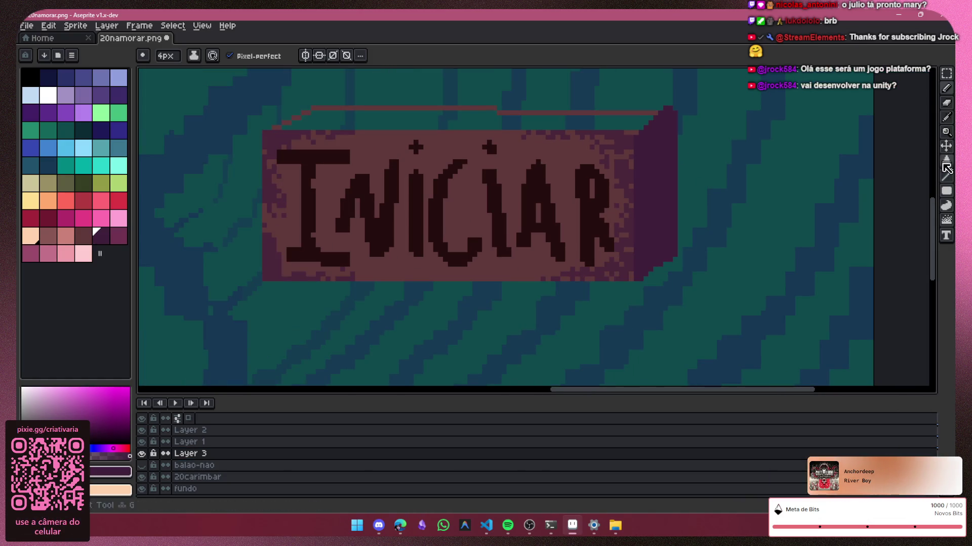
{"action": "left_click", "coordinate": [949, 102]}
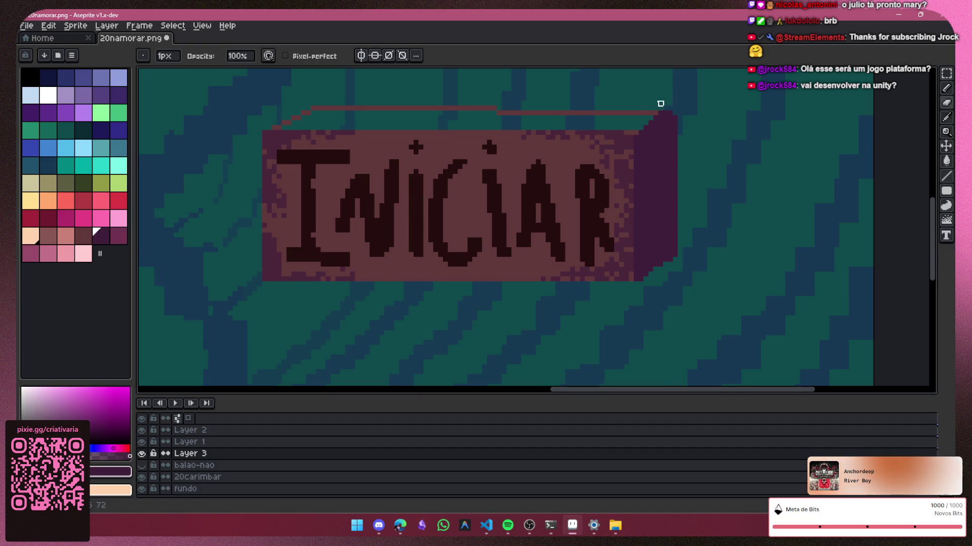
{"action": "key", "text": "b"}
{"action": "scroll", "coordinate": [806, 135], "scroll_direction": "up", "scroll_amount": 1}
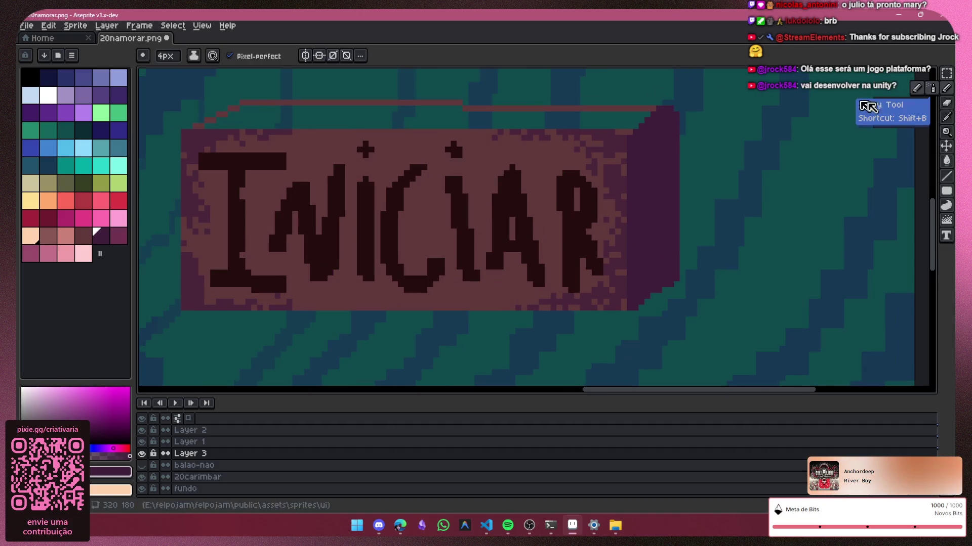
{"action": "left_click", "coordinate": [946, 117]}
{"action": "left_click", "coordinate": [631, 141]}
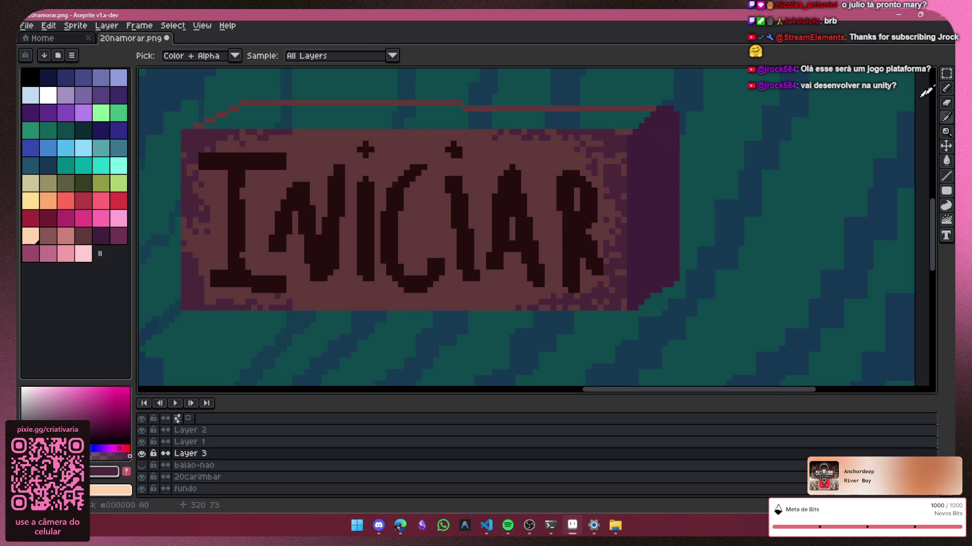
{"action": "left_click", "coordinate": [945, 92]}
{"action": "mouse_move", "coordinate": [577, 124]}
{"action": "left_mouse_down"}
{"action": "mouse_move", "coordinate": [651, 122]}
{"action": "mouse_move", "coordinate": [326, 115]}
{"action": "mouse_move", "coordinate": [210, 131]}
{"action": "left_mouse_up"}
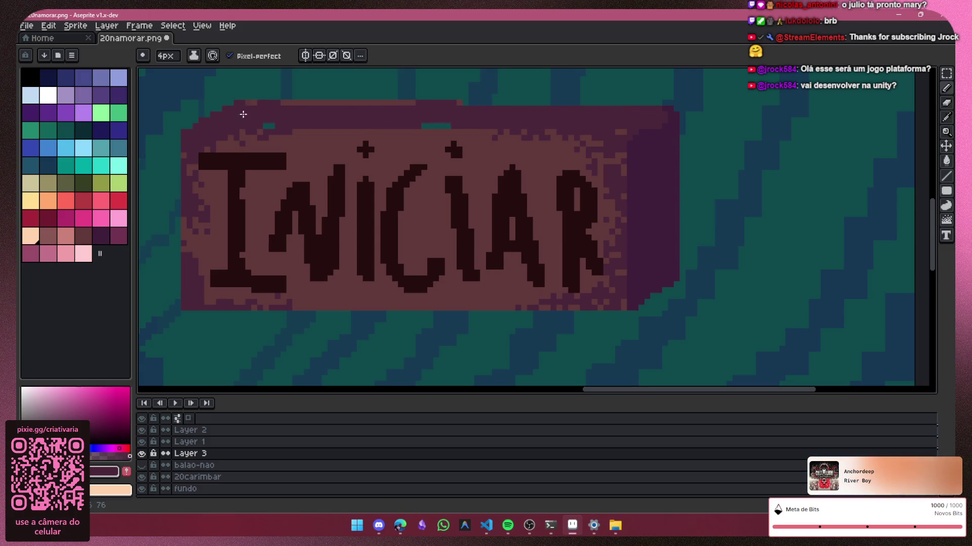
{"action": "left_click_drag", "start_coordinate": [289, 108], "coordinate": [380, 107]}
{"action": "left_click_drag", "start_coordinate": [464, 108], "coordinate": [645, 112]}
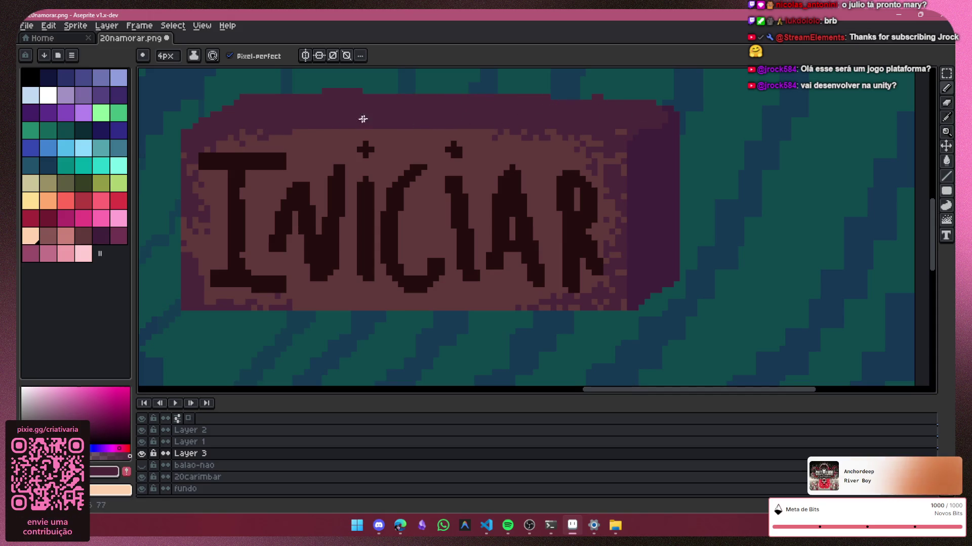
{"action": "scroll", "coordinate": [670, 214], "scroll_direction": "down", "scroll_amount": 1}
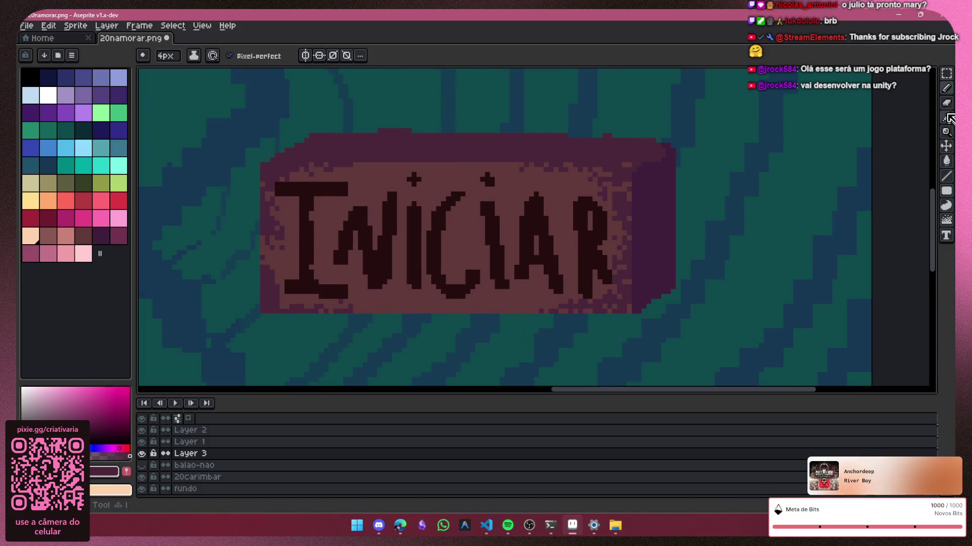
Step: Sample the box's dark reddish-brown colour for further Pencil shading
{"action": "left_click", "coordinate": [947, 118]}
{"action": "left_click", "coordinate": [946, 89]}
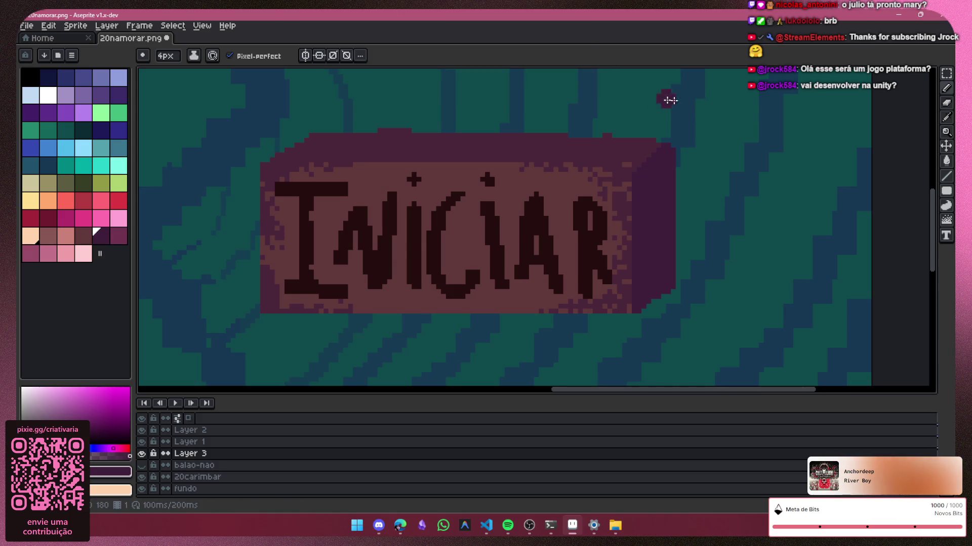
{"action": "key", "text": "e"}
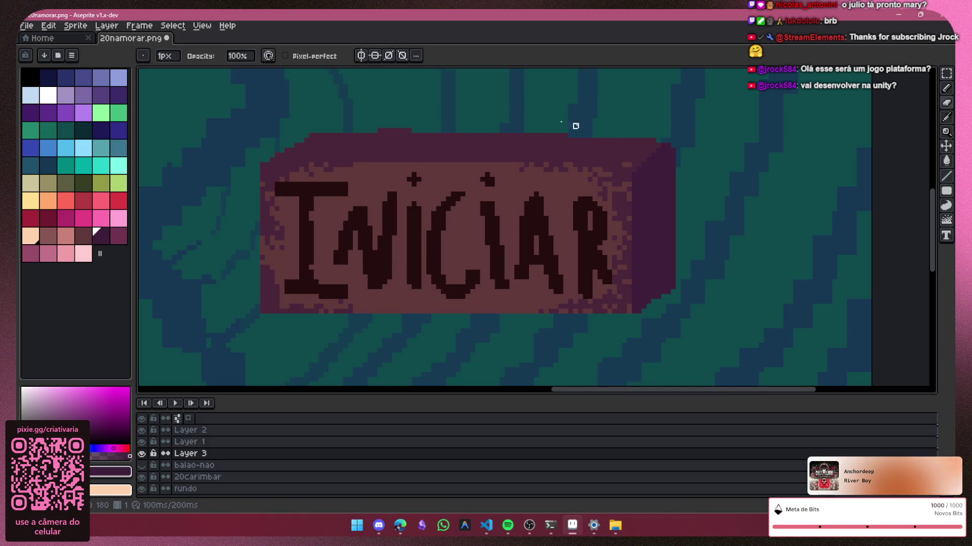
{"action": "scroll", "coordinate": [562, 165], "scroll_direction": "down", "scroll_amount": 2}
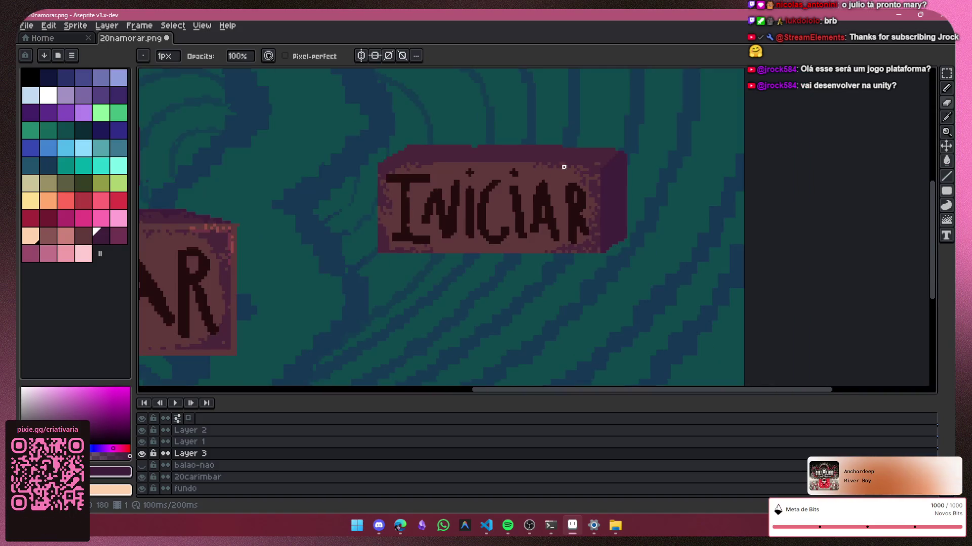
{"action": "scroll", "coordinate": [535, 121], "scroll_direction": "down", "scroll_amount": 2}
{"action": "scroll", "coordinate": [525, 154], "scroll_direction": "up", "scroll_amount": 2}
{"action": "scroll", "coordinate": [542, 169], "scroll_direction": "up", "scroll_amount": 1}
{"action": "scroll", "coordinate": [542, 169], "scroll_direction": "up", "scroll_amount": 1}
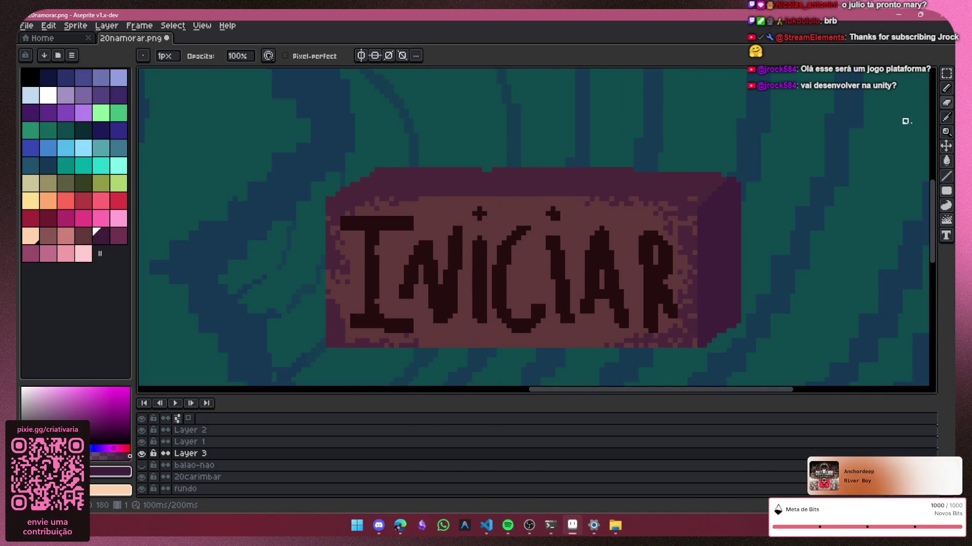
{"action": "key", "text": "i"}
{"action": "left_click", "coordinate": [586, 223]}
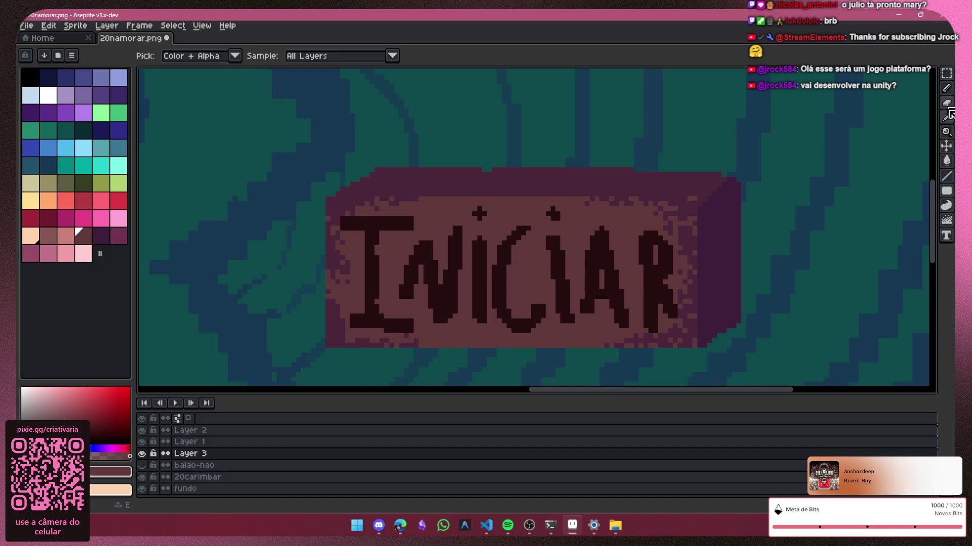
{"action": "key", "text": "b"}
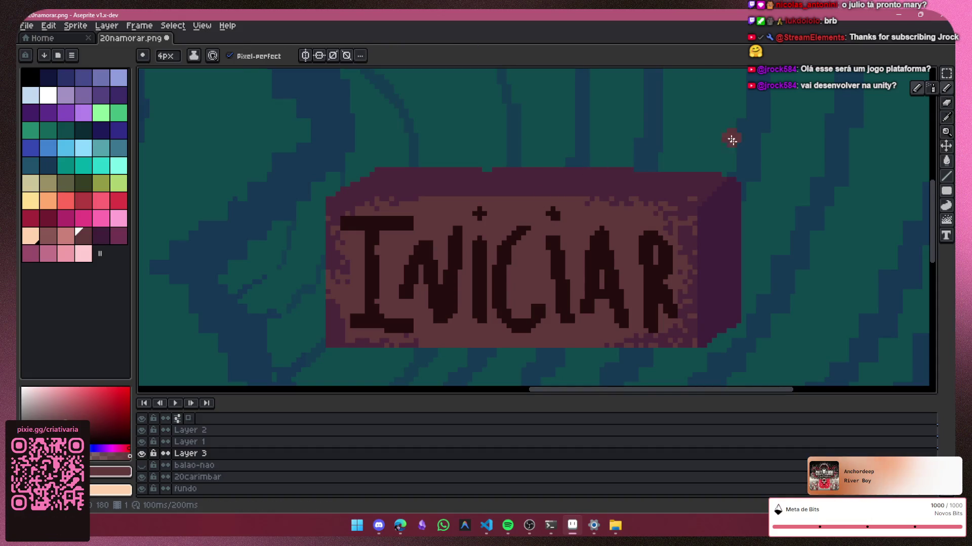
{"action": "scroll", "coordinate": [675, 256], "scroll_direction": "down", "scroll_amount": 1}
{"action": "scroll", "coordinate": [700, 297], "scroll_direction": "down", "scroll_amount": 3}
{"action": "scroll", "coordinate": [723, 329], "scroll_direction": "up", "scroll_amount": 1}
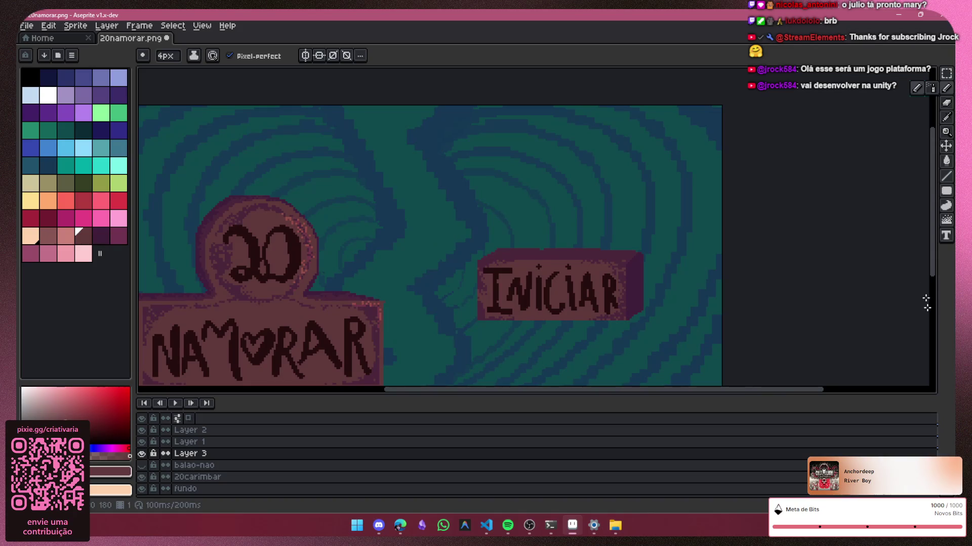
Step: Select the area around the INICIAR button with the Rectangular Marquee
{"action": "left_click_drag", "start_coordinate": [933, 273], "coordinate": [934, 304]}
{"action": "left_click", "coordinate": [946, 74]}
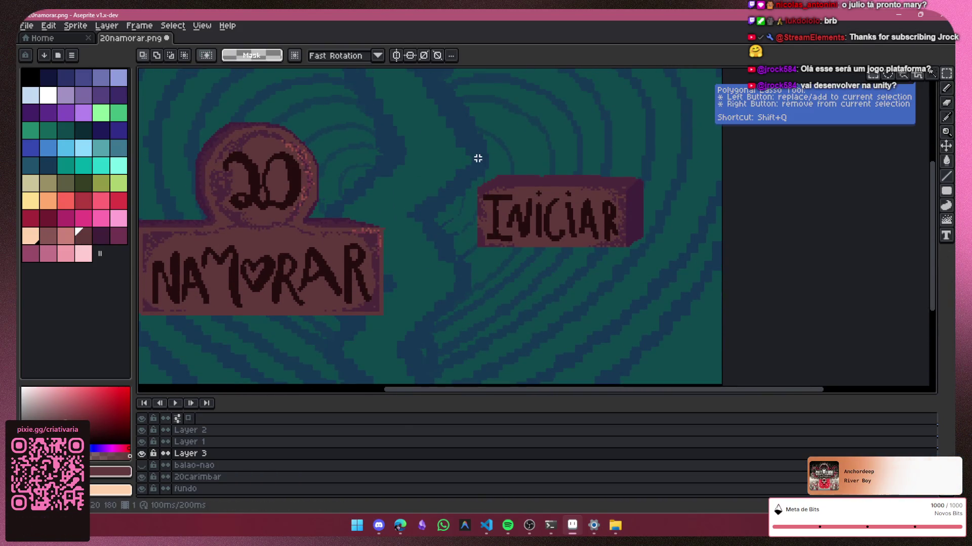
{"action": "left_click_drag", "start_coordinate": [464, 157], "coordinate": [596, 279]}
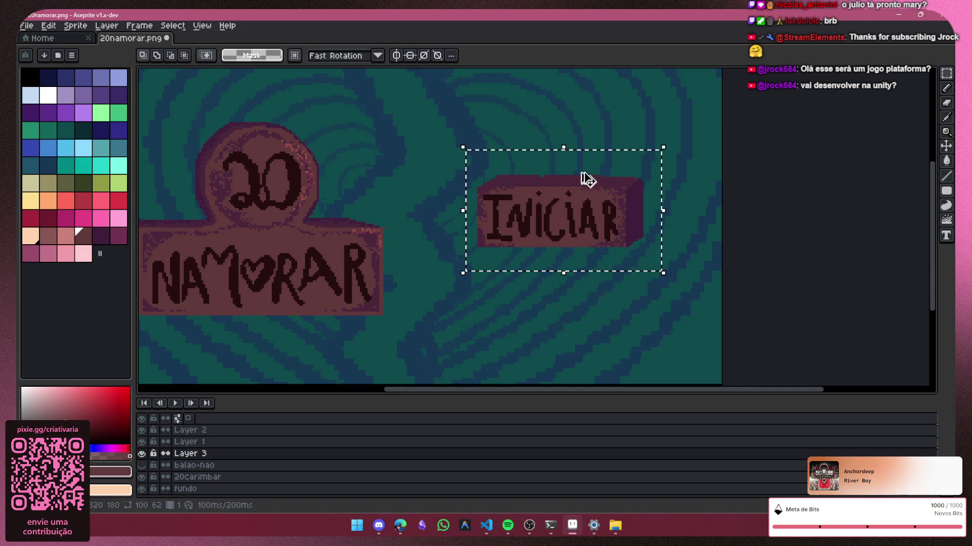
{"action": "left_click", "coordinate": [597, 213]}
{"action": "key", "text": "Escape"}
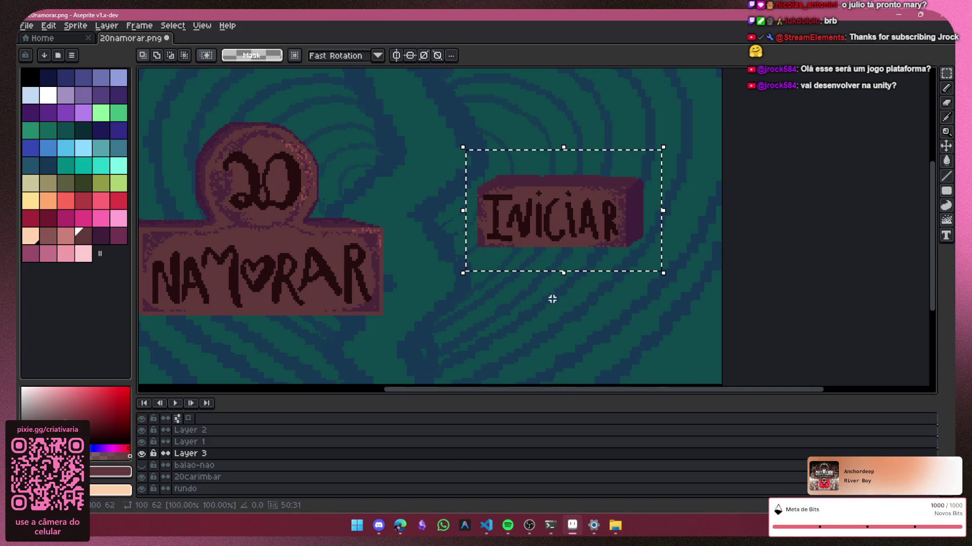
Step: Select the button's layers including Layer 3 and move the copied box below the INICIAR button
{"action": "left_click", "coordinate": [142, 441]}
{"action": "mouse_move", "coordinate": [187, 441]}
{"action": "left_mouse_down"}
{"action": "mouse_move", "coordinate": [195, 458]}
{"action": "mouse_move", "coordinate": [220, 455]}
{"action": "left_mouse_up"}
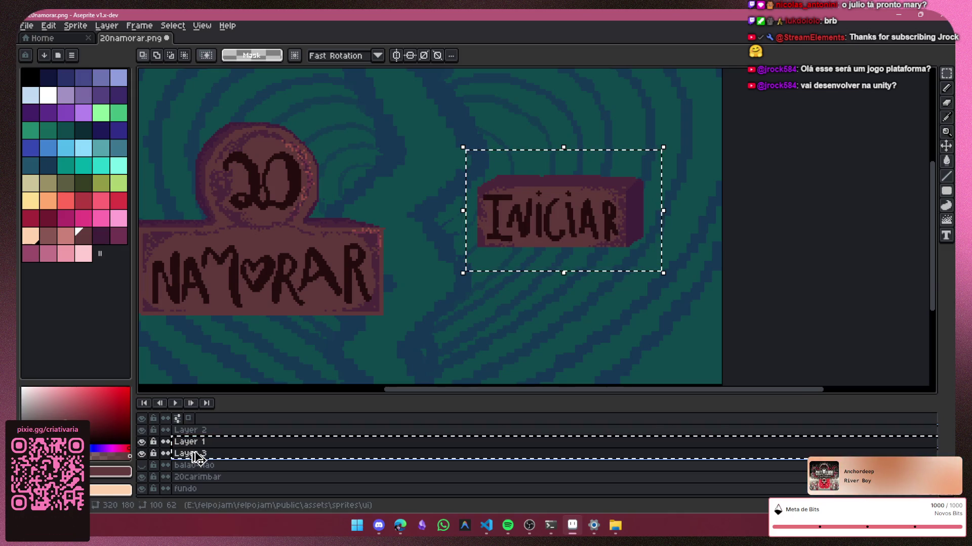
{"action": "left_click_drag", "start_coordinate": [531, 219], "coordinate": [545, 312]}
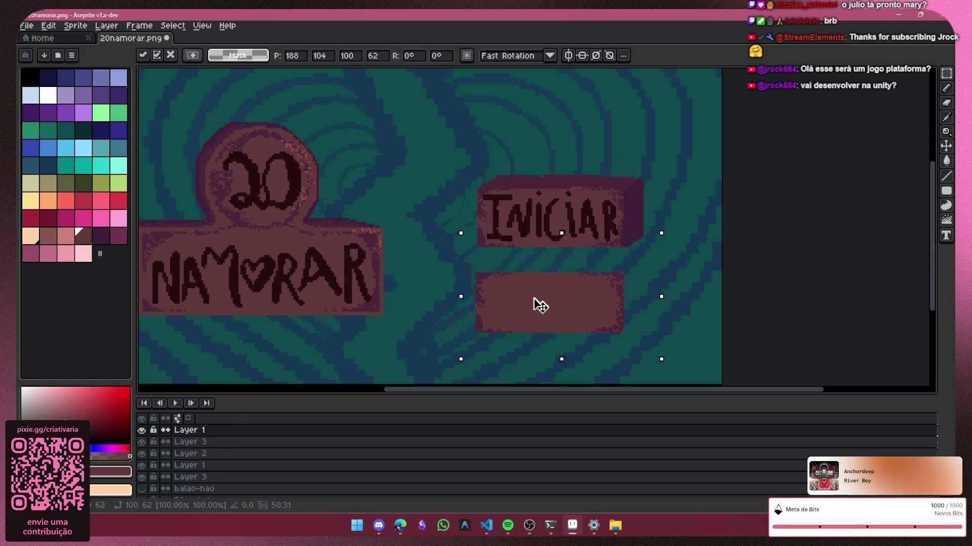
{"action": "key", "text": "Escape"}
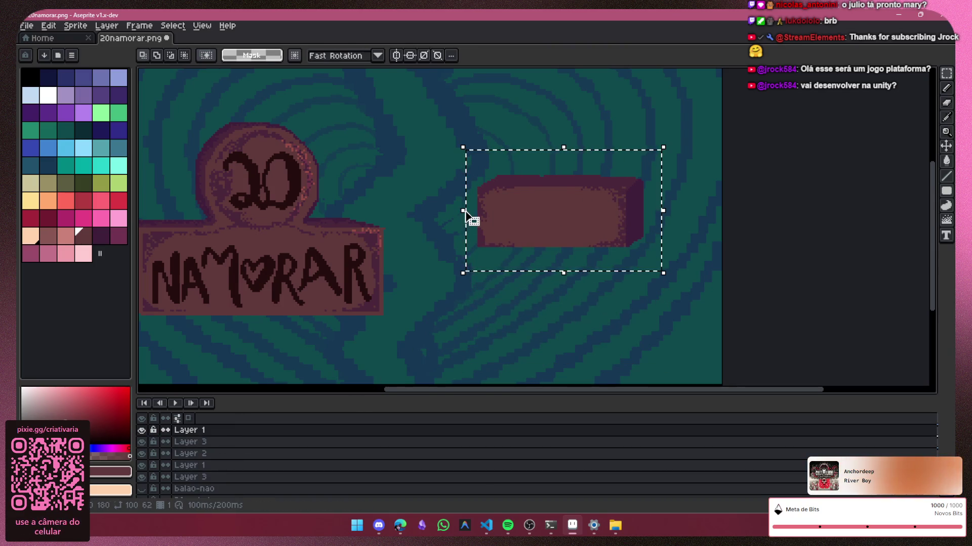
Step: Deselect, then move Layer 3 and Layer 2 together above Layer 1
{"action": "key", "text": "ctrl+d"}
{"action": "left_click", "coordinate": [190, 442]}
{"action": "left_click", "coordinate": [198, 453], "text": "shift"}
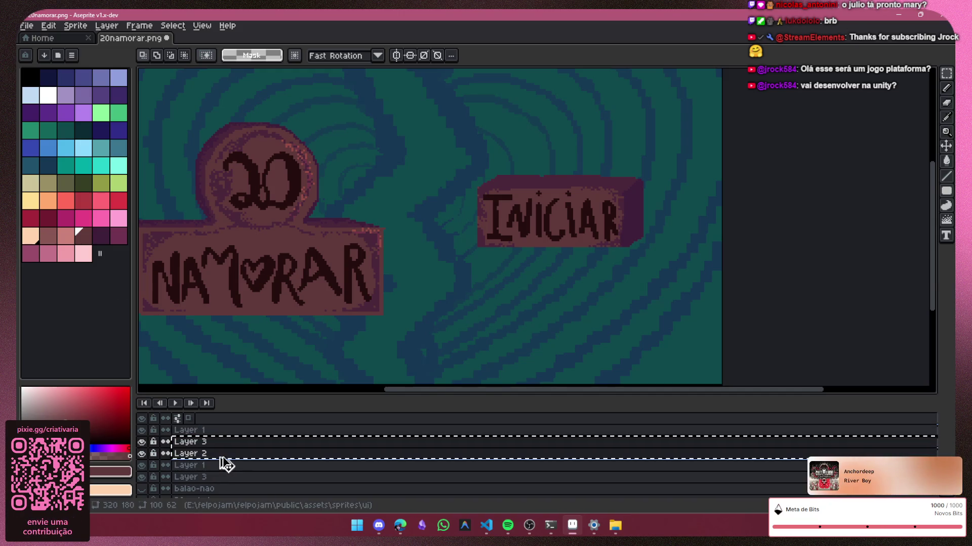
{"action": "left_click_drag", "start_coordinate": [214, 464], "coordinate": [279, 432]}
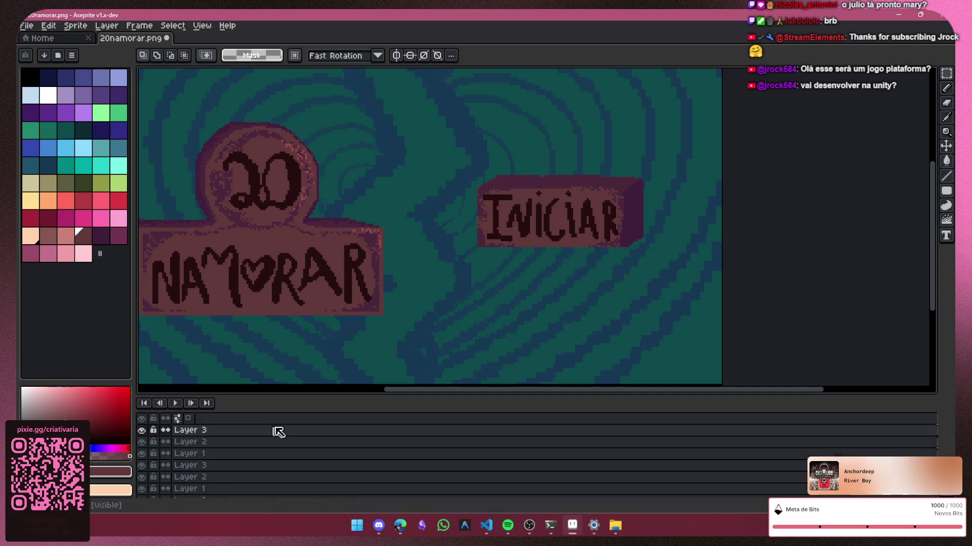
Step: Toggle the top and INICIAR lettering layers' visibility to compare their contents
{"action": "left_click", "coordinate": [142, 453]}
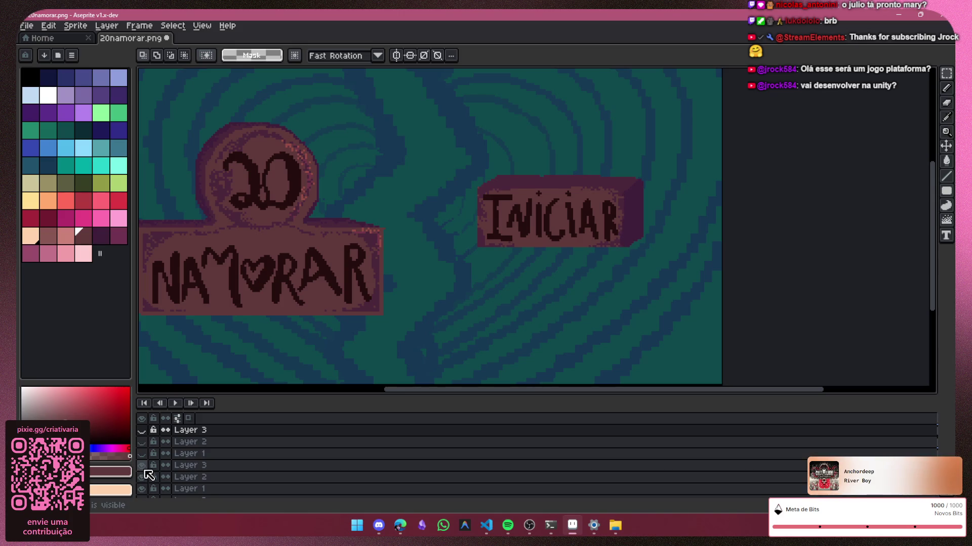
{"action": "left_click", "coordinate": [141, 476]}
{"action": "left_click", "coordinate": [142, 489]}
{"action": "left_click", "coordinate": [143, 488]}
{"action": "scroll", "coordinate": [161, 478], "scroll_direction": "down", "scroll_amount": 2}
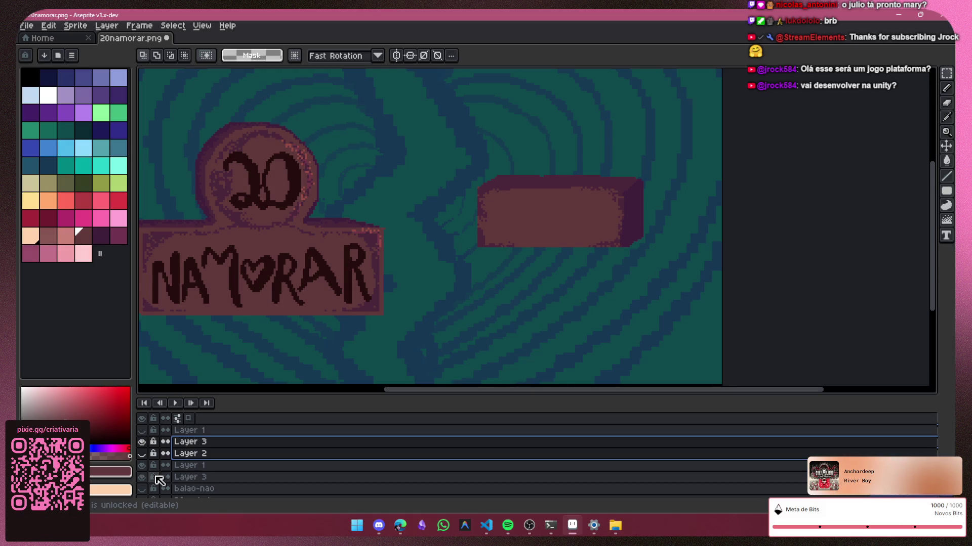
{"action": "key", "text": "ctrl+z"}
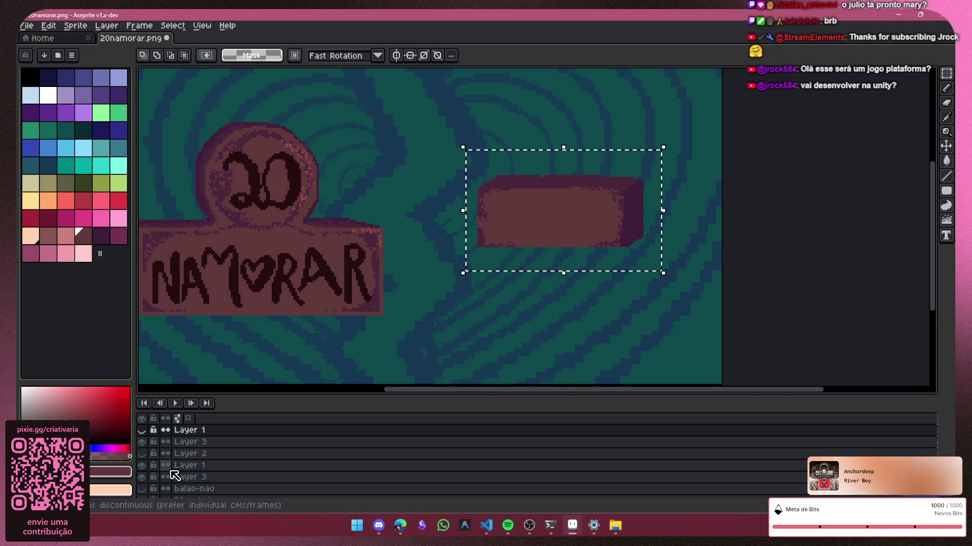
{"action": "scroll", "coordinate": [177, 462], "scroll_direction": "down", "scroll_amount": 2}
{"action": "key", "text": "ctrl+z"}
Step: Toggle the INICIAR lettering, Layer 1 and box layers on and off to inspect the box body
{"action": "left_click", "coordinate": [143, 431]}
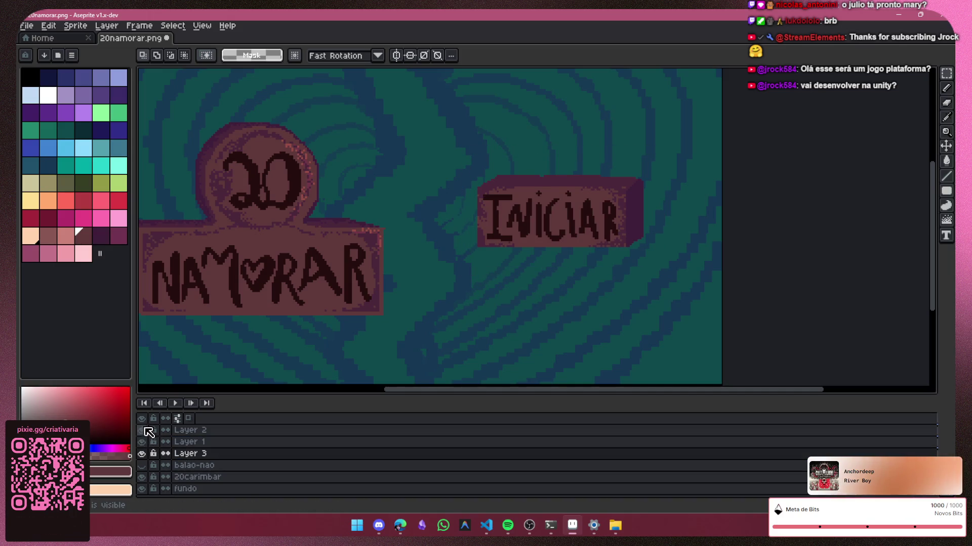
{"action": "left_click", "coordinate": [143, 431]}
{"action": "left_click", "coordinate": [142, 431]}
{"action": "left_click", "coordinate": [142, 431]}
{"action": "left_click", "coordinate": [142, 442]}
{"action": "left_click", "coordinate": [143, 442]}
{"action": "left_click", "coordinate": [143, 454]}
{"action": "left_click", "coordinate": [143, 454]}
Step: Merge Layer 1 and Layer 3 into a single Flattened box layer
{"action": "left_click_drag", "start_coordinate": [212, 443], "coordinate": [209, 454]}
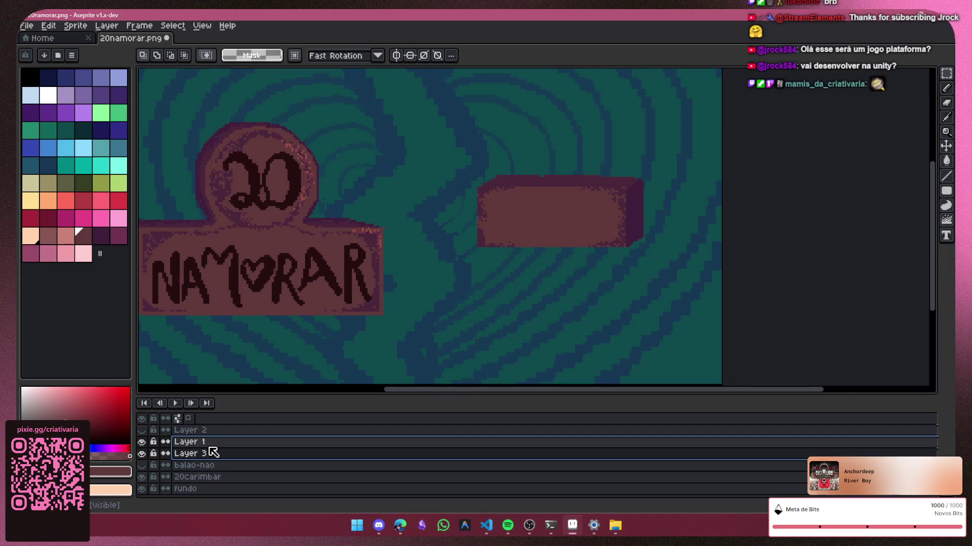
{"action": "key", "text": "ctrl+e"}
{"action": "left_click", "coordinate": [142, 430]}
{"action": "left_click", "coordinate": [142, 430]}
Step: Duplicate the Flattened box layer and marquee the red button box
{"action": "left_click", "coordinate": [201, 442]}
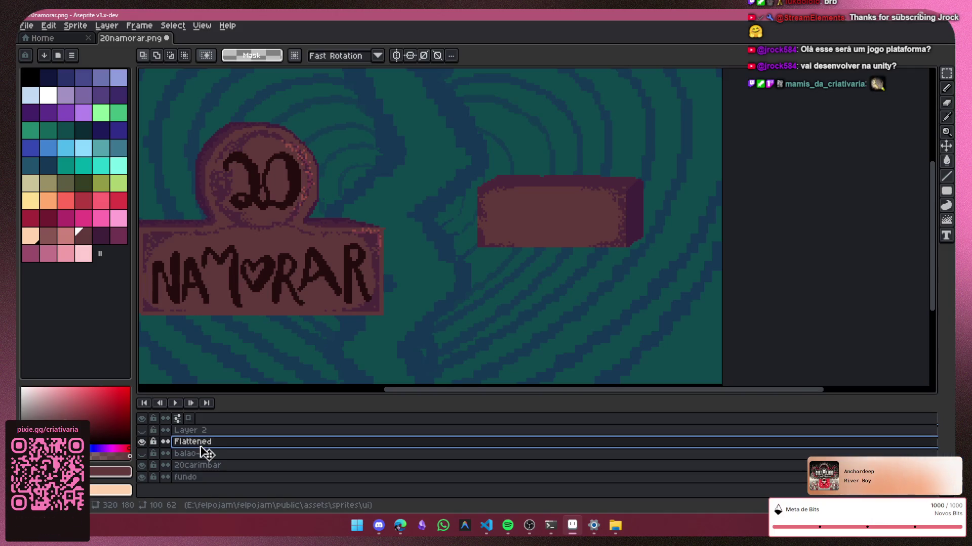
{"action": "key", "text": "ctrl+j"}
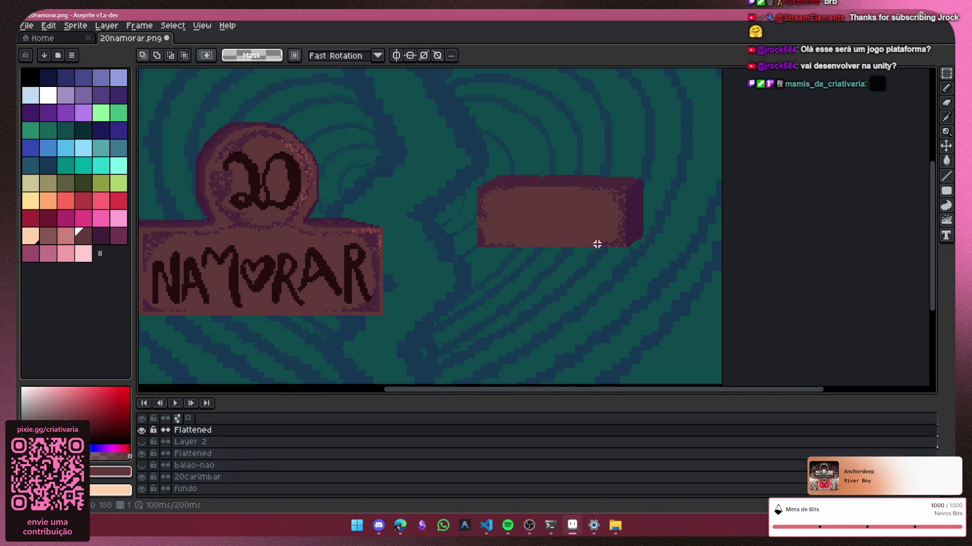
{"action": "left_click_drag", "start_coordinate": [666, 137], "coordinate": [439, 305]}
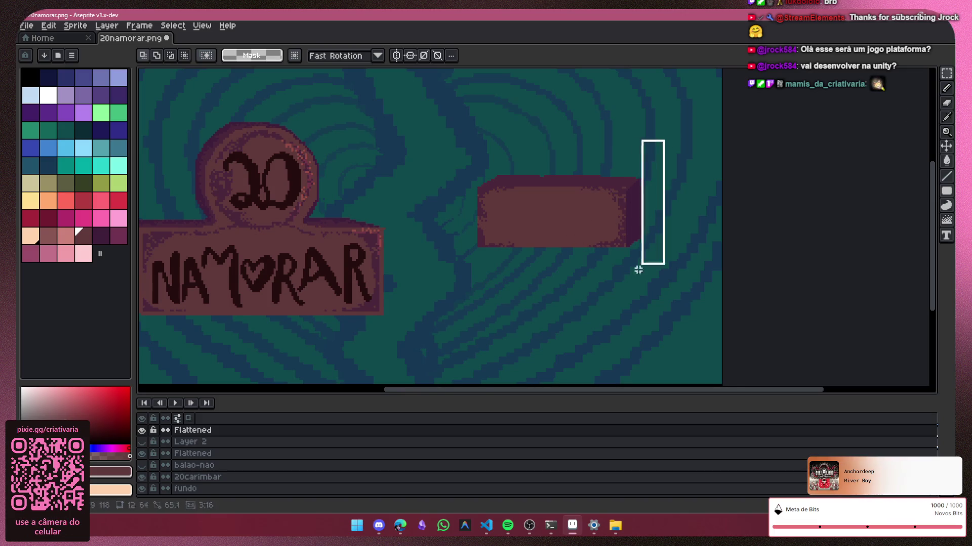
Step: Move the copied button box down below the original INICIAR box
{"action": "left_click_drag", "start_coordinate": [577, 222], "coordinate": [592, 304]}
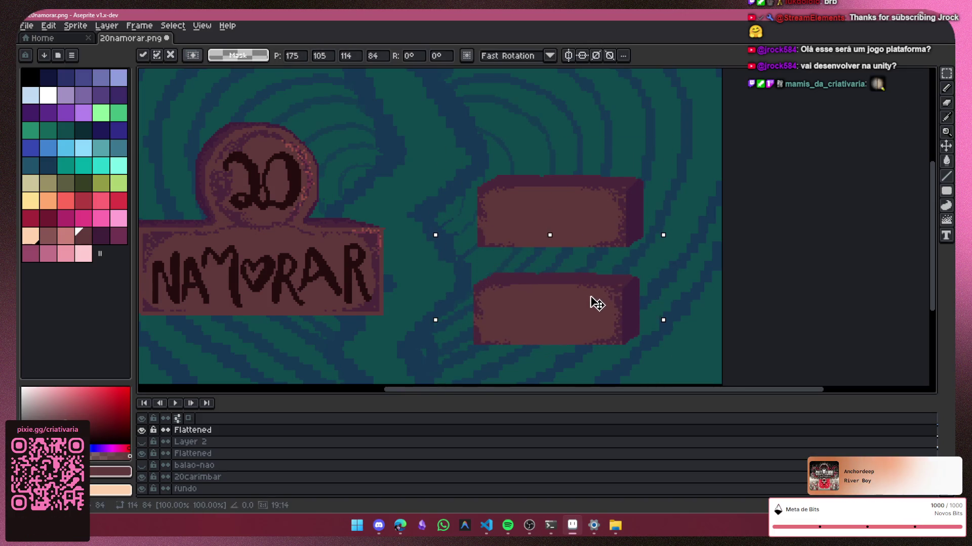
{"action": "left_click", "coordinate": [821, 258]}
{"action": "left_click", "coordinate": [141, 442]}
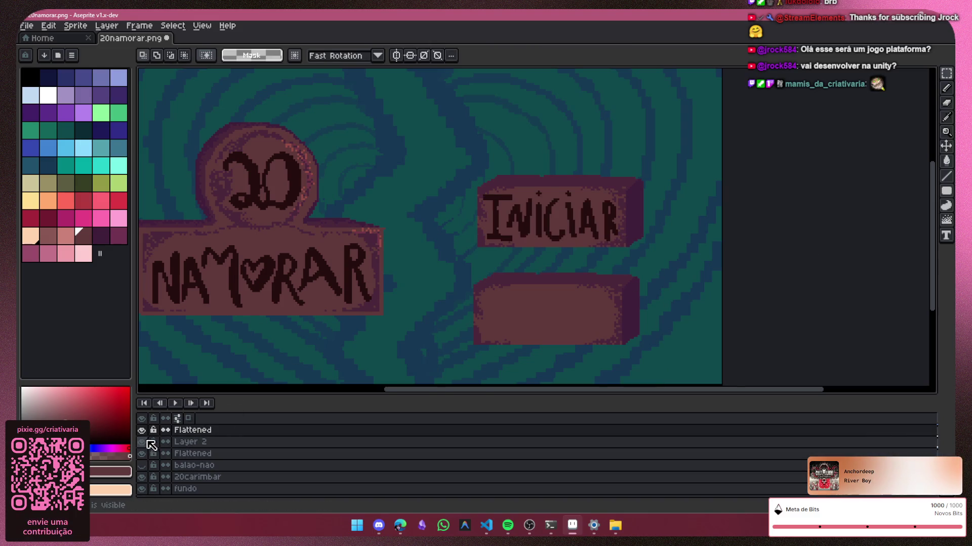
{"action": "left_click_drag", "start_coordinate": [670, 131], "coordinate": [437, 260]}
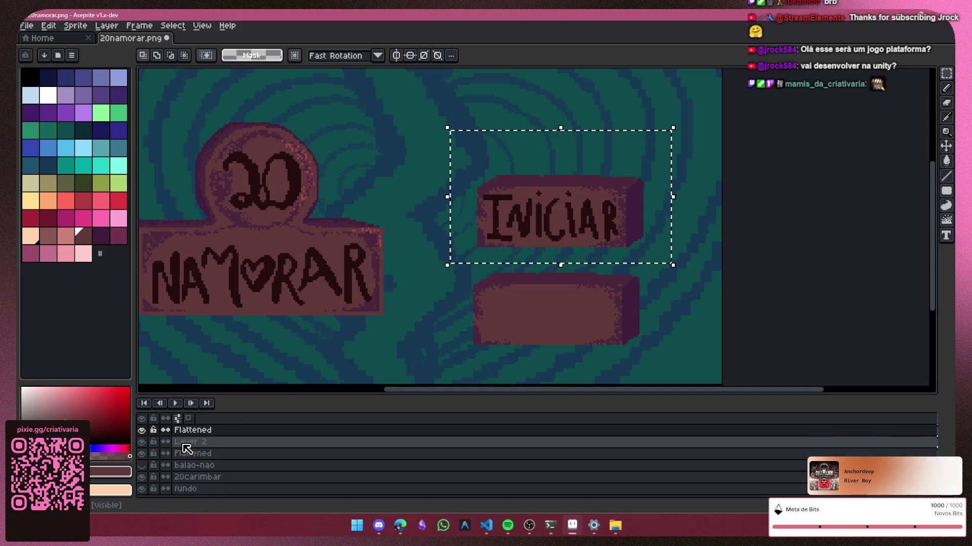
Step: Merge Layer 2's INICIAR lettering into the lower Flattened box and rename it 'iniciar'
{"action": "left_click_drag", "start_coordinate": [189, 447], "coordinate": [224, 432]}
{"action": "left_click", "coordinate": [142, 443]}
{"action": "left_click", "coordinate": [142, 430]}
{"action": "left_click", "coordinate": [142, 454]}
{"action": "left_click_drag", "start_coordinate": [199, 453], "coordinate": [209, 444]}
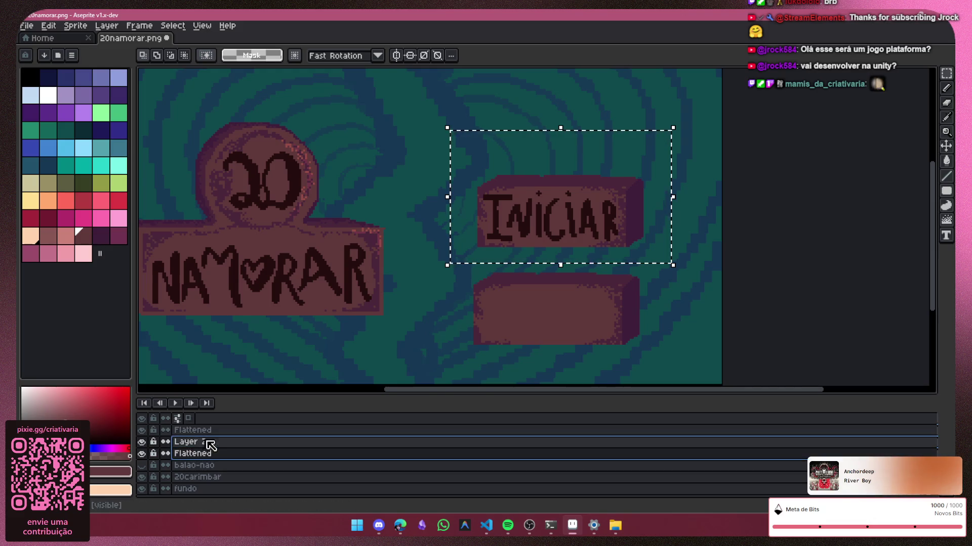
{"action": "key", "text": "ctrl+e"}
{"action": "double_click", "coordinate": [205, 442]}
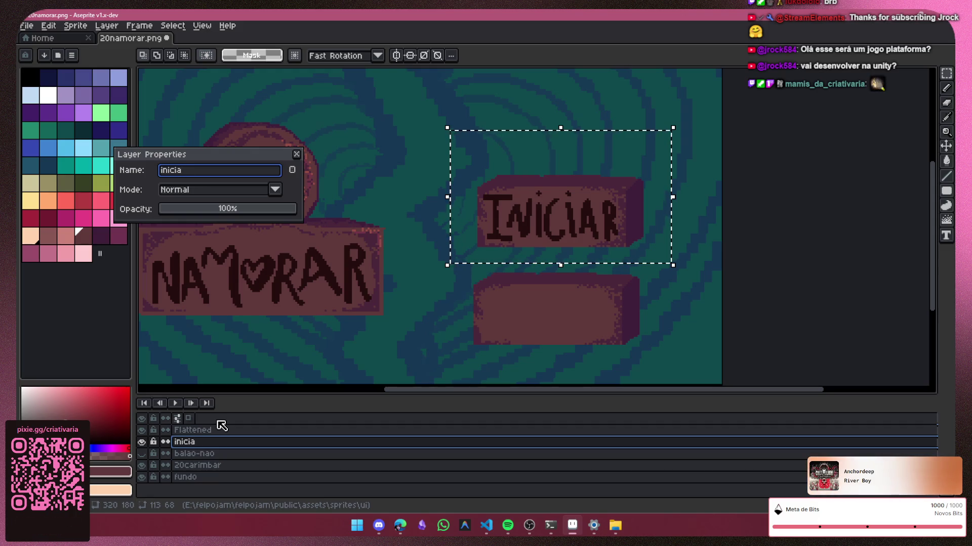
{"action": "type", "text": "r"}
{"action": "key", "text": "Return"}
Step: Make the top Flattened box layer active for pencil drawing
{"action": "left_click", "coordinate": [253, 430]}
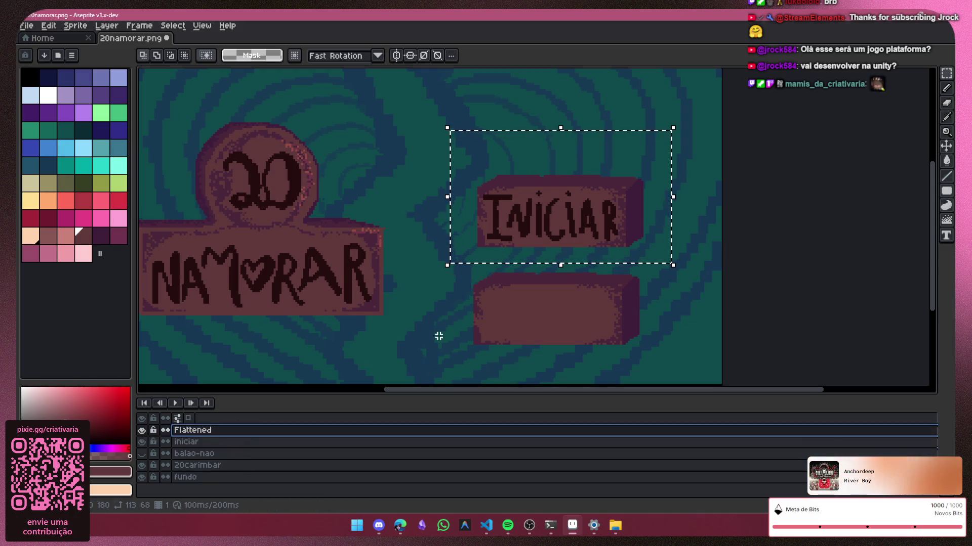
{"action": "scroll", "coordinate": [632, 310], "scroll_direction": "up", "scroll_amount": 1}
{"action": "scroll", "coordinate": [633, 311], "scroll_direction": "up", "scroll_amount": 1}
{"action": "key", "text": "b"}
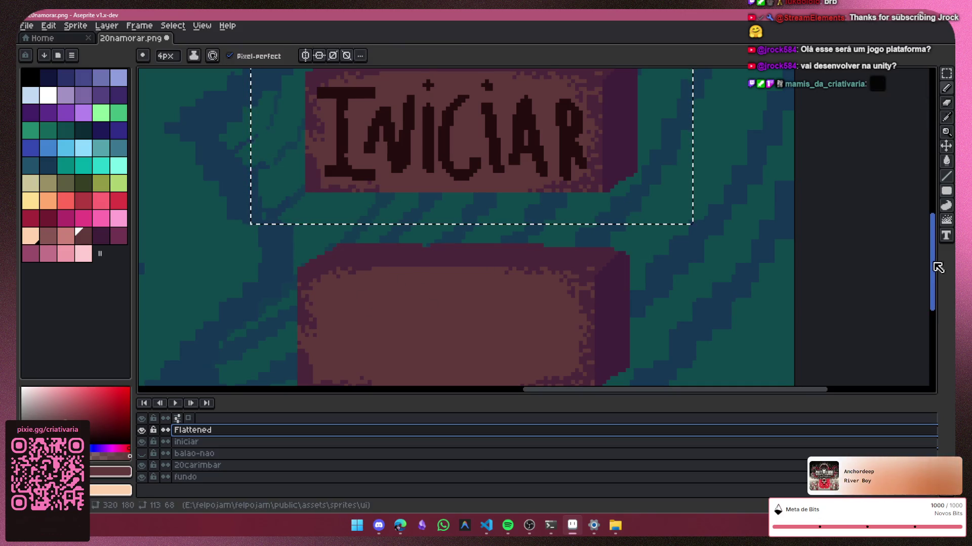
Step: Pick the dark INICIAR letter colour and set a 2px pencil brush
{"action": "left_click_drag", "start_coordinate": [938, 267], "coordinate": [939, 276]}
{"action": "left_click", "coordinate": [946, 120]}
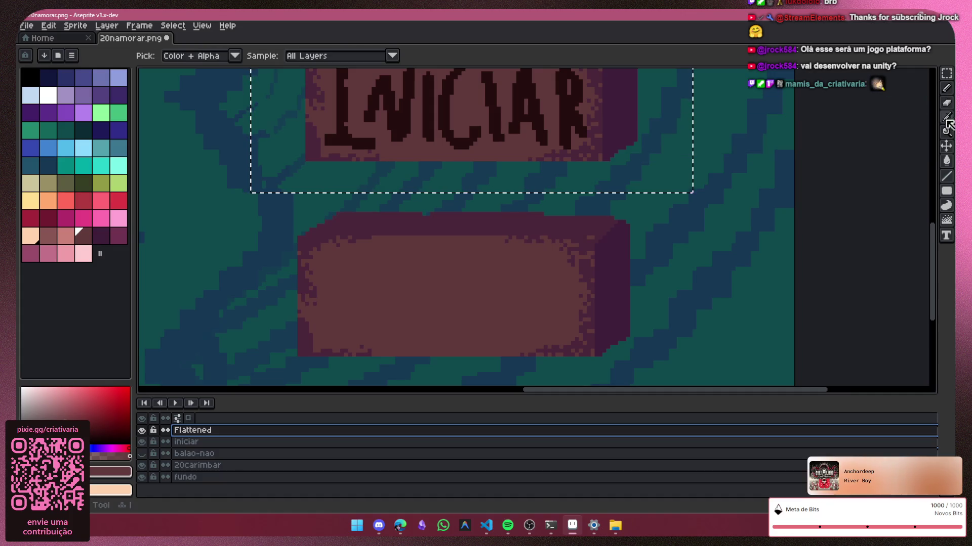
{"action": "left_click", "coordinate": [553, 87]}
{"action": "key", "text": "b"}
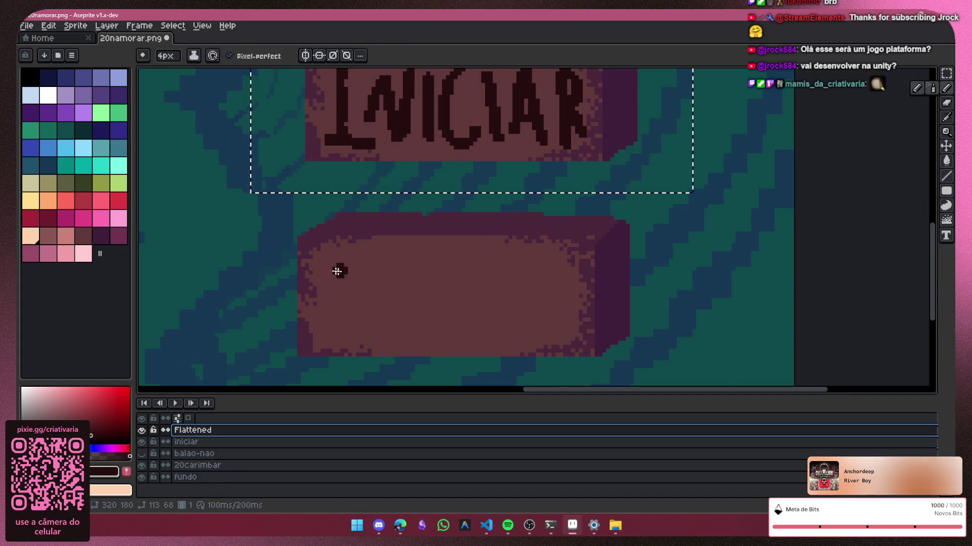
{"action": "scroll", "coordinate": [364, 271], "scroll_direction": "up", "scroll_amount": 1}
{"action": "key", "text": "minus"}
{"action": "key", "text": "minus"}
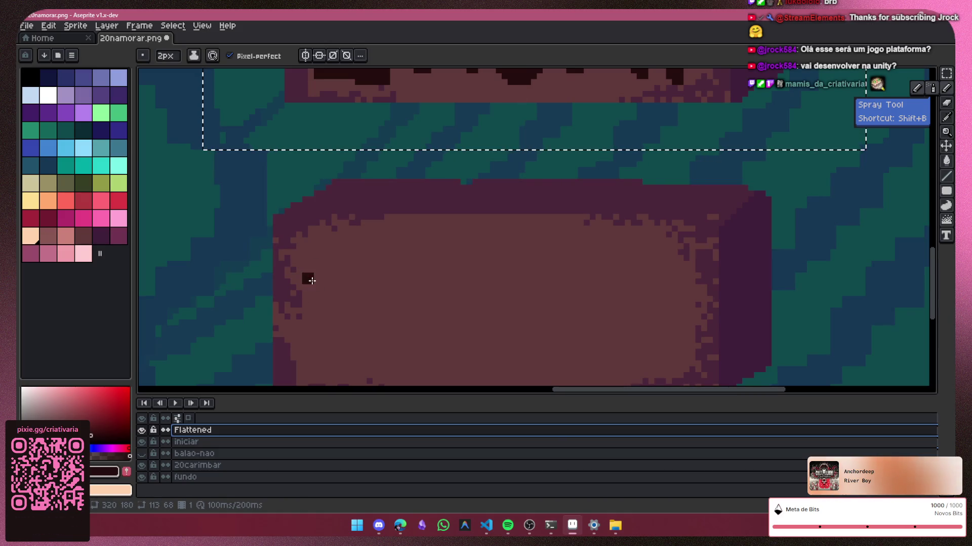
{"action": "left_click_drag", "start_coordinate": [931, 284], "coordinate": [924, 315]}
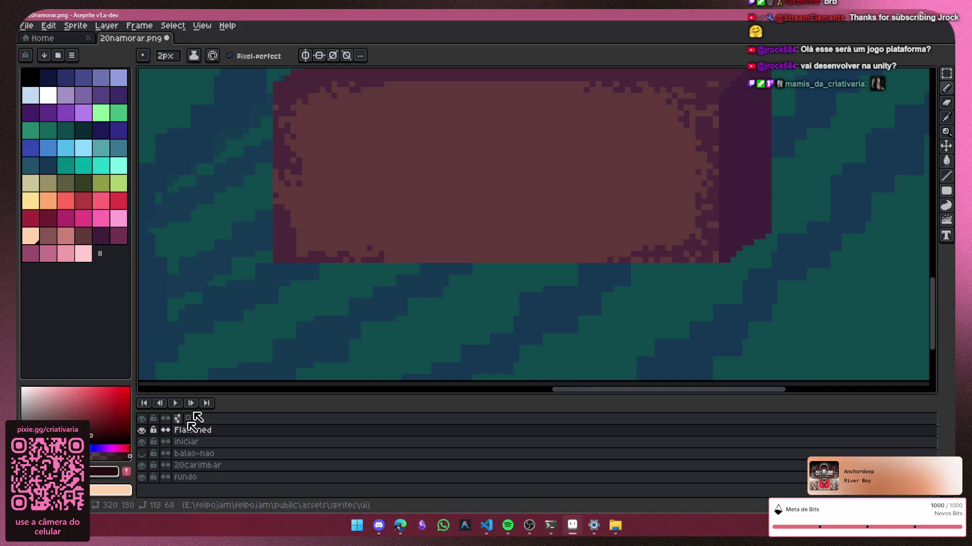
Step: Add a new empty Layer 1 above Flattened and make it active for lettering
{"action": "left_click", "coordinate": [142, 431]}
{"action": "left_click", "coordinate": [142, 431]}
{"action": "left_click", "coordinate": [192, 431]}
{"action": "key", "text": "shift+n"}
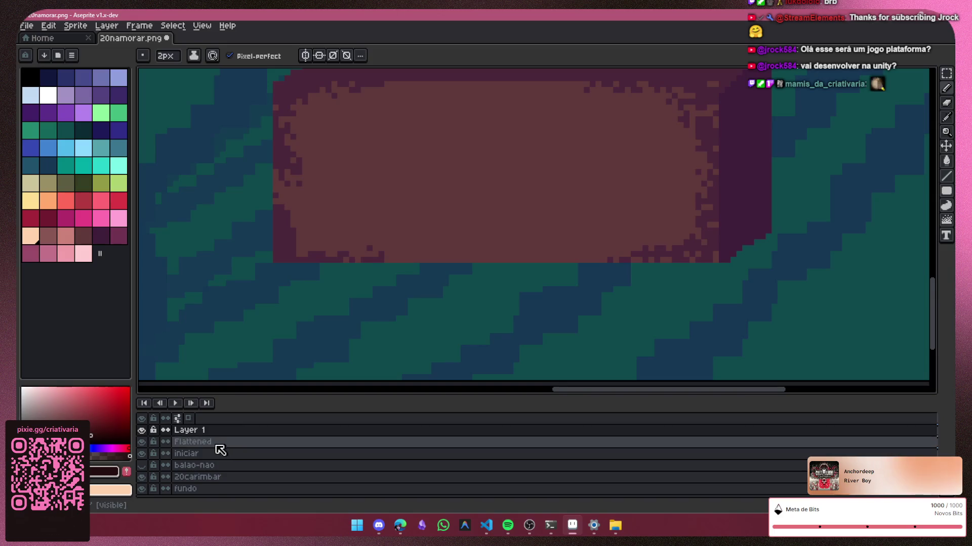
{"action": "left_click", "coordinate": [187, 441]}
{"action": "left_click", "coordinate": [142, 442]}
{"action": "left_click", "coordinate": [142, 443]}
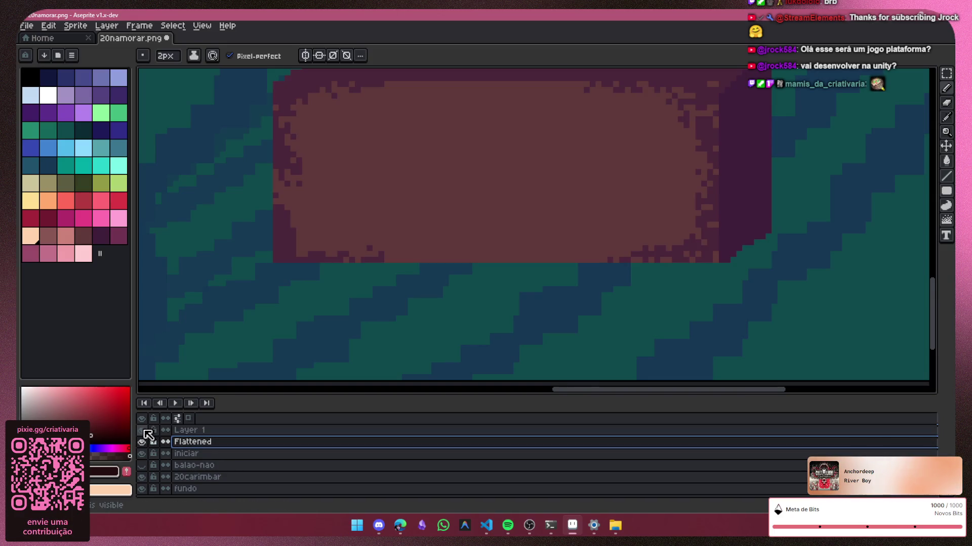
{"action": "left_click", "coordinate": [217, 430]}
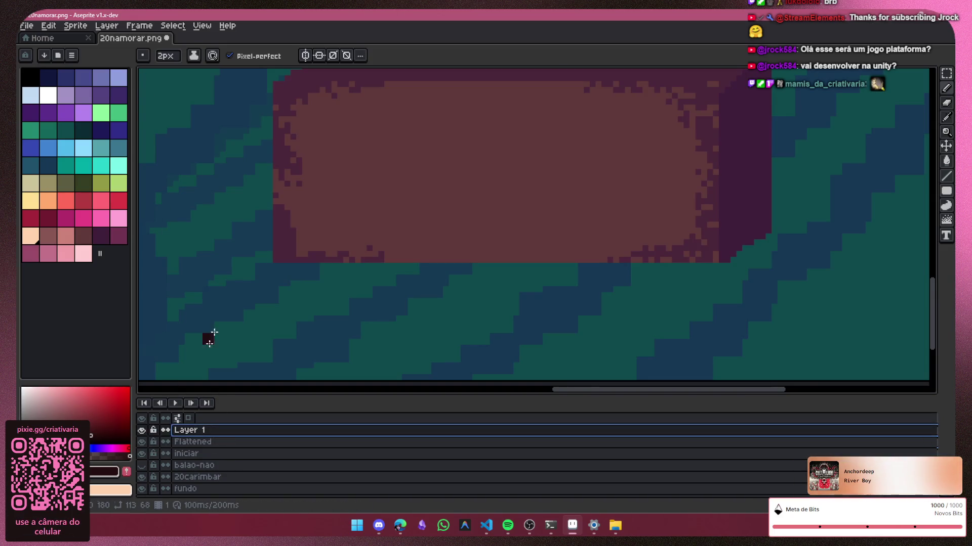
{"action": "scroll", "coordinate": [566, 205], "scroll_direction": "up", "scroll_amount": 1}
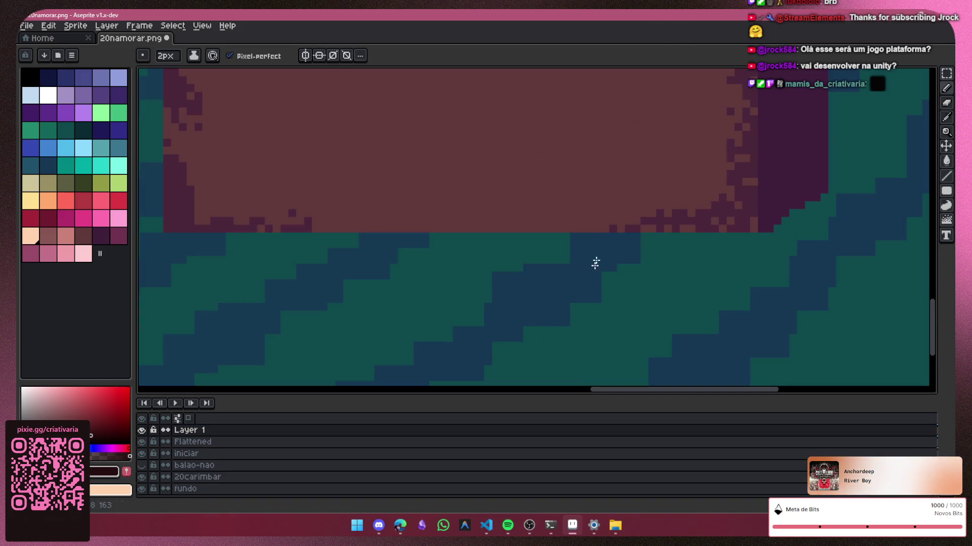
{"action": "scroll", "coordinate": [595, 273], "scroll_direction": "down", "scroll_amount": 2}
{"action": "scroll", "coordinate": [570, 265], "scroll_direction": "down", "scroll_amount": 2}
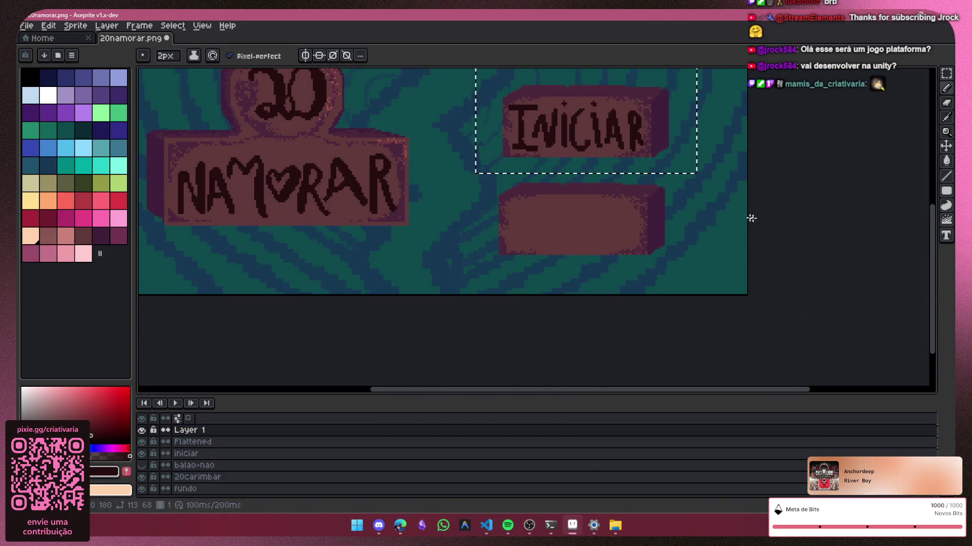
{"action": "scroll", "coordinate": [559, 210], "scroll_direction": "up", "scroll_amount": 1}
{"action": "scroll", "coordinate": [527, 226], "scroll_direction": "up", "scroll_amount": 1}
{"action": "scroll", "coordinate": [529, 228], "scroll_direction": "up", "scroll_amount": 1}
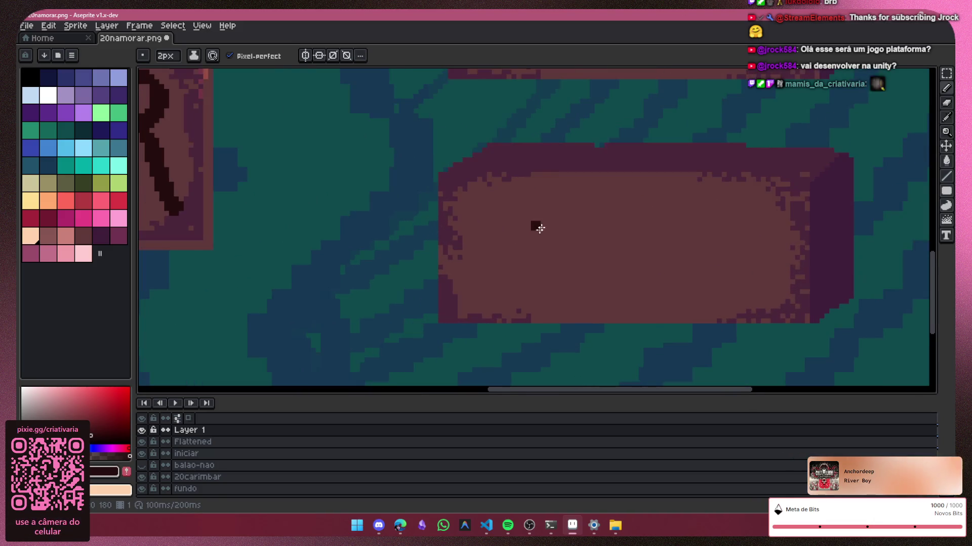
{"action": "scroll", "coordinate": [532, 255], "scroll_direction": "up", "scroll_amount": 1}
Step: Sketch the letters C, R, E, D, I on the lower button
{"action": "left_click_drag", "start_coordinate": [502, 209], "coordinate": [456, 311]}
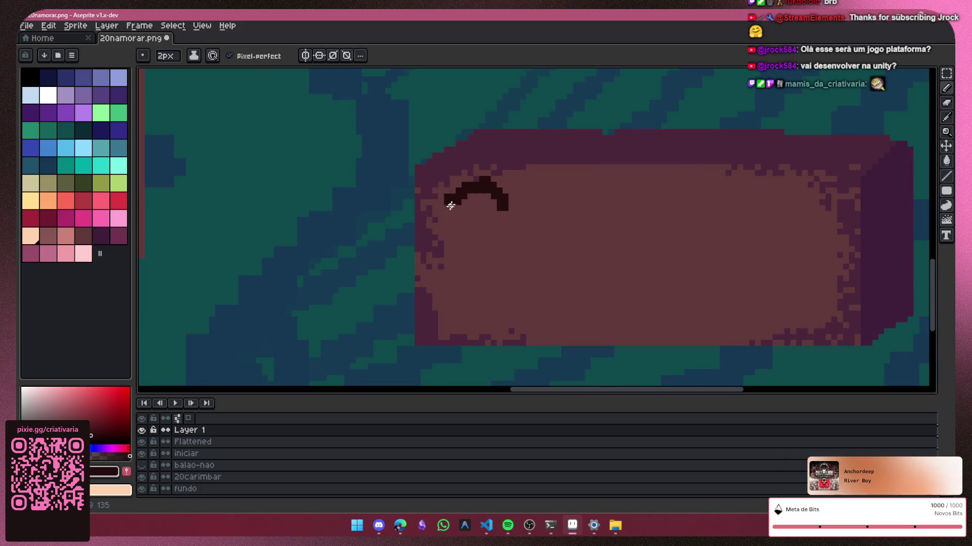
{"action": "left_click_drag", "start_coordinate": [531, 196], "coordinate": [506, 326]}
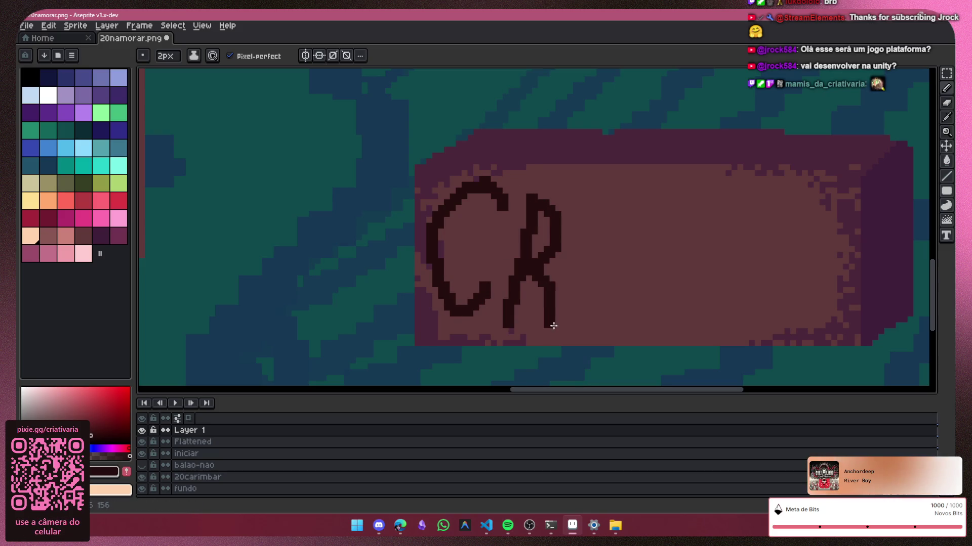
{"action": "left_click_drag", "start_coordinate": [585, 215], "coordinate": [586, 316]}
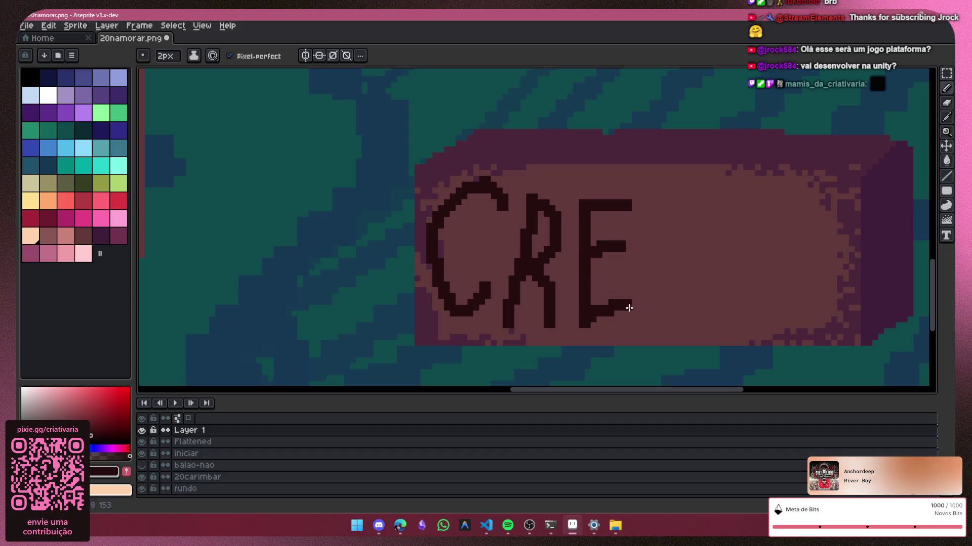
{"action": "left_click_drag", "start_coordinate": [645, 216], "coordinate": [653, 313]}
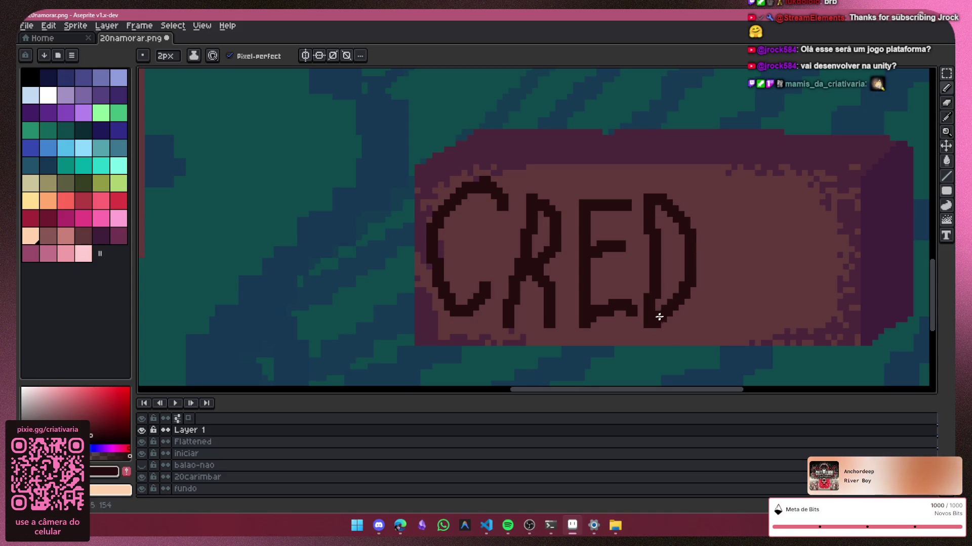
{"action": "left_click_drag", "start_coordinate": [710, 225], "coordinate": [718, 319]}
{"action": "left_click_drag", "start_coordinate": [749, 207], "coordinate": [734, 327]}
Step: Undo the CREDI lettering strokes and zoom out to see the whole sprite
{"action": "key", "text": "ctrl+z"}
{"action": "key", "text": "ctrl+z"}
{"action": "key", "text": "ctrl+z"}
{"action": "key", "text": "ctrl+z"}
{"action": "key", "text": "ctrl+z"}
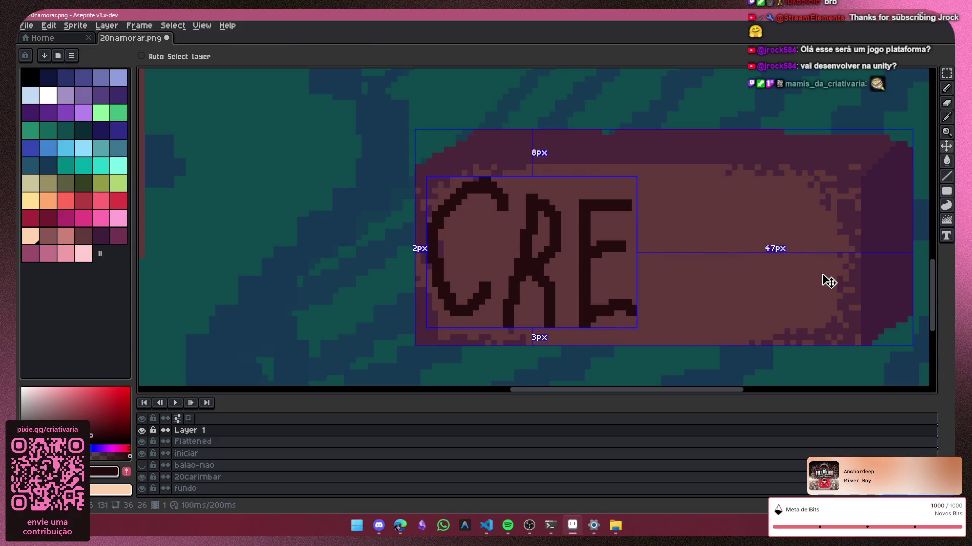
{"action": "key", "text": "ctrl+z"}
{"action": "key", "text": "ctrl+z"}
{"action": "key", "text": "ctrl+z"}
{"action": "key", "text": "ctrl+z"}
{"action": "key", "text": "ctrl+z"}
{"action": "key", "text": "ctrl+z"}
{"action": "key", "text": "ctrl+z"}
{"action": "key", "text": "ctrl+z"}
{"action": "scroll", "coordinate": [821, 279], "scroll_direction": "down", "scroll_amount": 1}
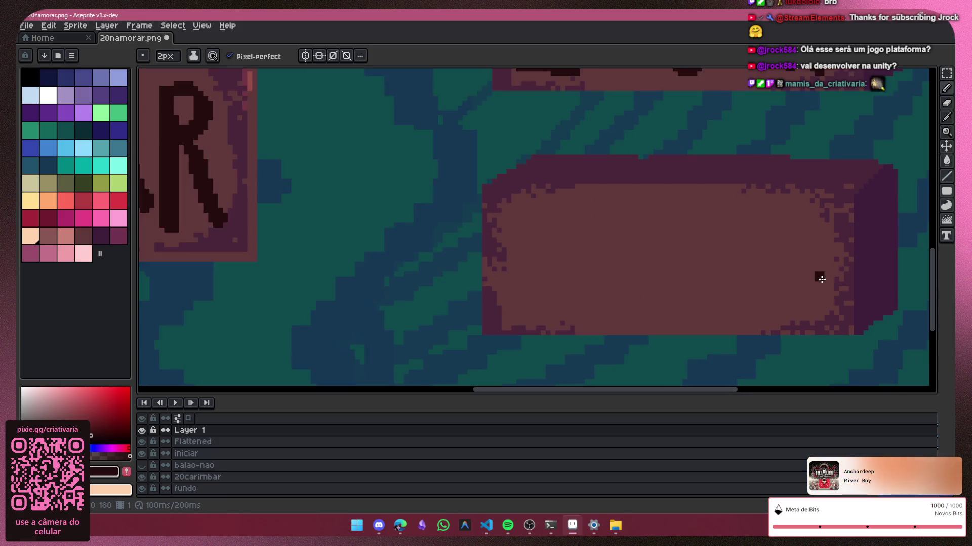
{"action": "scroll", "coordinate": [821, 279], "scroll_direction": "down", "scroll_amount": 3}
{"action": "scroll", "coordinate": [820, 295], "scroll_direction": "down", "scroll_amount": 3}
{"action": "left_click_drag", "start_coordinate": [662, 390], "coordinate": [753, 372]}
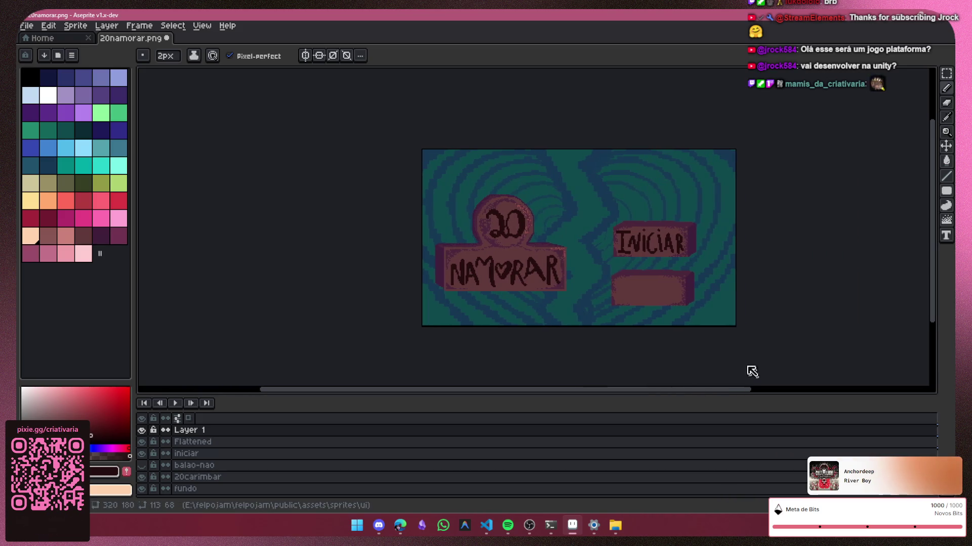
Step: Marquee the blank lower box on Flattened and stretch it rightward to about 133×52 px
{"action": "scroll", "coordinate": [794, 279], "scroll_direction": "up", "scroll_amount": 2}
{"action": "left_click", "coordinate": [228, 442]}
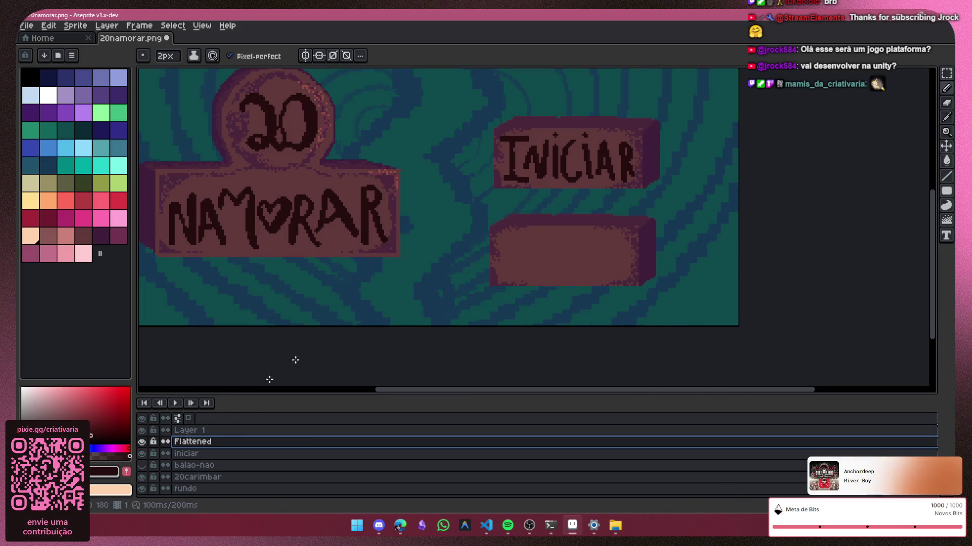
{"action": "key", "text": "m"}
{"action": "left_click_drag", "start_coordinate": [474, 207], "coordinate": [677, 311]}
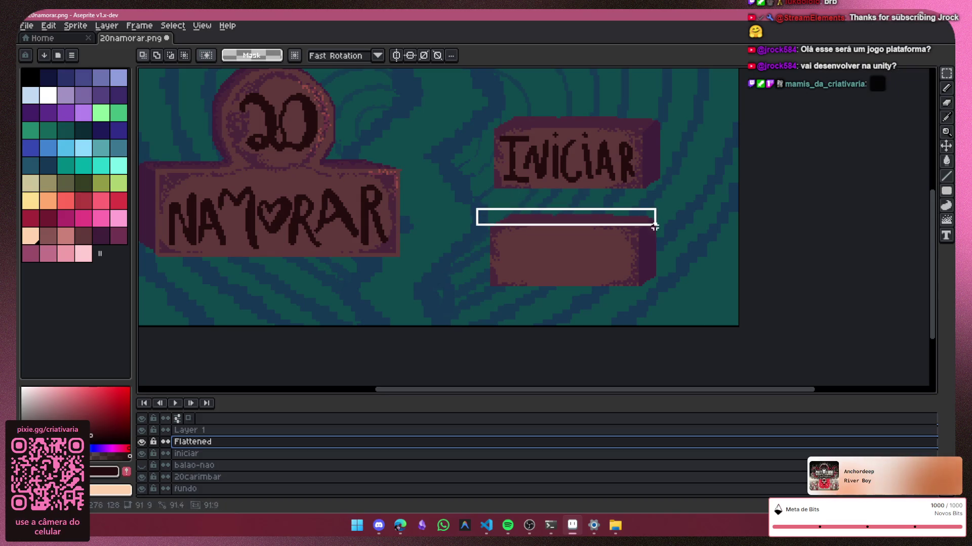
{"action": "left_click_drag", "start_coordinate": [677, 261], "coordinate": [737, 272]}
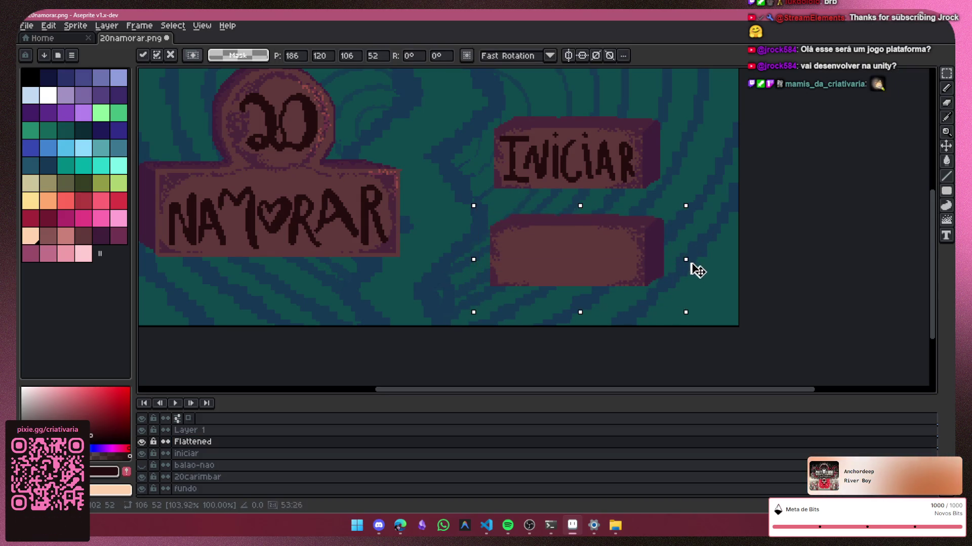
{"action": "key", "text": "Return"}
{"action": "key", "text": "ctrl+d"}
{"action": "left_click", "coordinate": [946, 89]}
{"action": "scroll", "coordinate": [517, 276], "scroll_direction": "up", "scroll_amount": 3}
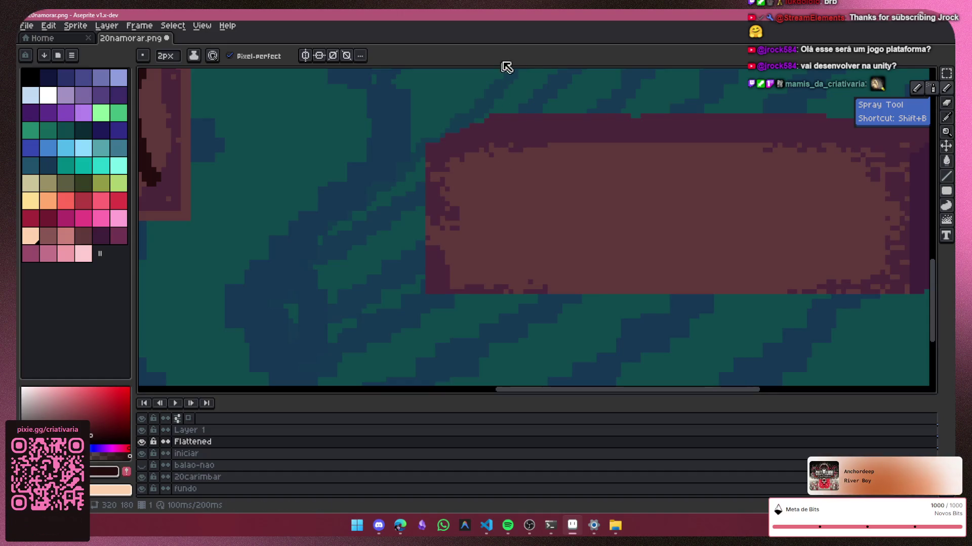
Step: With a 3px pencil, draw C, R, E, D, I and the T's upright
{"action": "key", "text": "plus"}
{"action": "left_click_drag", "start_coordinate": [507, 175], "coordinate": [440, 219]}
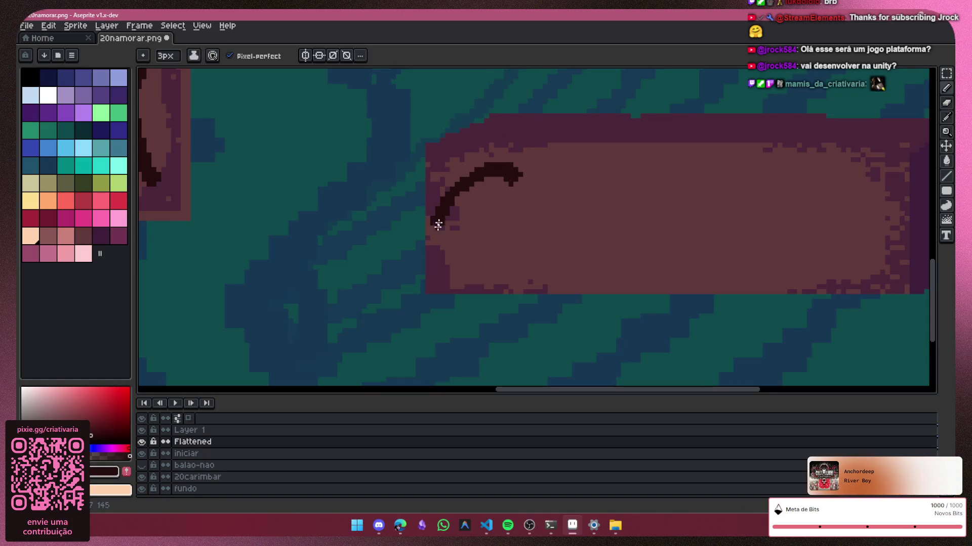
{"action": "left_click_drag", "start_coordinate": [543, 176], "coordinate": [557, 182]}
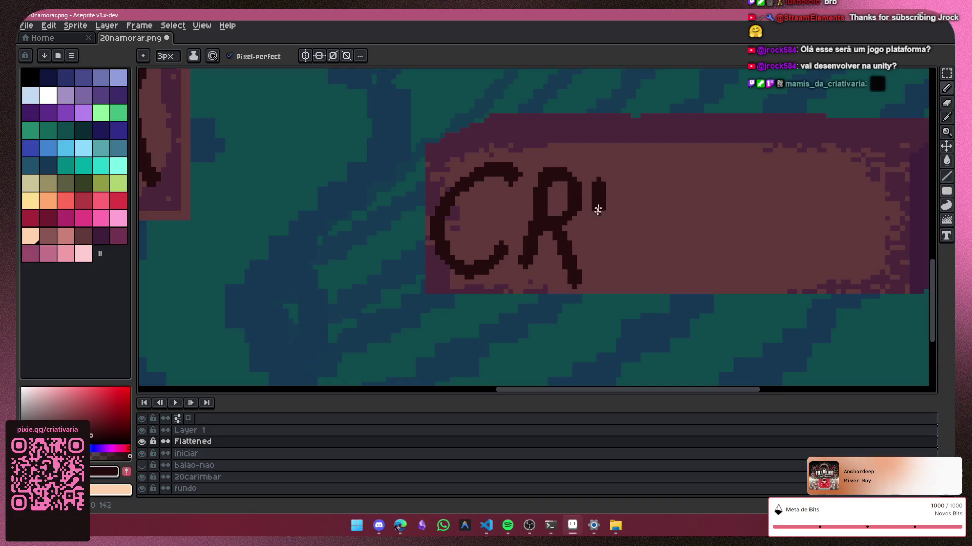
{"action": "left_click_drag", "start_coordinate": [599, 178], "coordinate": [604, 287]}
{"action": "left_click_drag", "start_coordinate": [627, 173], "coordinate": [600, 178]}
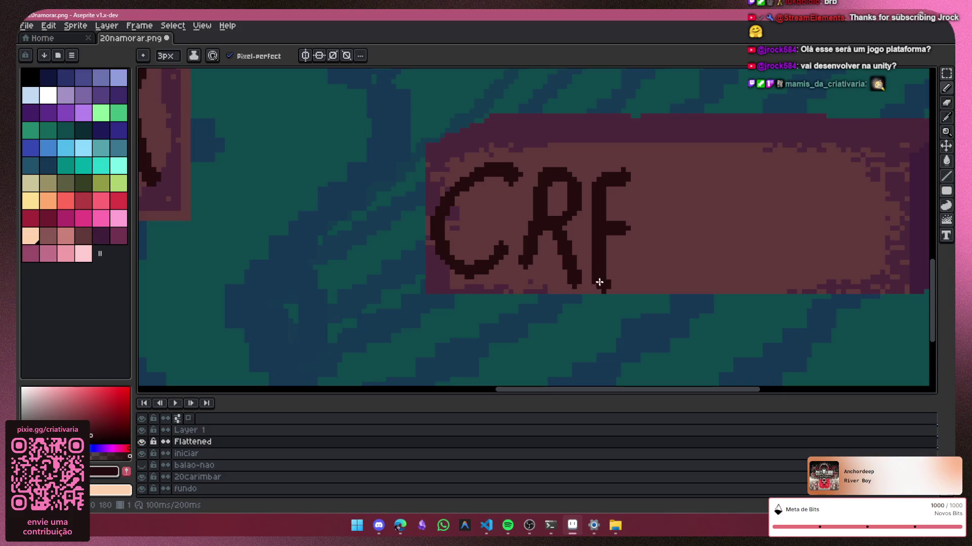
{"action": "left_click_drag", "start_coordinate": [599, 280], "coordinate": [640, 269]}
{"action": "left_click_drag", "start_coordinate": [652, 172], "coordinate": [652, 289]}
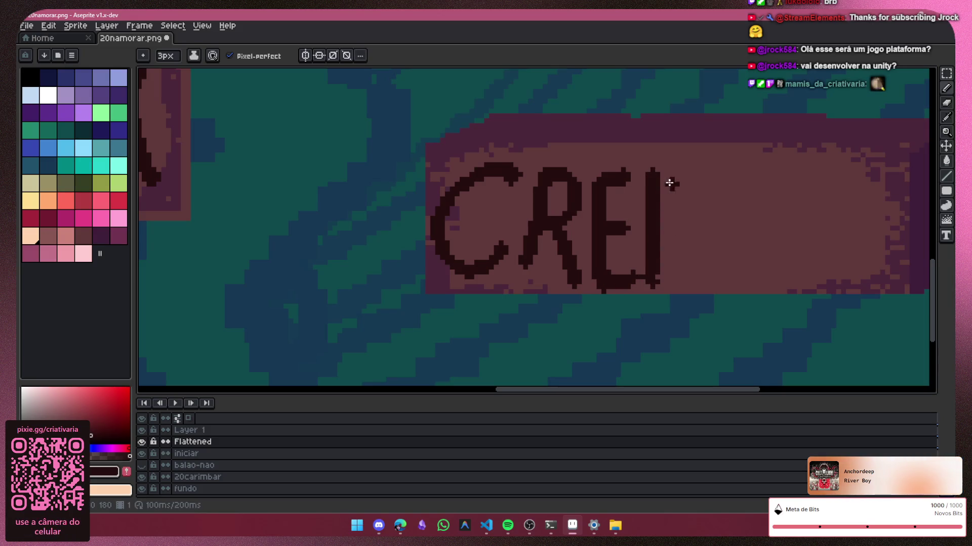
{"action": "left_click_drag", "start_coordinate": [654, 172], "coordinate": [653, 266]}
{"action": "left_click_drag", "start_coordinate": [712, 189], "coordinate": [716, 273]}
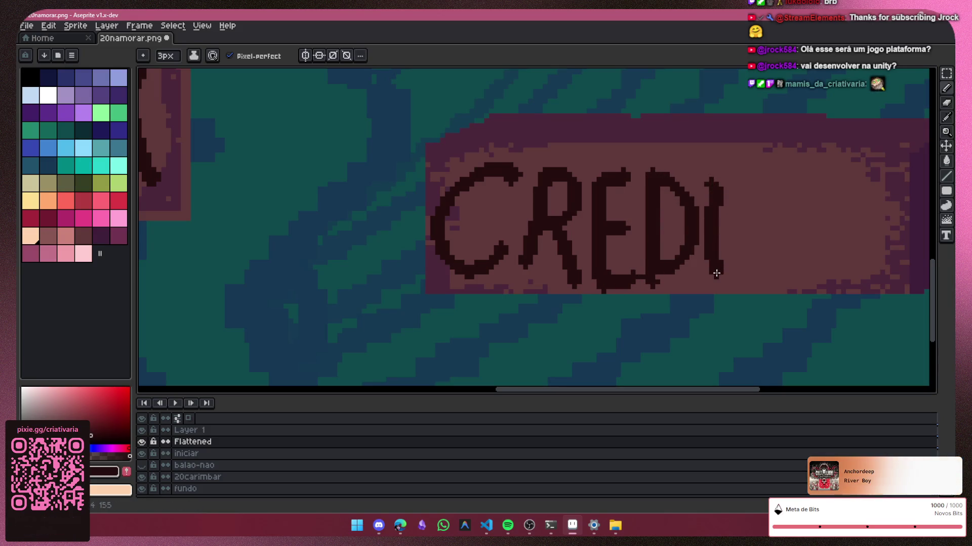
{"action": "left_click_drag", "start_coordinate": [749, 161], "coordinate": [751, 248]}
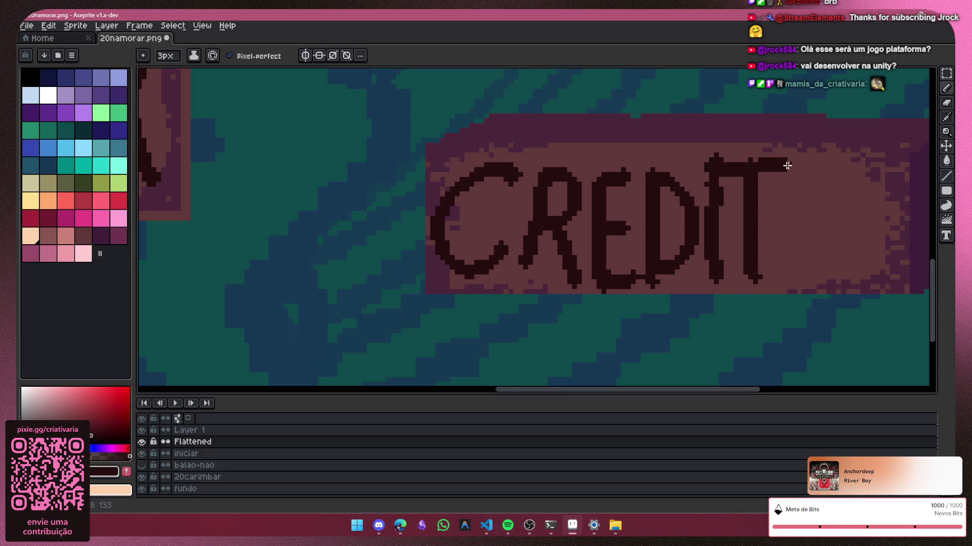
Step: Add the T's crossbar, a heart-shaped O and the S, redoing botched strokes
{"action": "key", "text": "ctrl+z"}
{"action": "mouse_move", "coordinate": [695, 161]}
{"action": "left_mouse_down"}
{"action": "mouse_move", "coordinate": [798, 164]}
{"action": "mouse_move", "coordinate": [806, 191]}
{"action": "mouse_move", "coordinate": [773, 230]}
{"action": "left_mouse_up"}
{"action": "key", "text": "ctrl+z"}
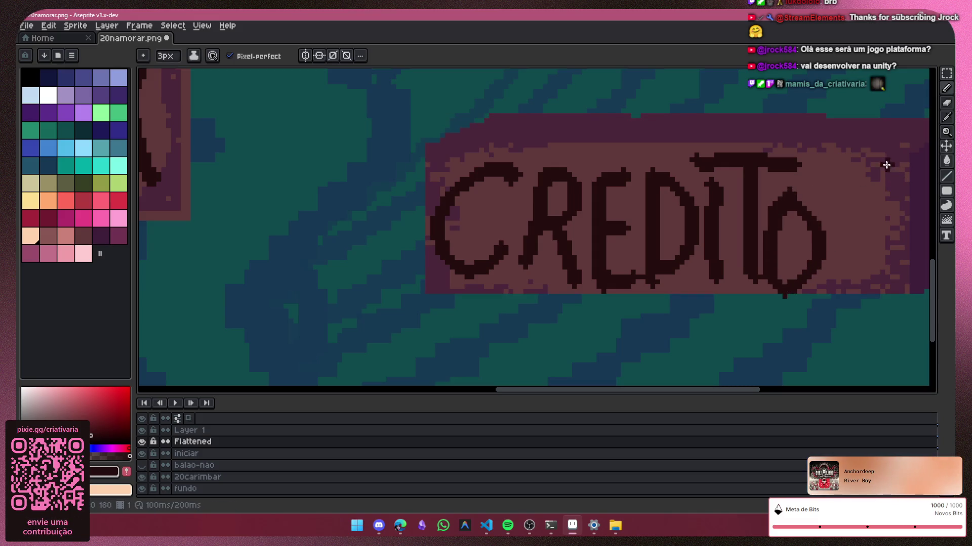
{"action": "left_click_drag", "start_coordinate": [887, 166], "coordinate": [843, 276]}
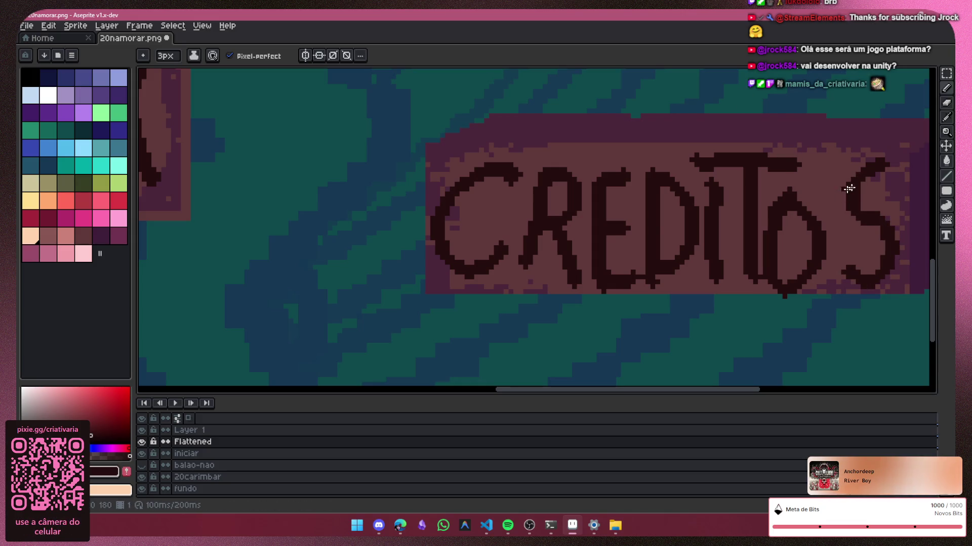
{"action": "key", "text": "ctrl+z"}
{"action": "key", "text": "ctrl+z"}
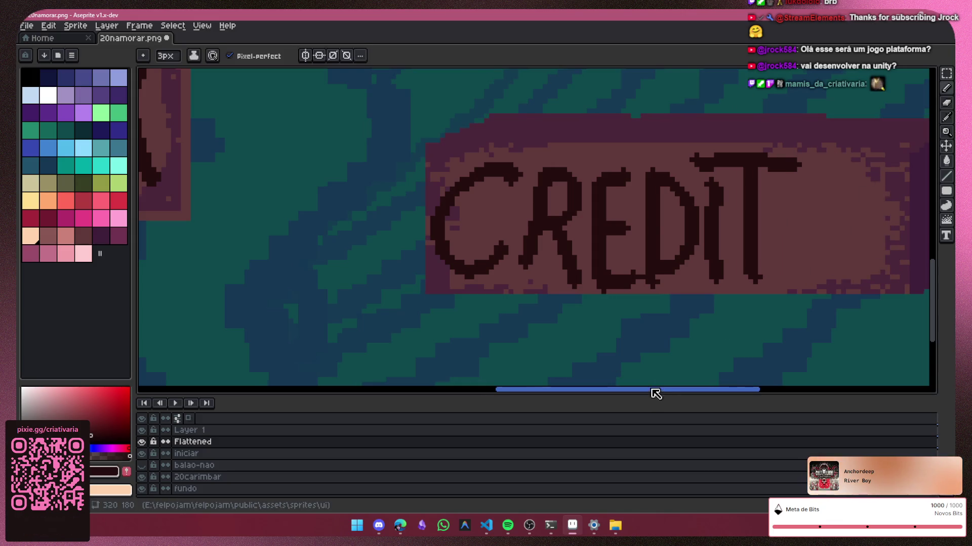
{"action": "left_click_drag", "start_coordinate": [656, 390], "coordinate": [731, 390]}
{"action": "scroll", "coordinate": [586, 182], "scroll_direction": "up", "scroll_amount": 1}
{"action": "scroll", "coordinate": [521, 146], "scroll_direction": "up", "scroll_amount": 1}
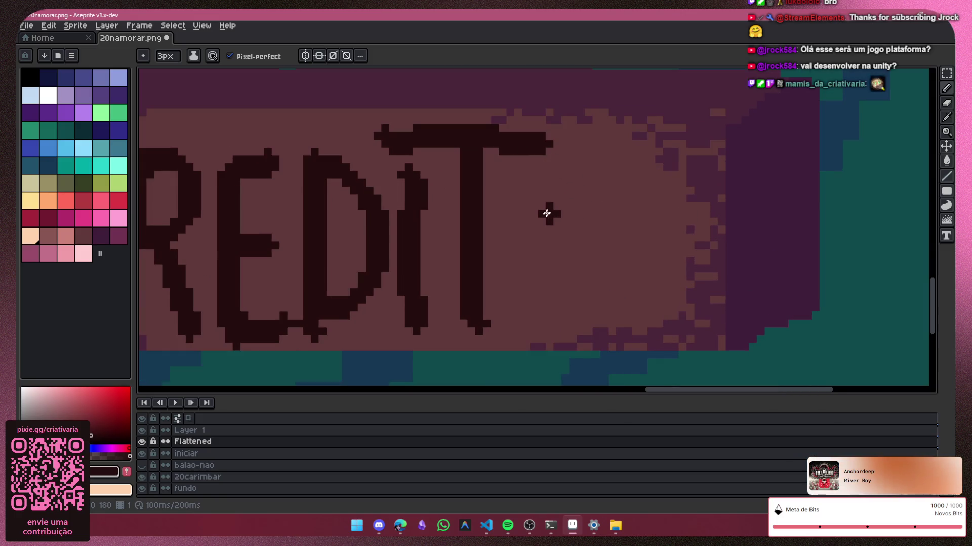
{"action": "left_click_drag", "start_coordinate": [541, 214], "coordinate": [567, 280]}
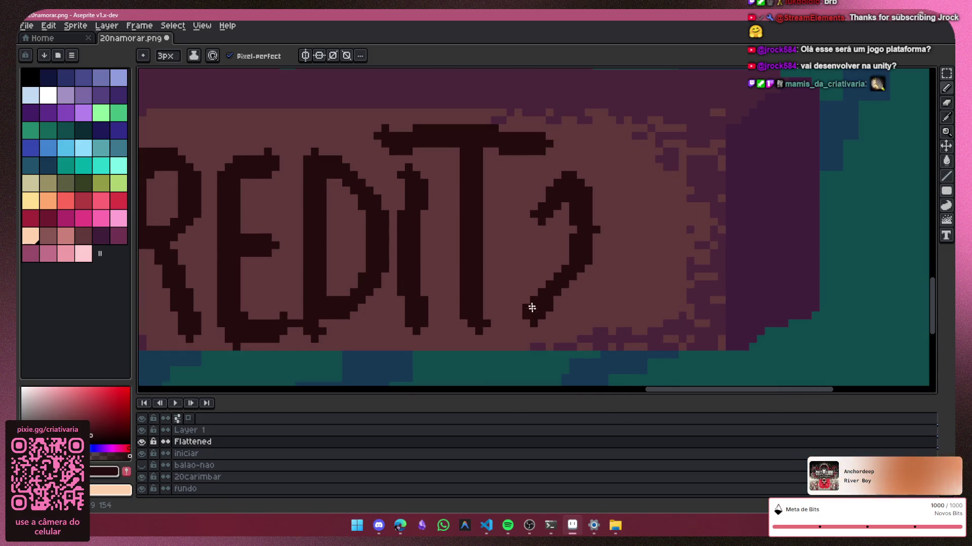
{"action": "mouse_move", "coordinate": [685, 154]}
{"action": "left_mouse_down"}
{"action": "mouse_move", "coordinate": [605, 303]}
{"action": "mouse_move", "coordinate": [679, 294]}
{"action": "left_mouse_up"}
{"action": "key", "text": "ctrl+z"}
{"action": "left_click_drag", "start_coordinate": [639, 245], "coordinate": [666, 170]}
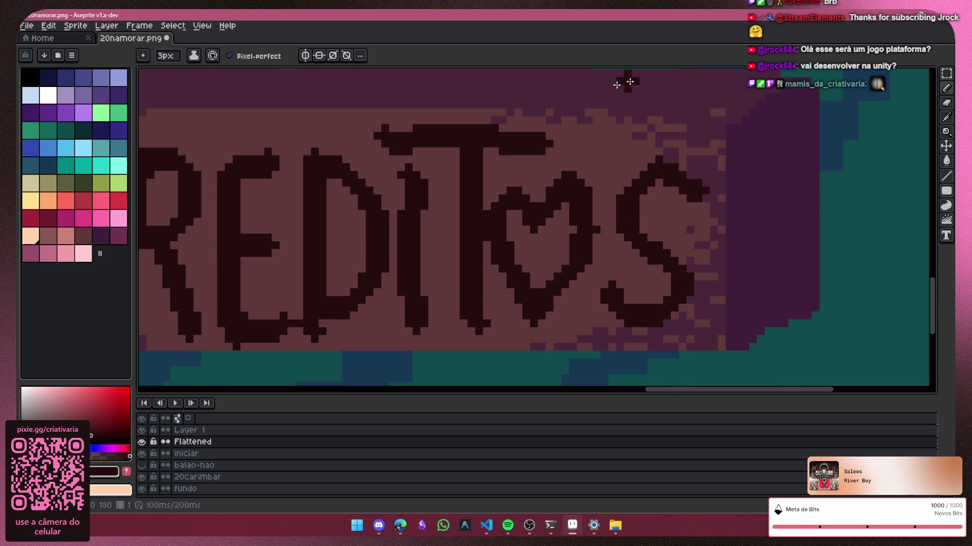
{"action": "scroll", "coordinate": [661, 250], "scroll_direction": "down", "scroll_amount": 2}
{"action": "scroll", "coordinate": [683, 213], "scroll_direction": "down", "scroll_amount": 1}
Step: Zoom around the heart and S, trying the eraser and toggling Layer 1's visibility
{"action": "scroll", "coordinate": [716, 181], "scroll_direction": "down", "scroll_amount": 2}
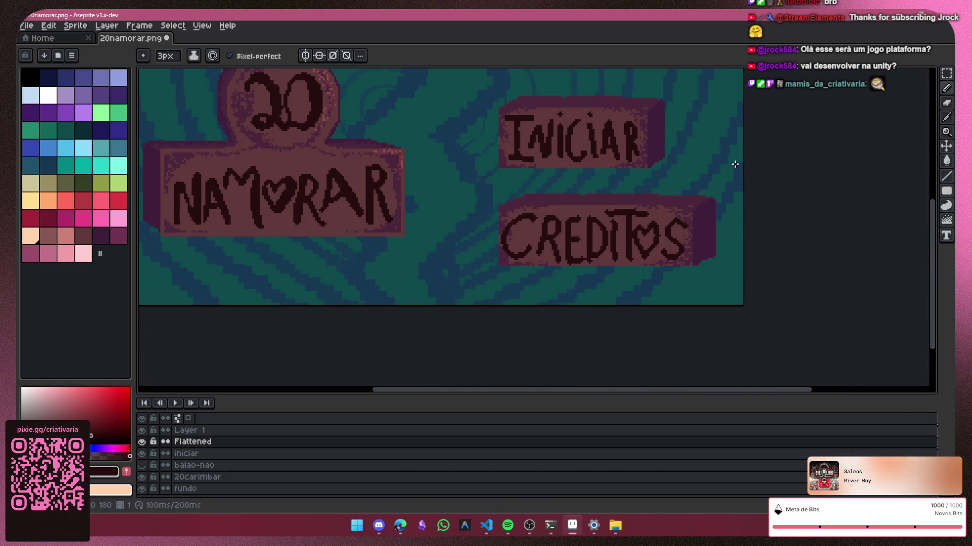
{"action": "scroll", "coordinate": [723, 164], "scroll_direction": "down", "scroll_amount": 2}
{"action": "scroll", "coordinate": [678, 213], "scroll_direction": "up", "scroll_amount": 2}
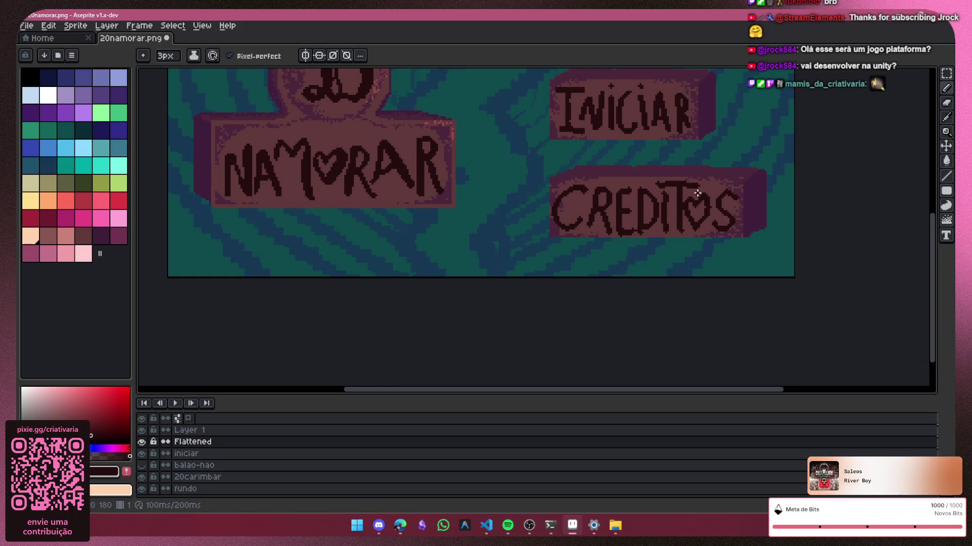
{"action": "scroll", "coordinate": [697, 194], "scroll_direction": "down", "scroll_amount": 2}
{"action": "scroll", "coordinate": [719, 187], "scroll_direction": "up", "scroll_amount": 3}
{"action": "scroll", "coordinate": [709, 201], "scroll_direction": "up", "scroll_amount": 1}
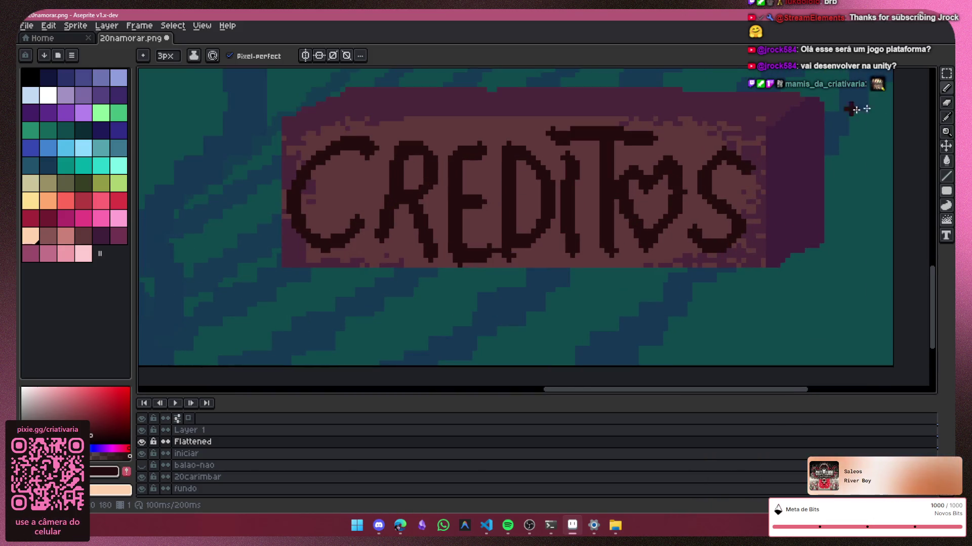
{"action": "left_click", "coordinate": [945, 102]}
{"action": "scroll", "coordinate": [718, 182], "scroll_direction": "up", "scroll_amount": 1}
{"action": "scroll", "coordinate": [708, 152], "scroll_direction": "up", "scroll_amount": 1}
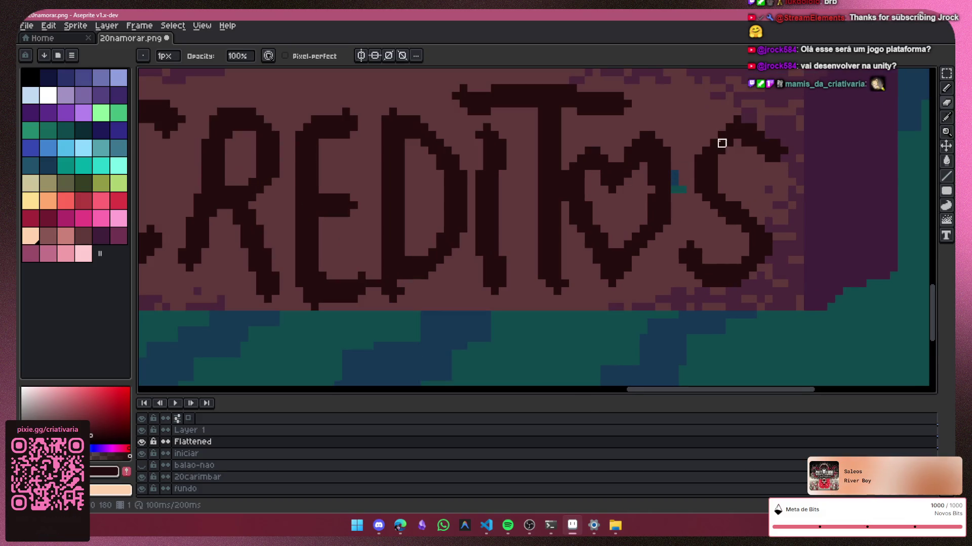
{"action": "key", "text": "v"}
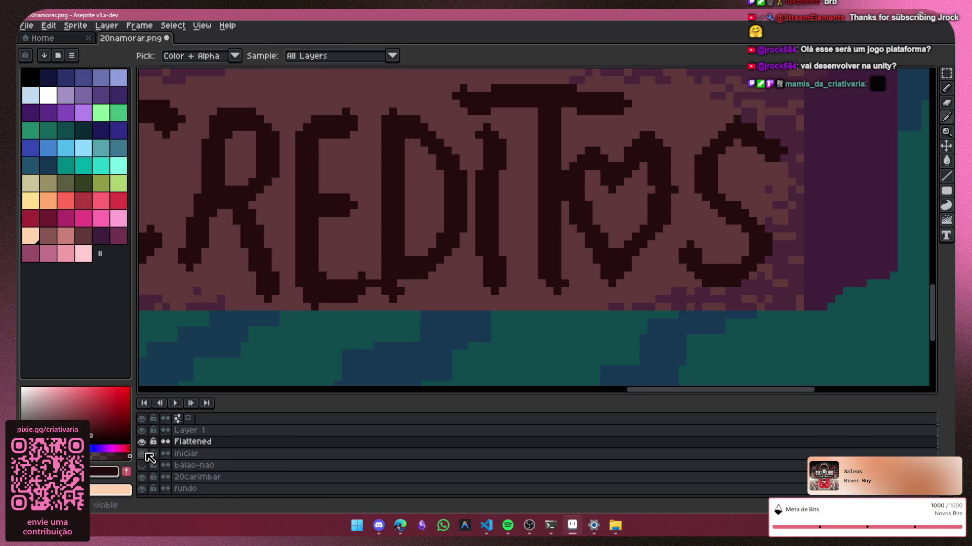
{"action": "left_click", "coordinate": [143, 431]}
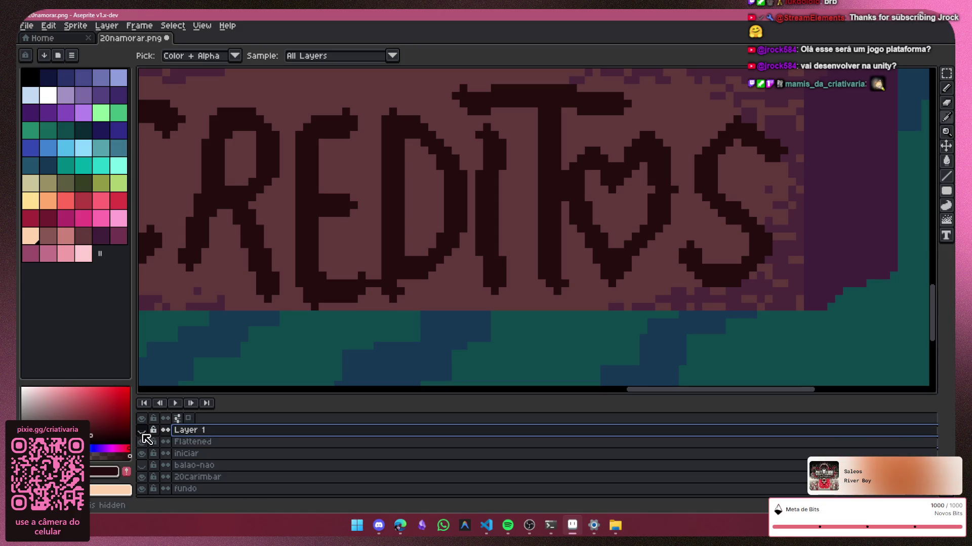
{"action": "left_click", "coordinate": [142, 430]}
{"action": "scroll", "coordinate": [276, 329], "scroll_direction": "down", "scroll_amount": 1}
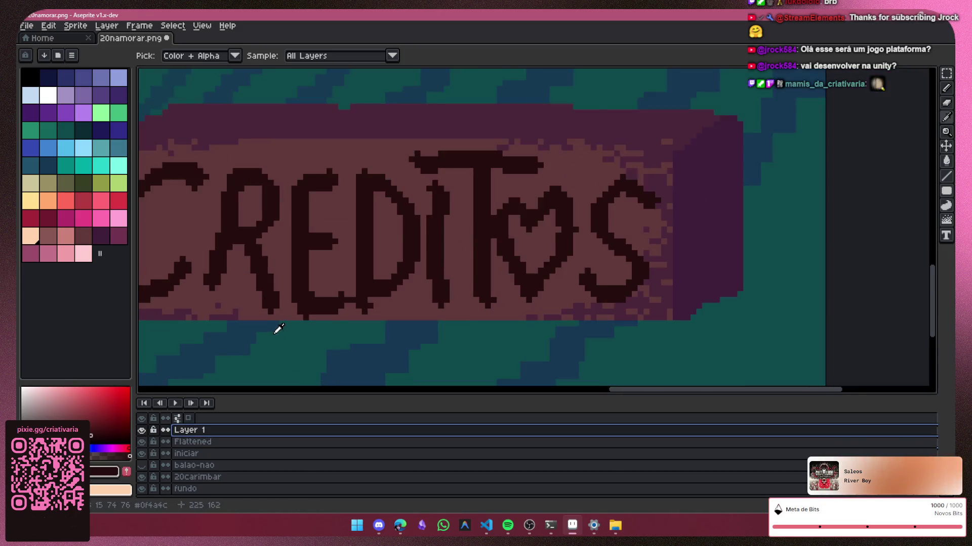
{"action": "scroll", "coordinate": [536, 181], "scroll_direction": "down", "scroll_amount": 1}
Step: Sample the sign's brown colour and paint over the tip of the S's upper curve
{"action": "left_click", "coordinate": [946, 88]}
{"action": "scroll", "coordinate": [818, 169], "scroll_direction": "up", "scroll_amount": 1}
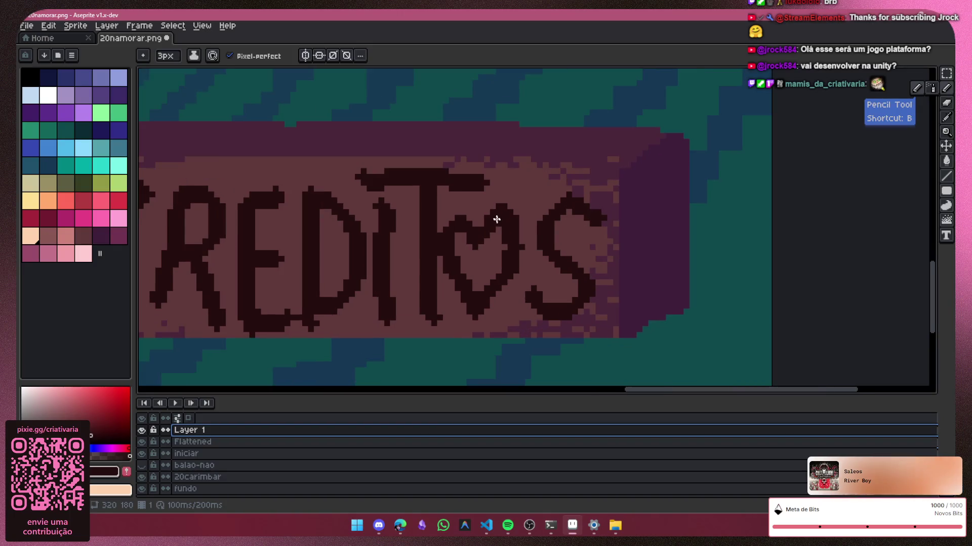
{"action": "scroll", "coordinate": [817, 168], "scroll_direction": "up", "scroll_amount": 1}
{"action": "key", "text": "i"}
{"action": "left_click", "coordinate": [529, 178]}
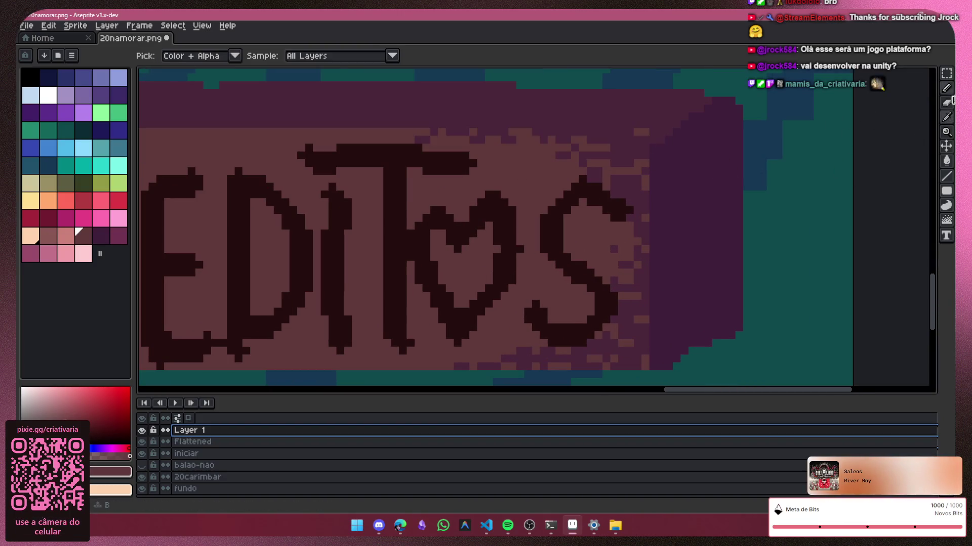
{"action": "left_click", "coordinate": [947, 89]}
{"action": "left_click", "coordinate": [484, 258]}
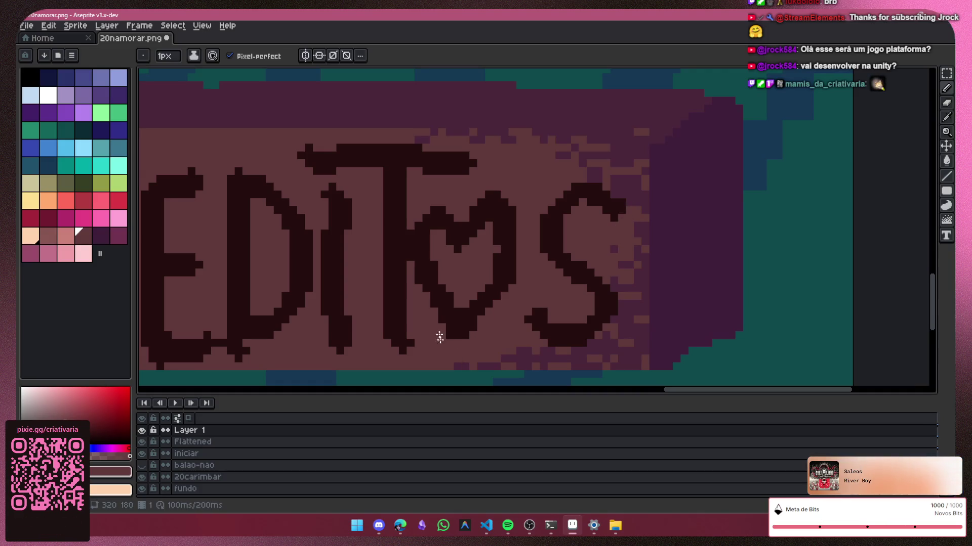
{"action": "scroll", "coordinate": [411, 241], "scroll_direction": "up", "scroll_amount": 1}
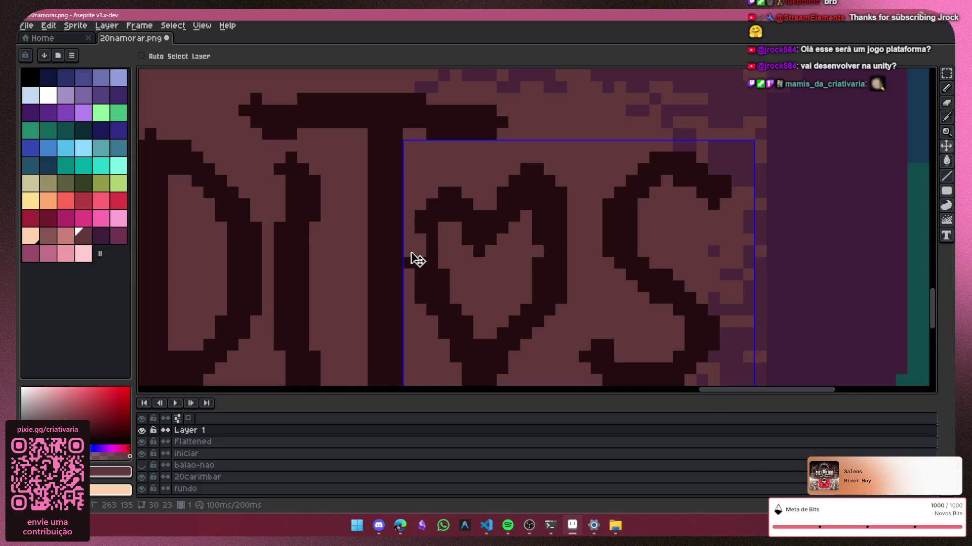
Step: Erase stray pixels from the heart's bottom notch, the T crossbar and stem, and left of the I
{"action": "left_click", "coordinate": [476, 254]}
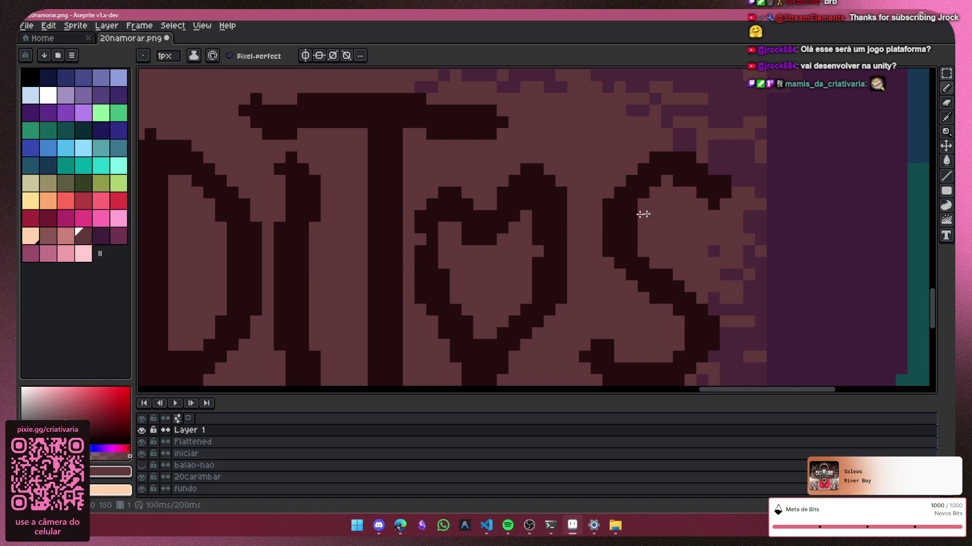
{"action": "scroll", "coordinate": [632, 216], "scroll_direction": "down", "scroll_amount": 2}
{"action": "scroll", "coordinate": [475, 195], "scroll_direction": "up", "scroll_amount": 1}
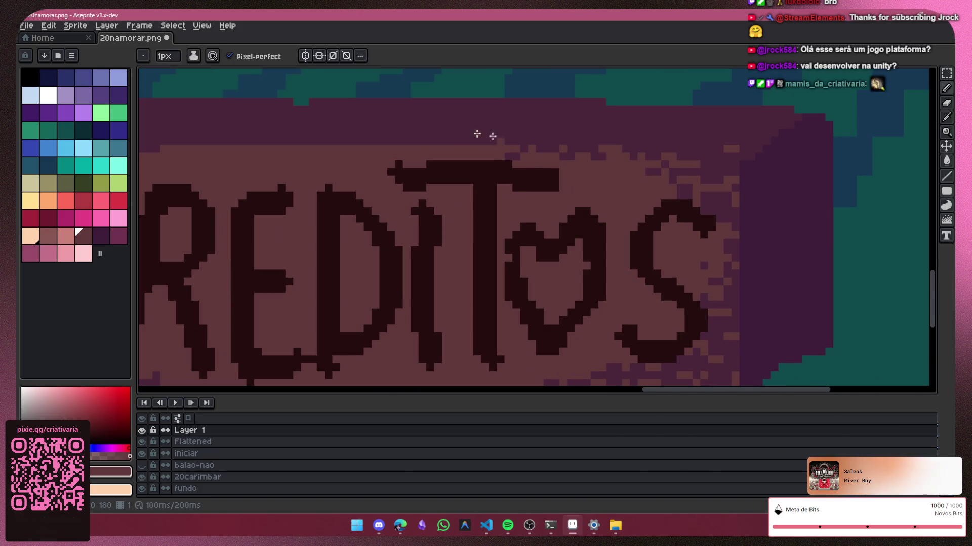
{"action": "left_click", "coordinate": [391, 170]}
{"action": "left_click_drag", "start_coordinate": [512, 352], "coordinate": [486, 365]}
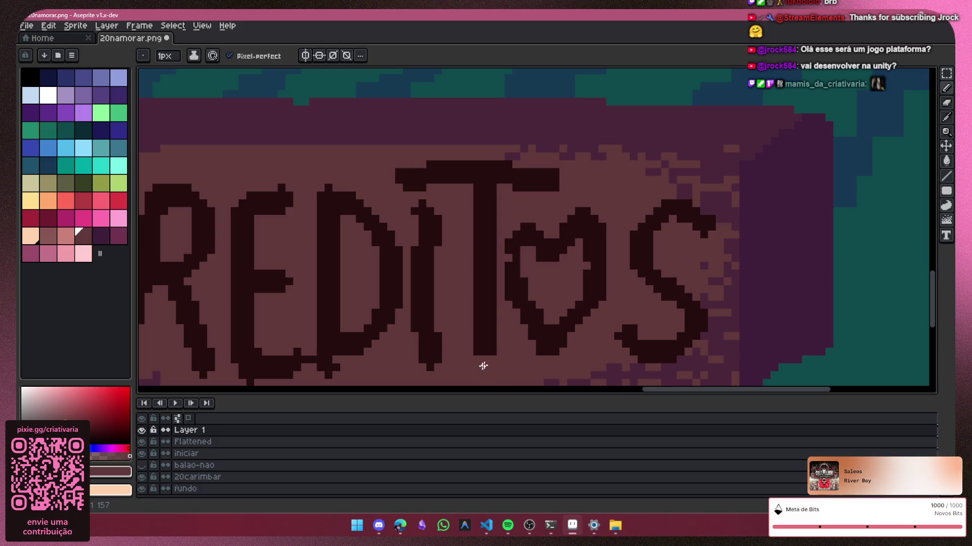
{"action": "left_click", "coordinate": [413, 211]}
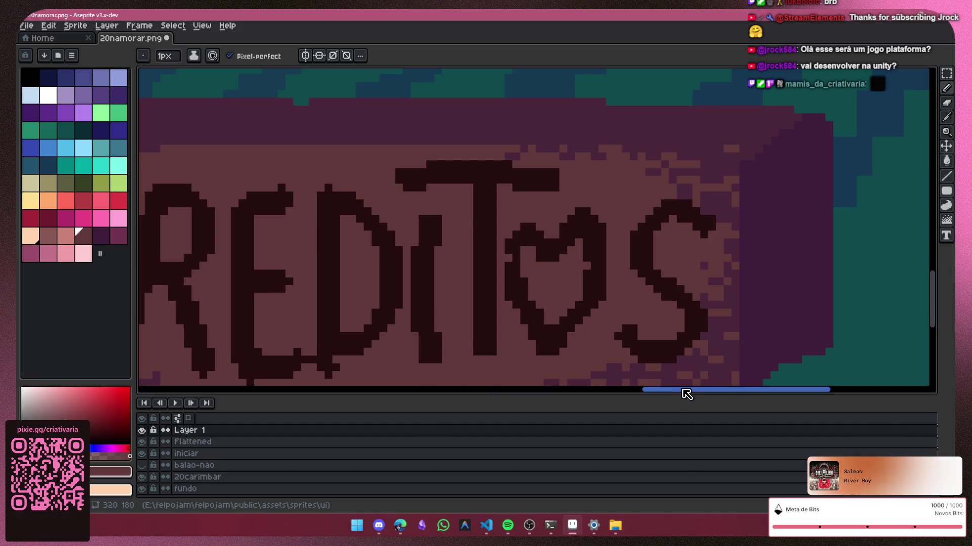
Step: Remove the bump atop the E's top bar and smooth the end of the C's top stroke
{"action": "left_click_drag", "start_coordinate": [685, 391], "coordinate": [628, 386]}
{"action": "scroll", "coordinate": [592, 368], "scroll_direction": "up", "scroll_amount": 1}
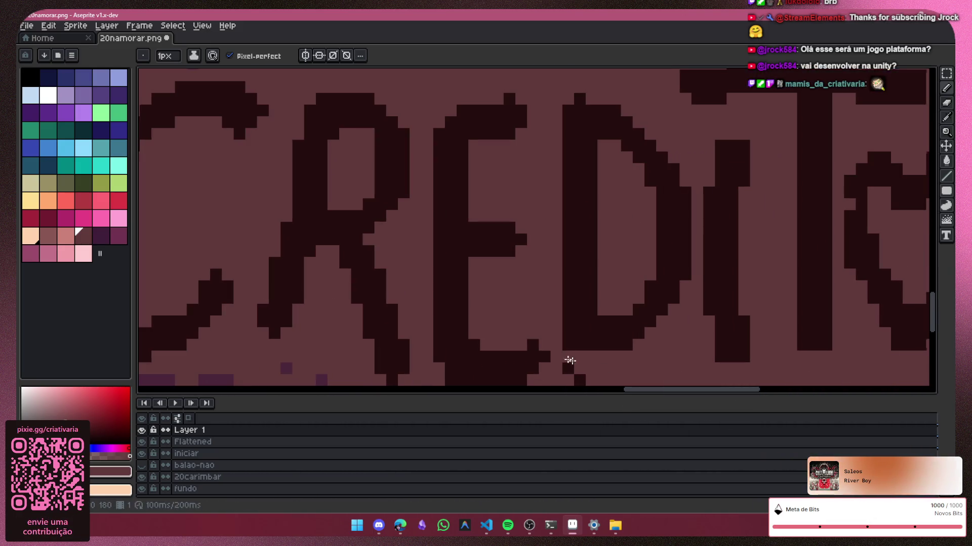
{"action": "left_click_drag", "start_coordinate": [662, 391], "coordinate": [654, 390]}
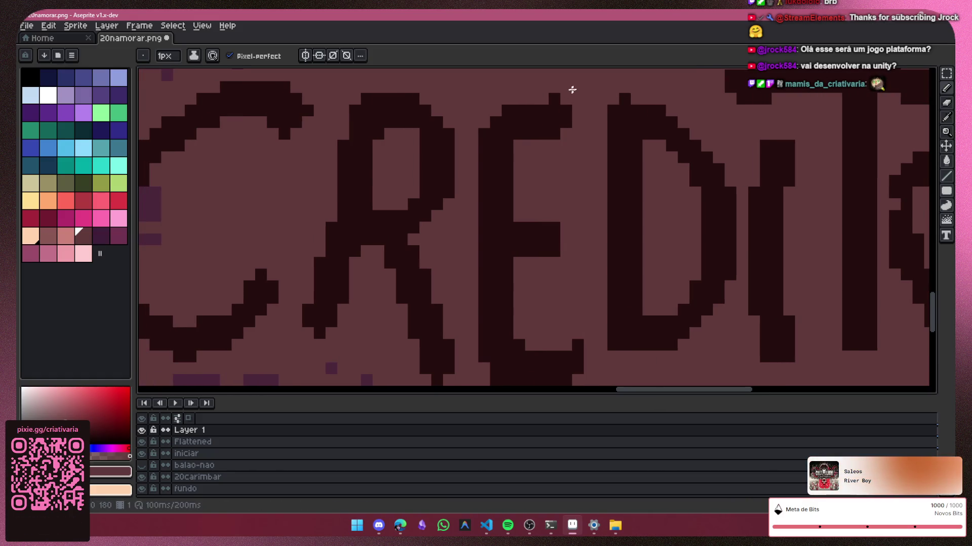
{"action": "left_click", "coordinate": [555, 99]}
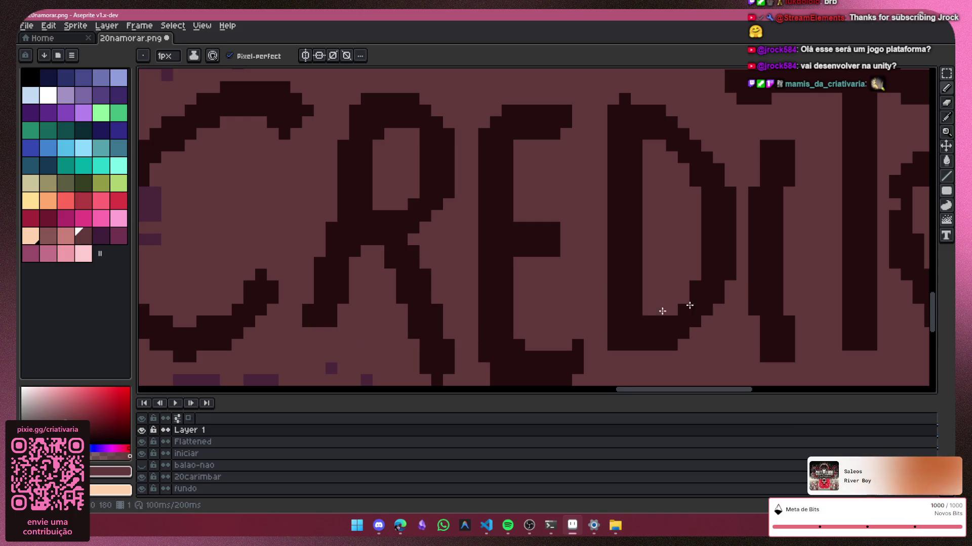
{"action": "scroll", "coordinate": [739, 304], "scroll_direction": "down", "scroll_amount": 1}
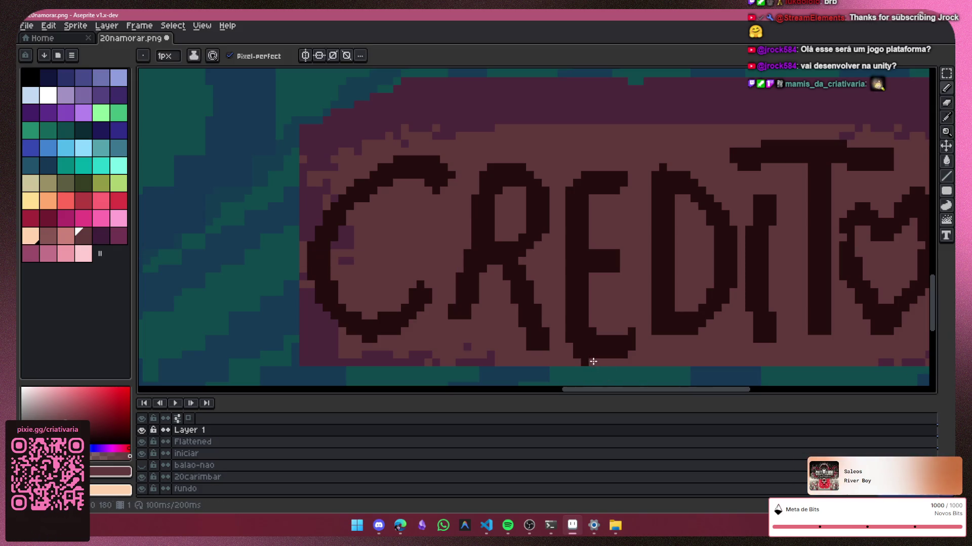
{"action": "left_click", "coordinate": [434, 190]}
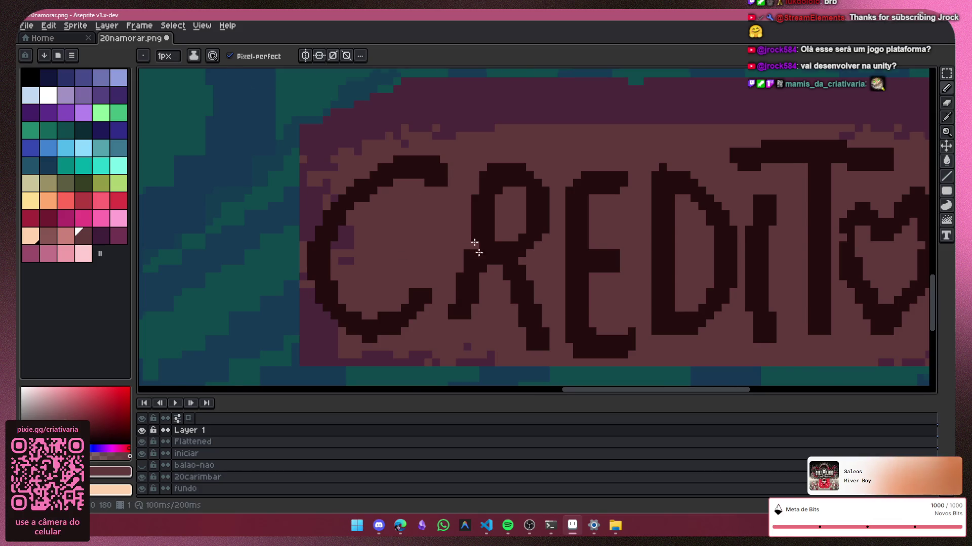
Step: Reshape the final S by extending its lower-left tail and trimming its top-right tip
{"action": "scroll", "coordinate": [550, 210], "scroll_direction": "down", "scroll_amount": 1}
{"action": "scroll", "coordinate": [550, 211], "scroll_direction": "up", "scroll_amount": 1}
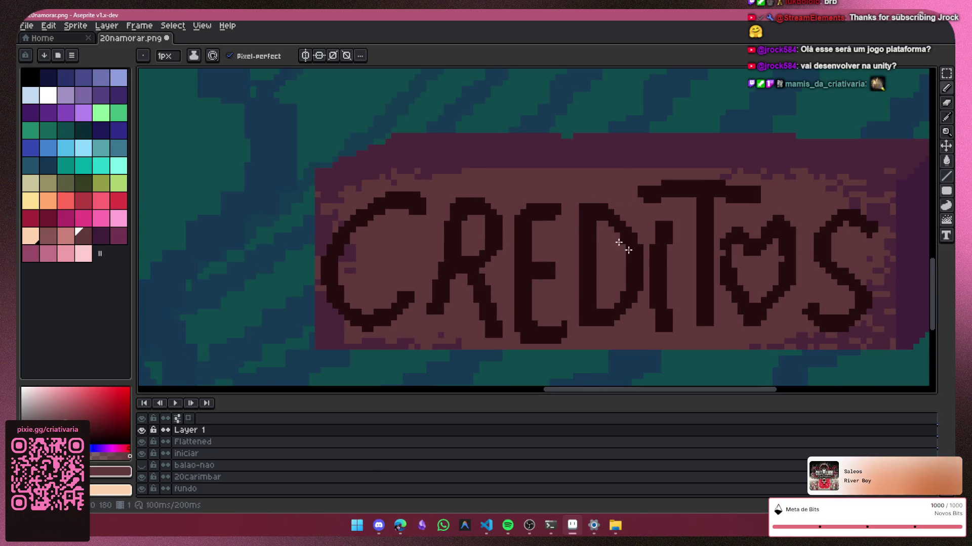
{"action": "mouse_move", "coordinate": [600, 390]}
{"action": "left_mouse_down"}
{"action": "mouse_move", "coordinate": [670, 382]}
{"action": "mouse_move", "coordinate": [655, 383]}
{"action": "left_mouse_up"}
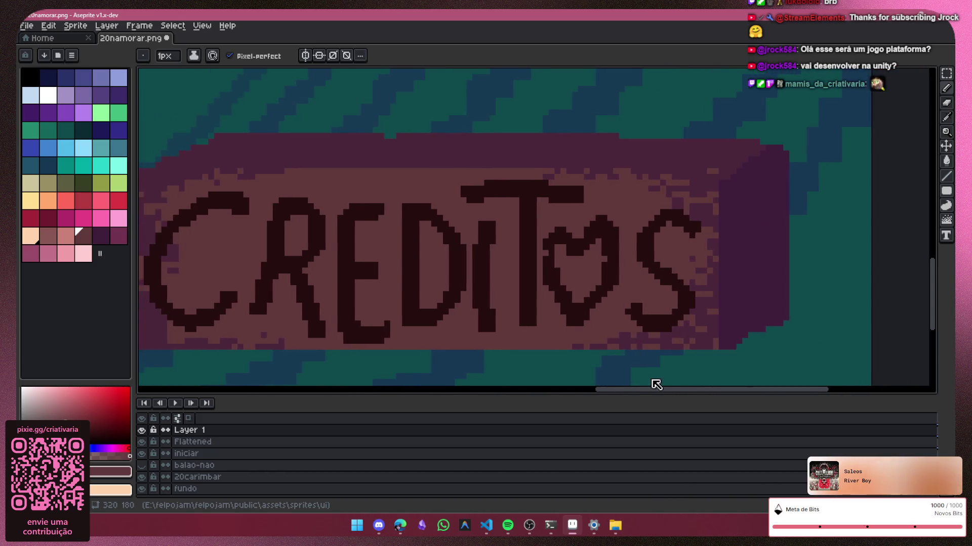
{"action": "scroll", "coordinate": [709, 228], "scroll_direction": "up", "scroll_amount": 1}
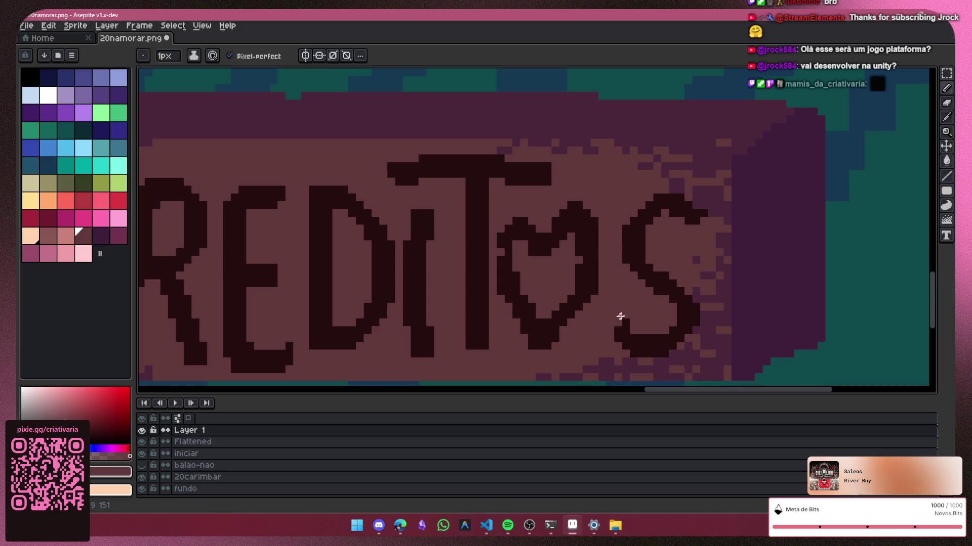
{"action": "left_click_drag", "start_coordinate": [609, 330], "coordinate": [628, 320]}
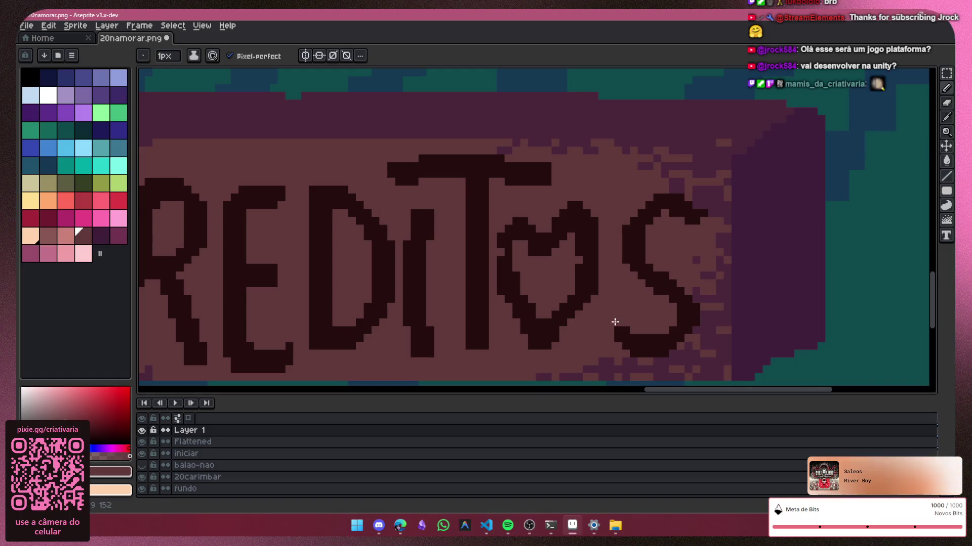
{"action": "left_click", "coordinate": [704, 213]}
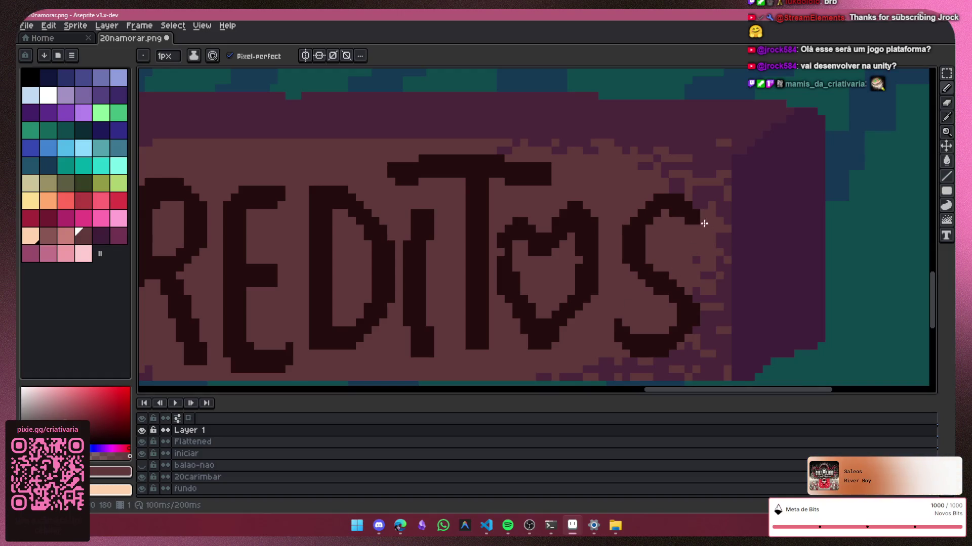
{"action": "scroll", "coordinate": [581, 314], "scroll_direction": "down", "scroll_amount": 1}
{"action": "scroll", "coordinate": [633, 299], "scroll_direction": "up", "scroll_amount": 1}
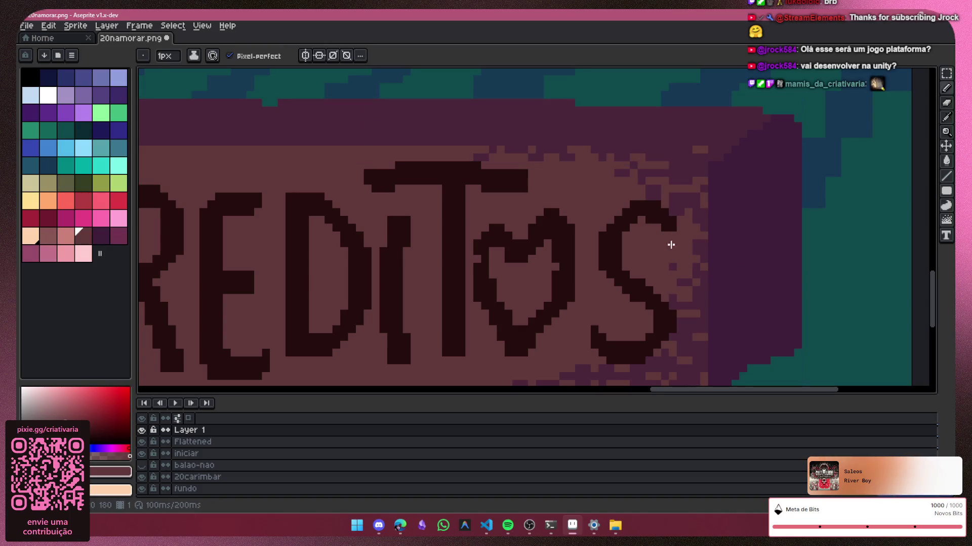
{"action": "scroll", "coordinate": [513, 321], "scroll_direction": "down", "scroll_amount": 2}
{"action": "scroll", "coordinate": [481, 313], "scroll_direction": "down", "scroll_amount": 1}
{"action": "scroll", "coordinate": [413, 303], "scroll_direction": "down", "scroll_amount": 1}
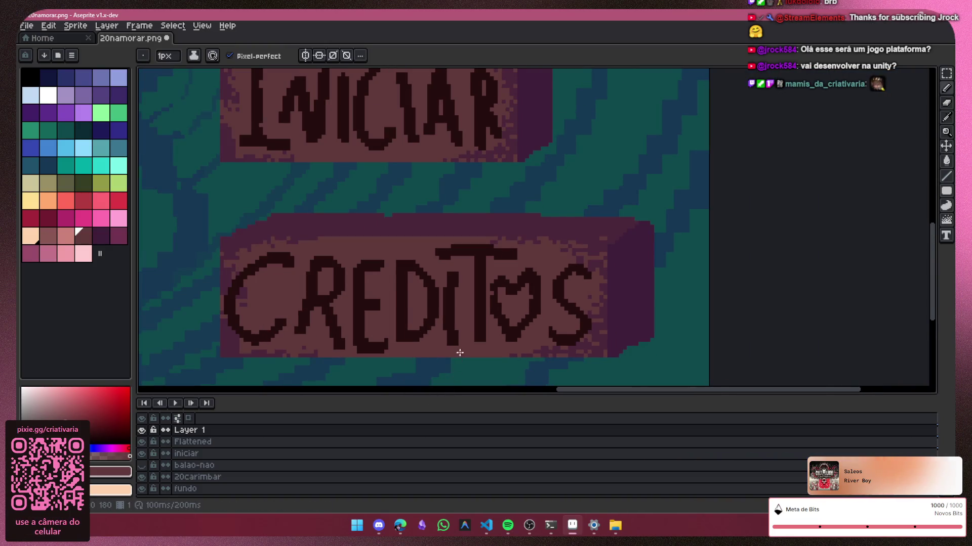
{"action": "scroll", "coordinate": [461, 353], "scroll_direction": "down", "scroll_amount": 2}
{"action": "scroll", "coordinate": [462, 354], "scroll_direction": "up", "scroll_amount": 1}
{"action": "left_click_drag", "start_coordinate": [546, 390], "coordinate": [541, 398]}
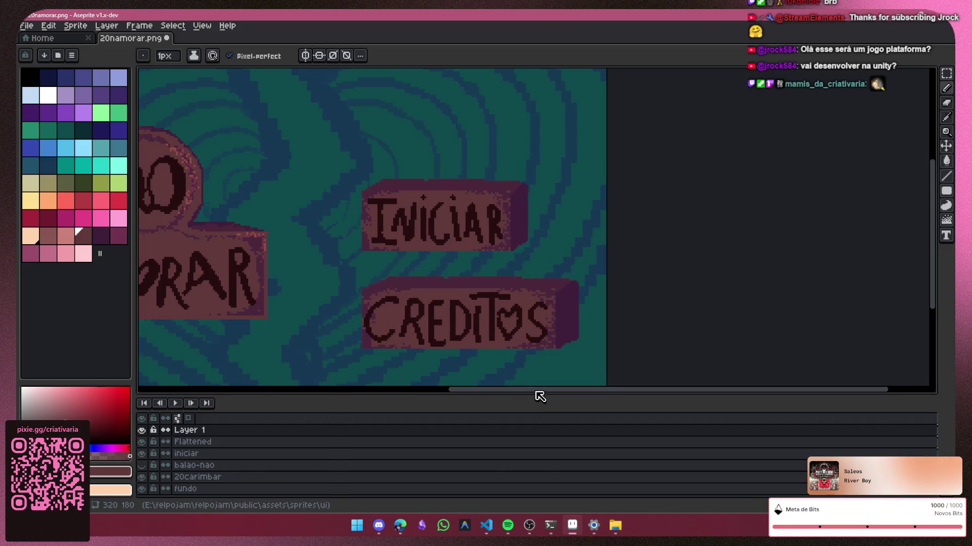
Step: Sample the lettering's dark brown as the drawing colour with the Eyedropper
{"action": "scroll", "coordinate": [514, 330], "scroll_direction": "up", "scroll_amount": 1}
{"action": "scroll", "coordinate": [515, 329], "scroll_direction": "up", "scroll_amount": 2}
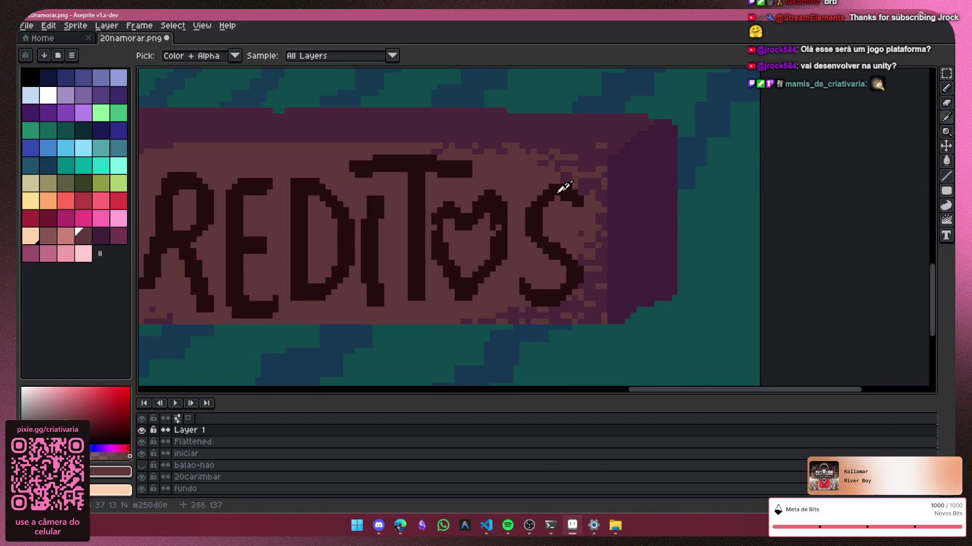
{"action": "left_click", "coordinate": [505, 206], "text": "alt"}
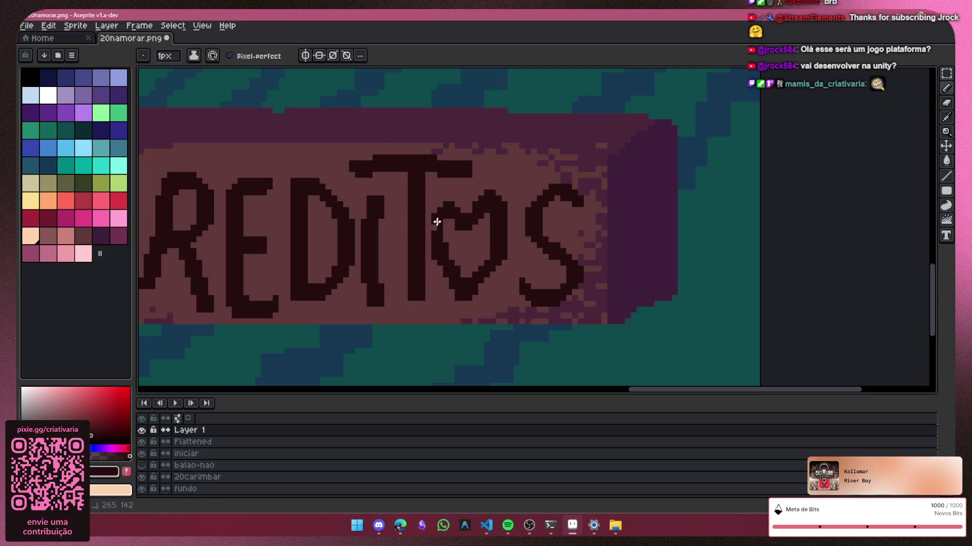
Step: Zoom out to view the whole title screen with the 20 NAMORAR stamp, INICIAR and CREDITOS buttons
{"action": "scroll", "coordinate": [347, 307], "scroll_direction": "down", "scroll_amount": 1}
{"action": "scroll", "coordinate": [357, 303], "scroll_direction": "down", "scroll_amount": 2}
{"action": "scroll", "coordinate": [445, 280], "scroll_direction": "down", "scroll_amount": 1}
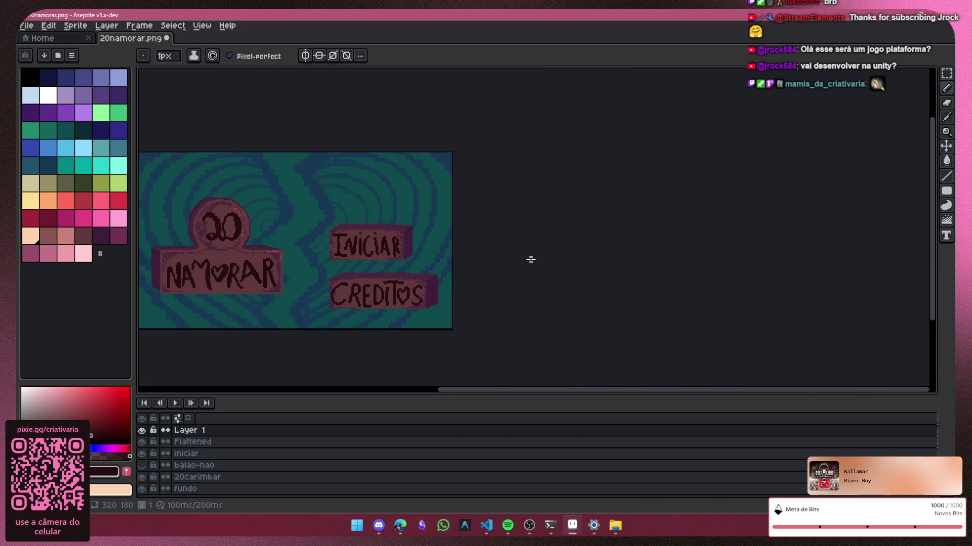
{"action": "scroll", "coordinate": [486, 309], "scroll_direction": "up", "scroll_amount": 1}
{"action": "left_click_drag", "start_coordinate": [518, 395], "coordinate": [392, 381]}
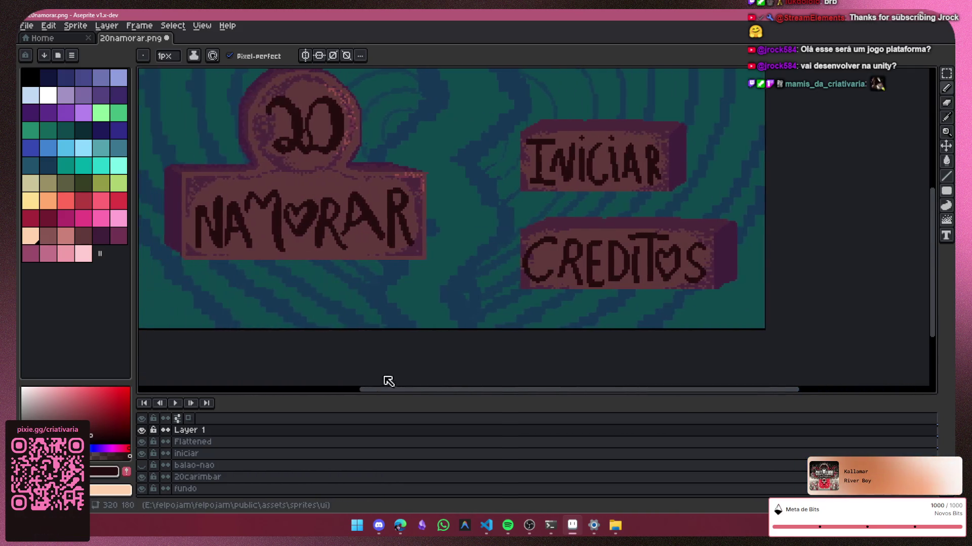
{"action": "scroll", "coordinate": [475, 317], "scroll_direction": "down", "scroll_amount": 2}
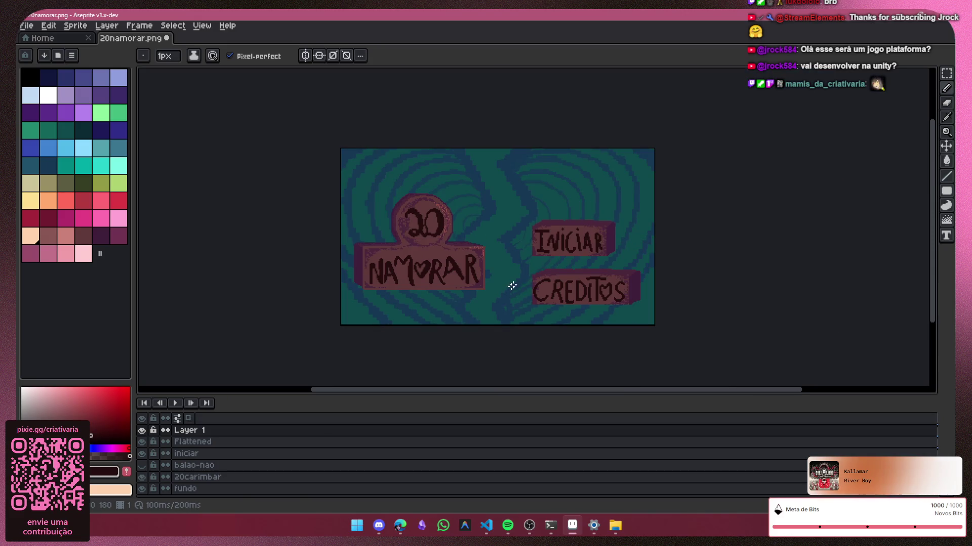
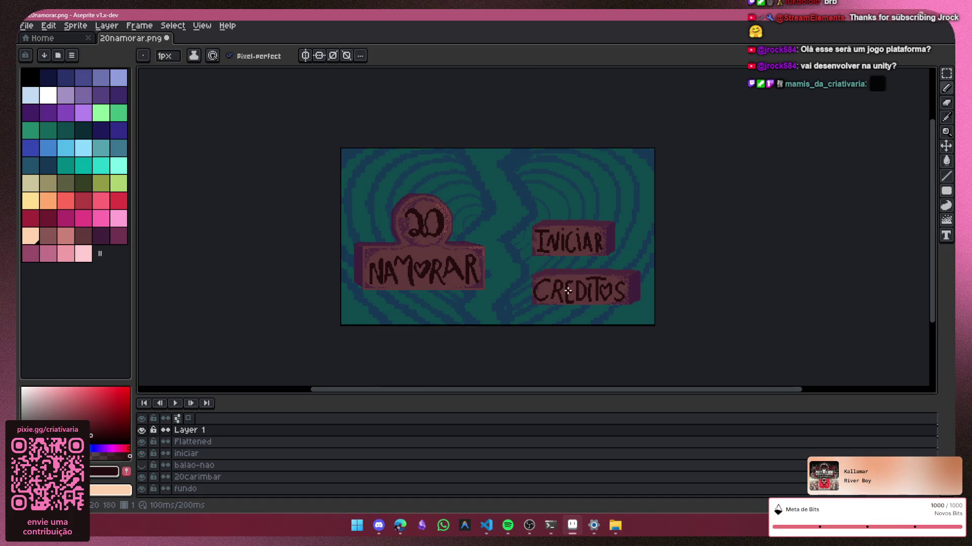
Step: Delete Layer 1 and hide the 20 NAMORAR stamp layer
{"action": "scroll", "coordinate": [568, 291], "scroll_direction": "up", "scroll_amount": 3}
{"action": "scroll", "coordinate": [537, 297], "scroll_direction": "up", "scroll_amount": 2}
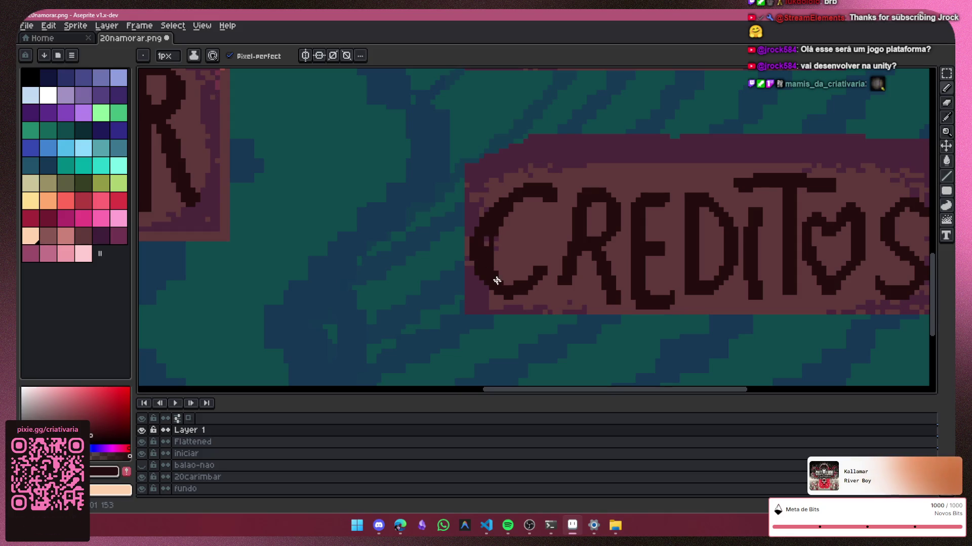
{"action": "scroll", "coordinate": [791, 288], "scroll_direction": "down", "scroll_amount": 2}
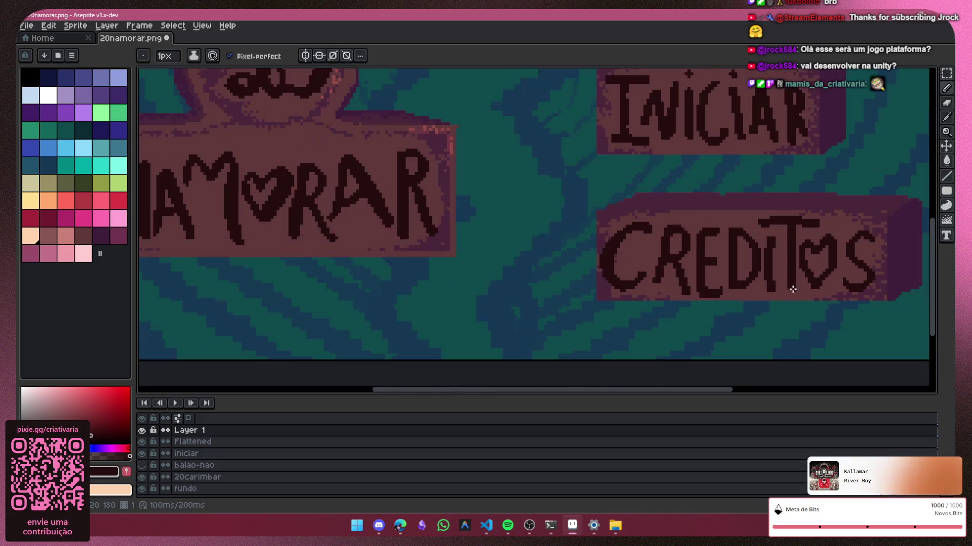
{"action": "scroll", "coordinate": [800, 277], "scroll_direction": "down", "scroll_amount": 1}
{"action": "scroll", "coordinate": [705, 321], "scroll_direction": "down", "scroll_amount": 2}
{"action": "scroll", "coordinate": [657, 376], "scroll_direction": "up", "scroll_amount": 2}
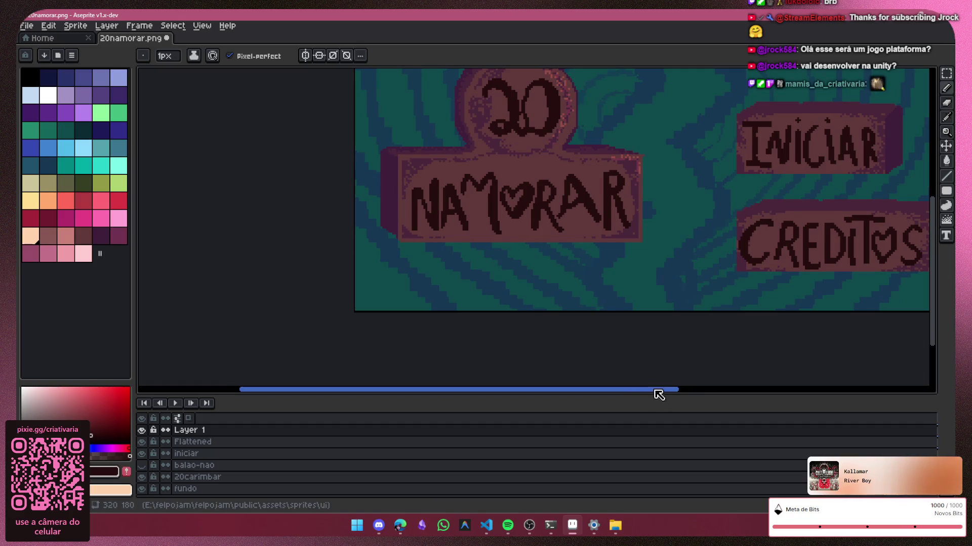
{"action": "scroll", "coordinate": [698, 384], "scroll_direction": "up", "scroll_amount": 1}
{"action": "scroll", "coordinate": [714, 253], "scroll_direction": "up", "scroll_amount": 1}
{"action": "scroll", "coordinate": [575, 207], "scroll_direction": "up", "scroll_amount": 1}
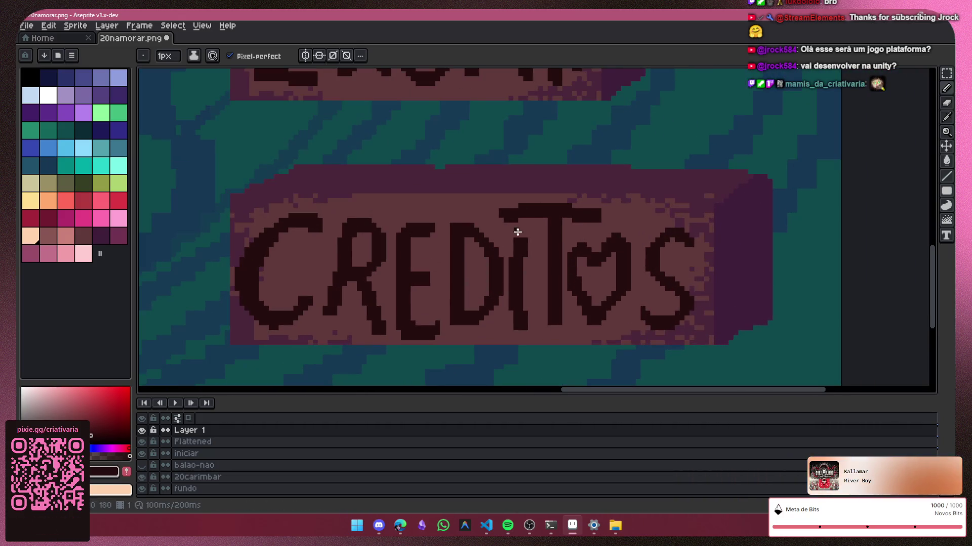
{"action": "scroll", "coordinate": [535, 228], "scroll_direction": "up", "scroll_amount": 1}
{"action": "scroll", "coordinate": [513, 294], "scroll_direction": "up", "scroll_amount": 1}
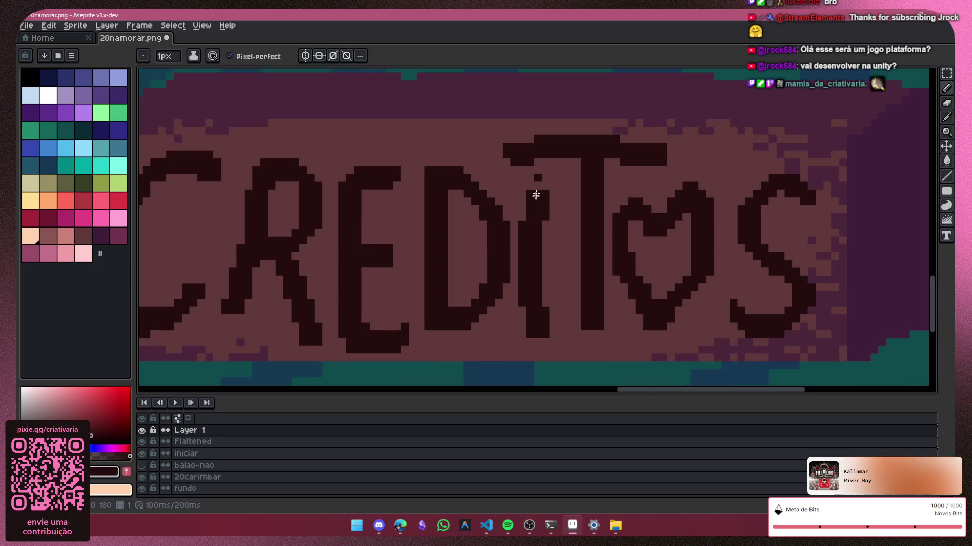
{"action": "scroll", "coordinate": [554, 183], "scroll_direction": "down", "scroll_amount": 2}
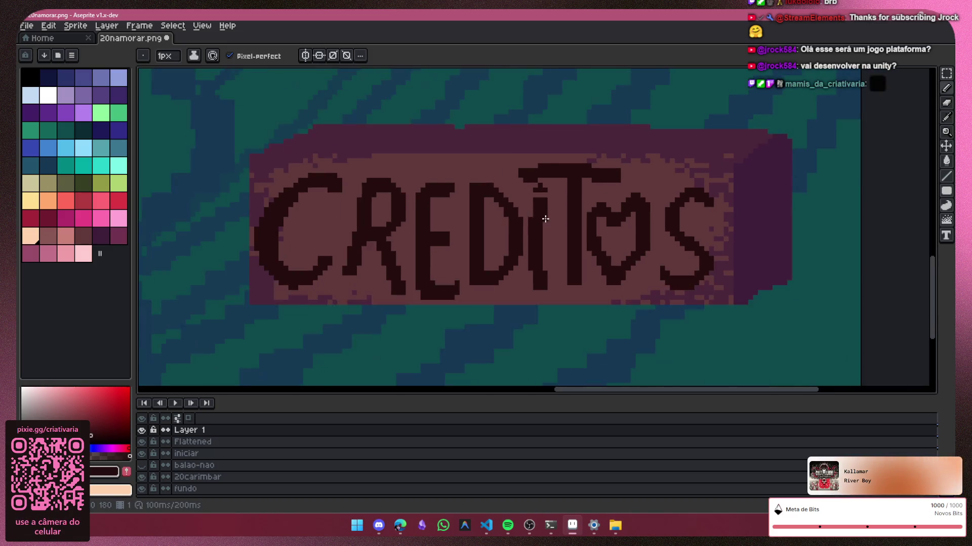
{"action": "scroll", "coordinate": [527, 226], "scroll_direction": "down", "scroll_amount": 2}
{"action": "scroll", "coordinate": [538, 253], "scroll_direction": "down", "scroll_amount": 2}
{"action": "left_click_drag", "start_coordinate": [496, 395], "coordinate": [487, 226]}
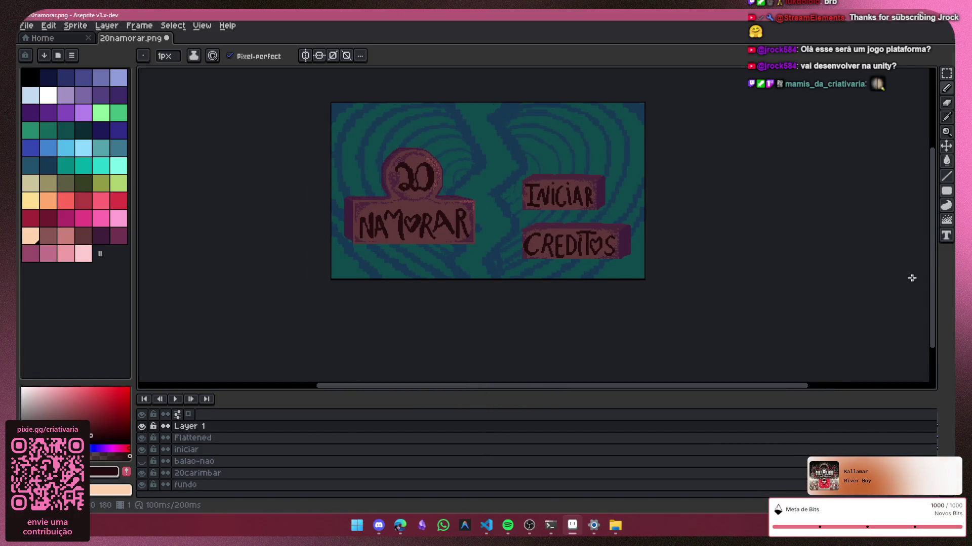
{"action": "mouse_move", "coordinate": [936, 291]}
{"action": "left_mouse_down"}
{"action": "mouse_move", "coordinate": [935, 253]}
{"action": "mouse_move", "coordinate": [935, 261]}
{"action": "left_mouse_up"}
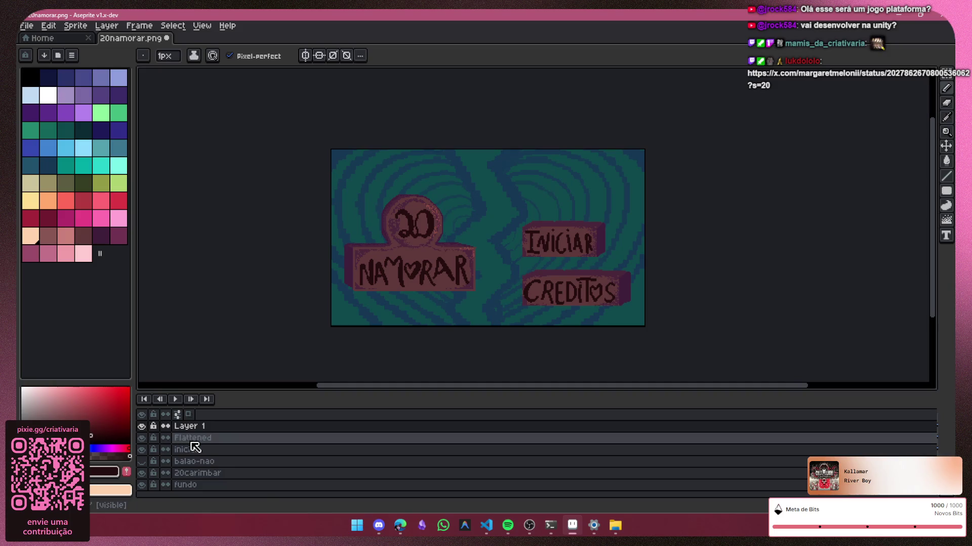
{"action": "key", "text": "ctrl+e"}
{"action": "left_click", "coordinate": [143, 427]}
{"action": "left_click", "coordinate": [142, 427]}
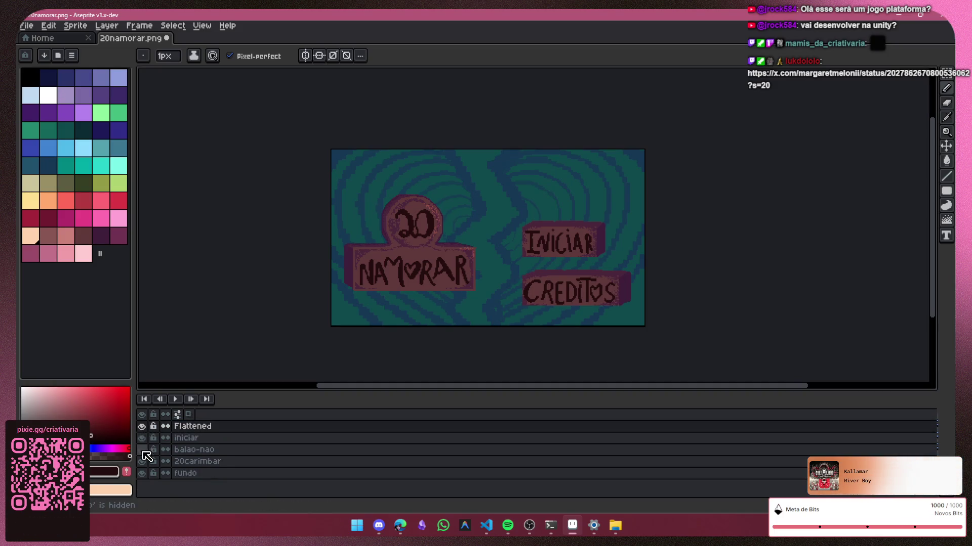
{"action": "left_click", "coordinate": [142, 438]}
{"action": "left_click", "coordinate": [142, 438]}
{"action": "left_click", "coordinate": [144, 461]}
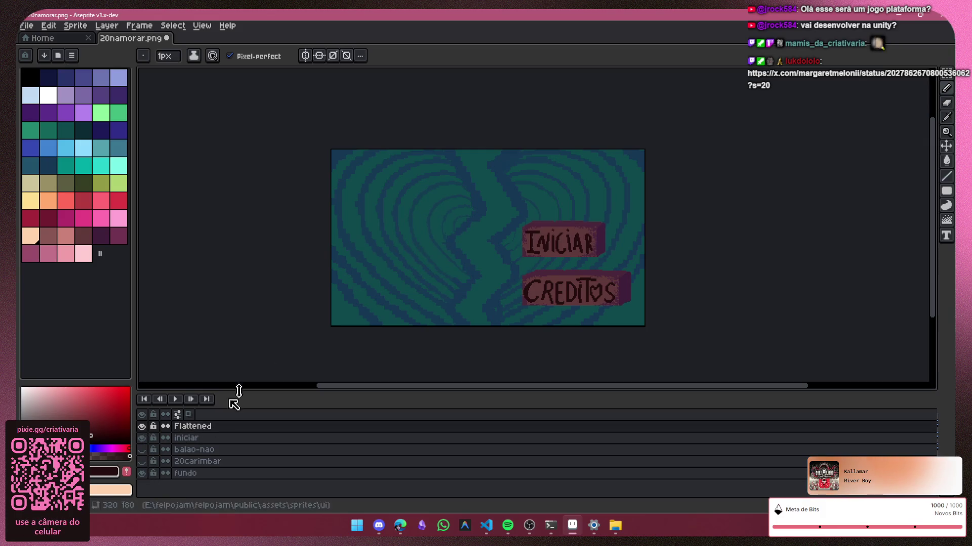
Step: Rename the Flattened layer to 'creditos' and hide the INICIAR button layer
{"action": "left_click", "coordinate": [250, 427]}
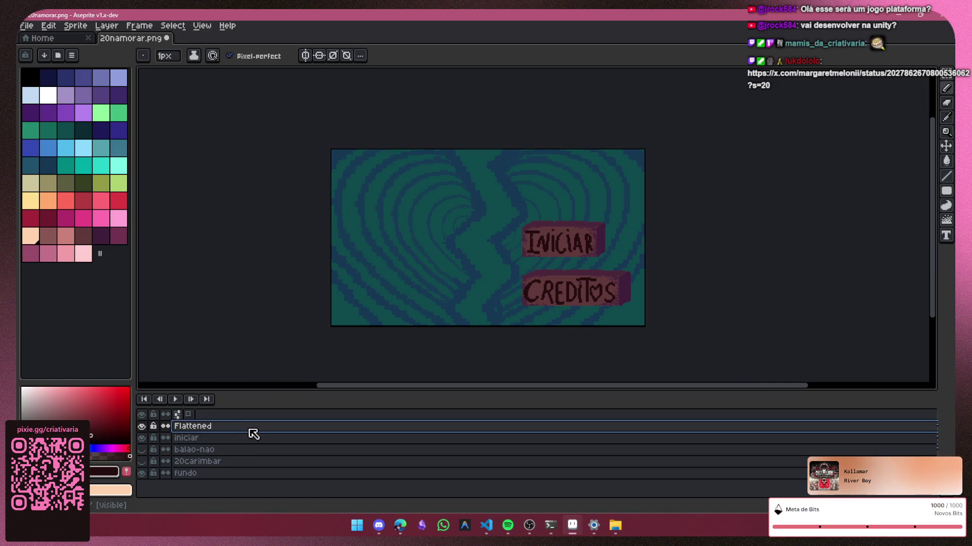
{"action": "double_click", "coordinate": [251, 435]}
{"action": "type", "text": "credit"}
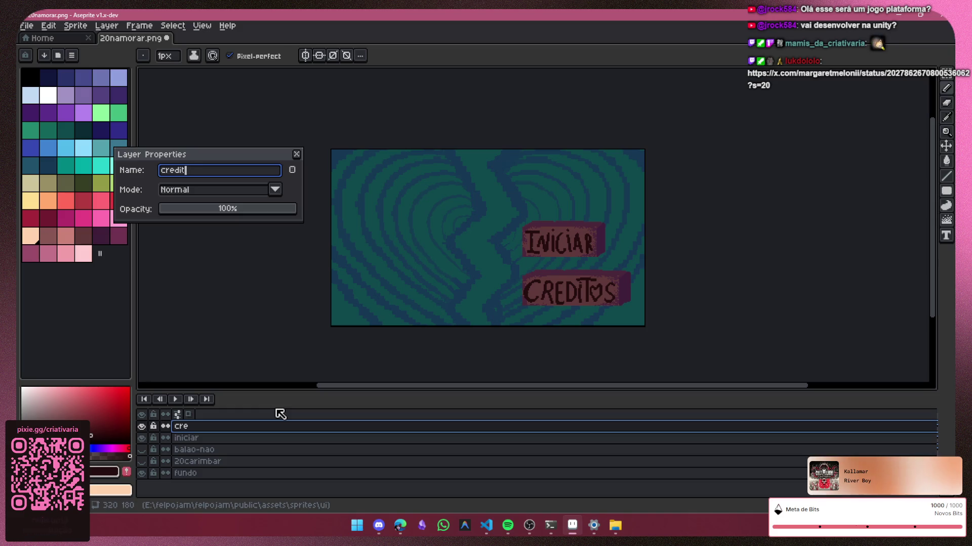
{"action": "type", "text": "os"}
{"action": "key", "text": "Return"}
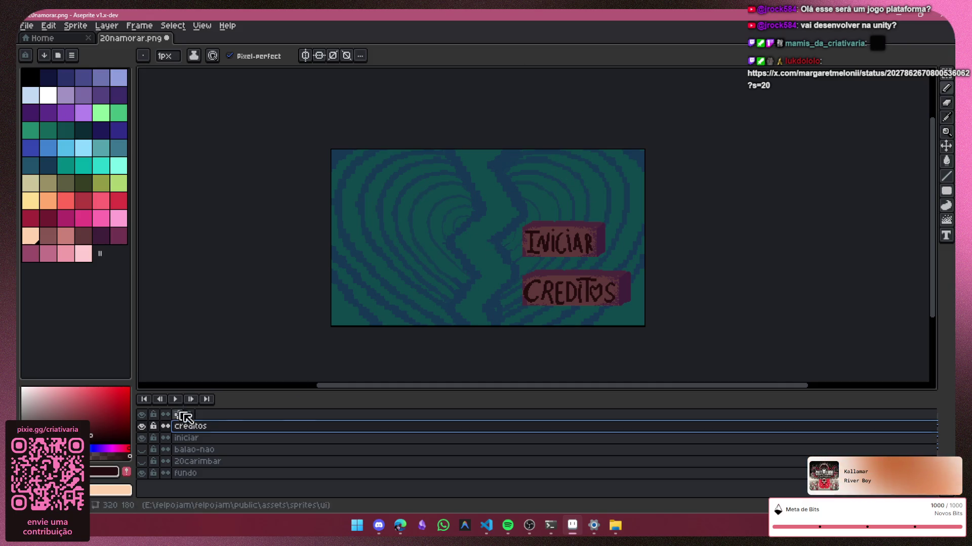
{"action": "left_click", "coordinate": [142, 439]}
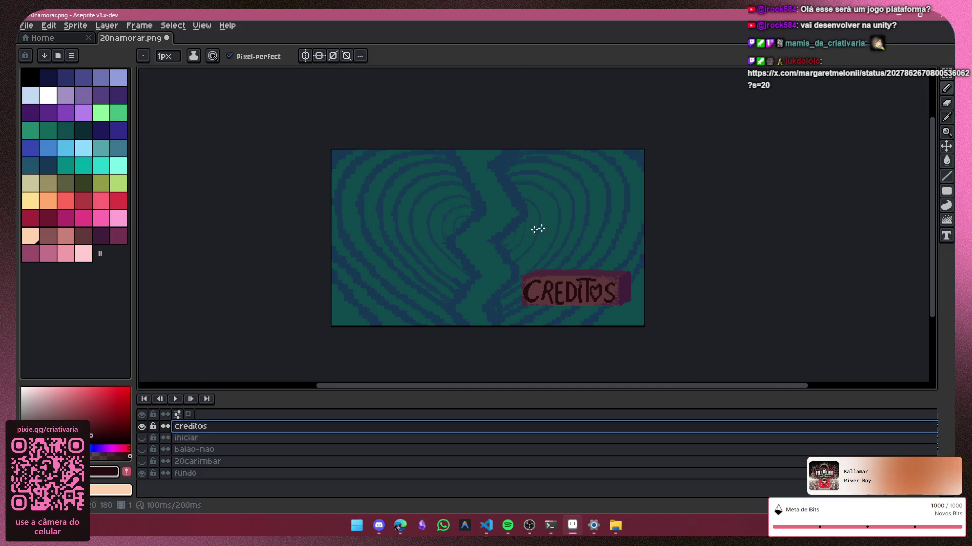
Step: Move the CREDITOS button to the canvas centre, enlarge it over double, and hide fundo
{"action": "key", "text": "v"}
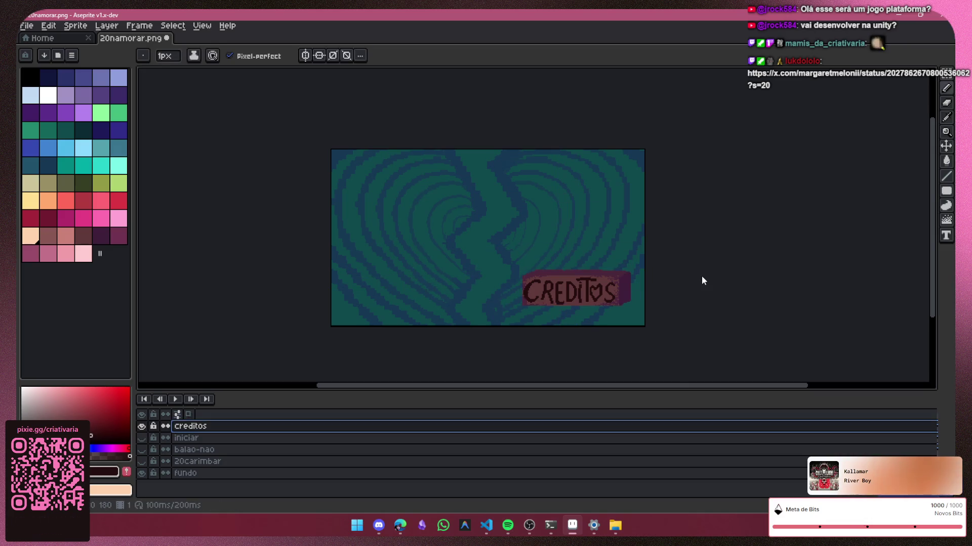
{"action": "key", "text": "m"}
{"action": "left_click_drag", "start_coordinate": [481, 249], "coordinate": [641, 321]}
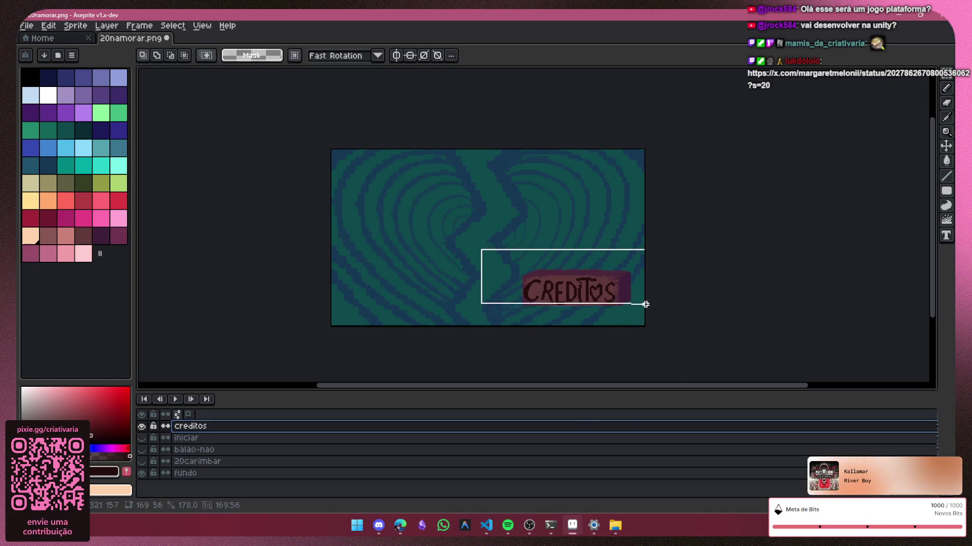
{"action": "mouse_move", "coordinate": [595, 293]}
{"action": "left_mouse_down"}
{"action": "mouse_move", "coordinate": [509, 253]}
{"action": "mouse_move", "coordinate": [412, 183]}
{"action": "left_mouse_up"}
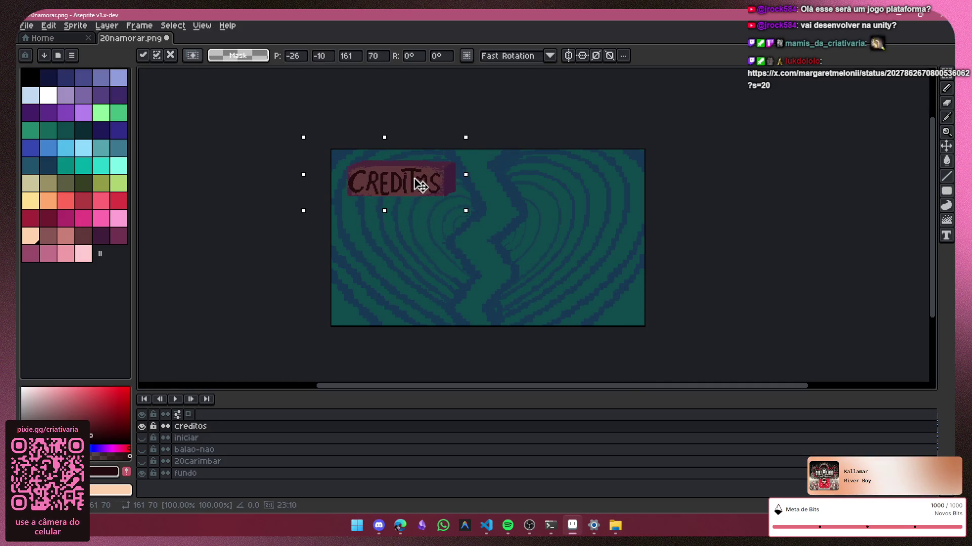
{"action": "left_click_drag", "start_coordinate": [461, 207], "coordinate": [653, 325]}
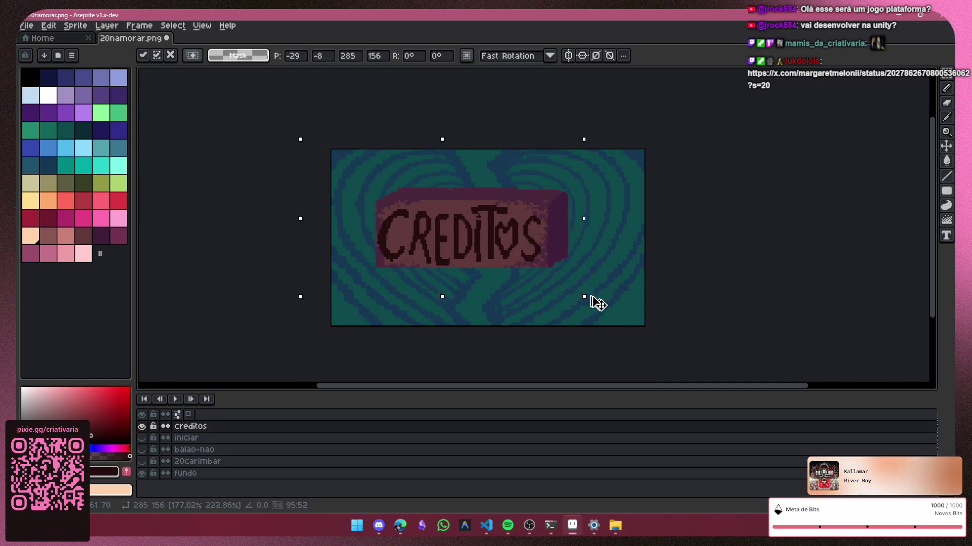
{"action": "left_click_drag", "start_coordinate": [582, 271], "coordinate": [549, 262]}
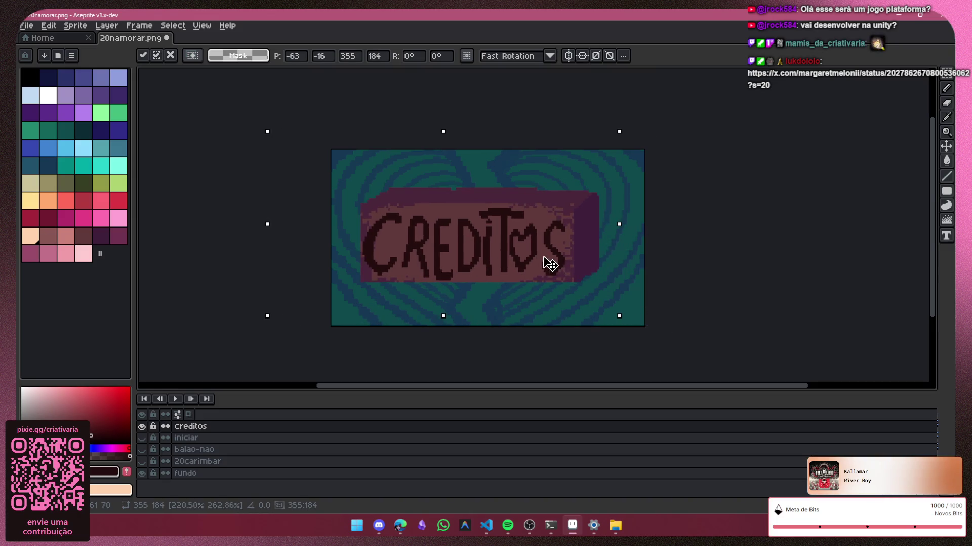
{"action": "left_click", "coordinate": [646, 288]}
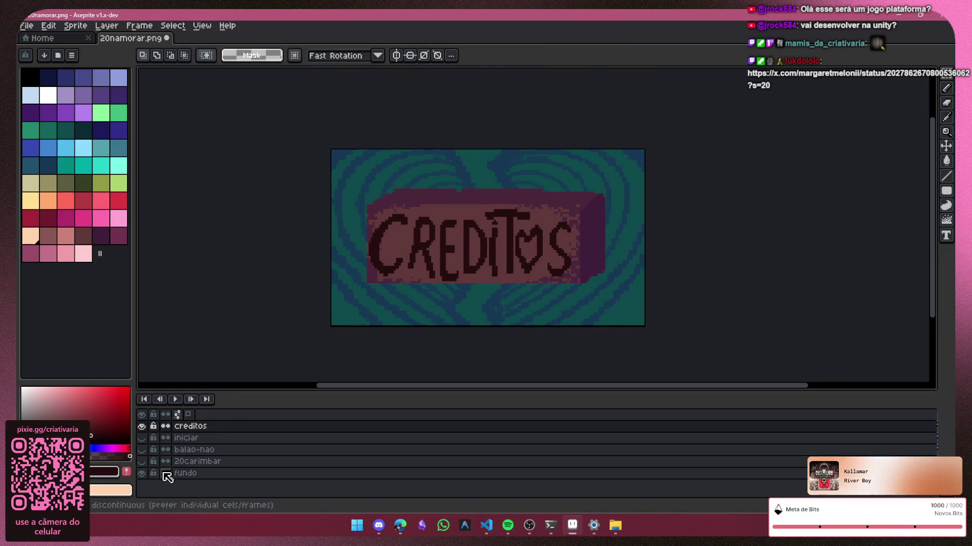
{"action": "left_click", "coordinate": [142, 473]}
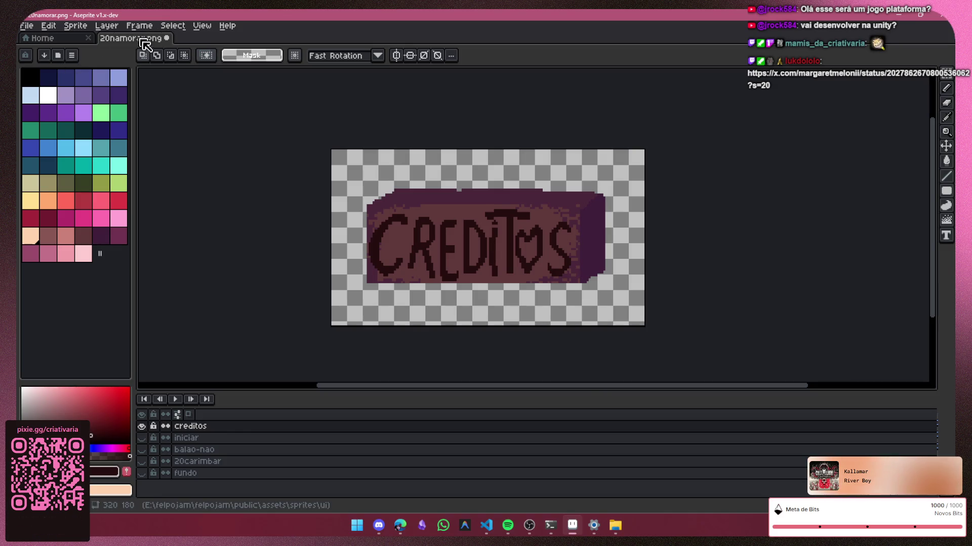
Step: Try exporting as creditos.png, cancelling when it would split into two frame files
{"action": "key", "text": "ctrl+s"}
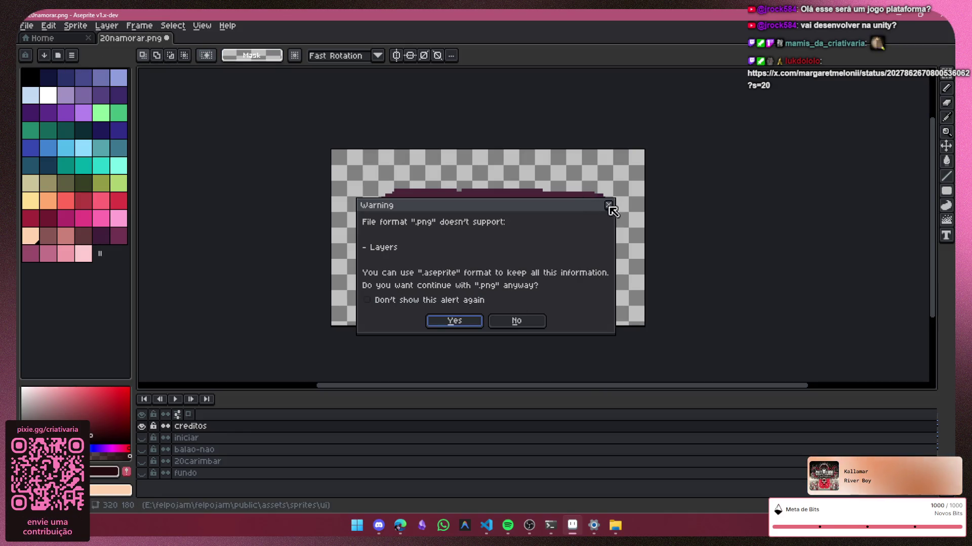
{"action": "left_click", "coordinate": [609, 205]}
{"action": "left_click", "coordinate": [26, 25]}
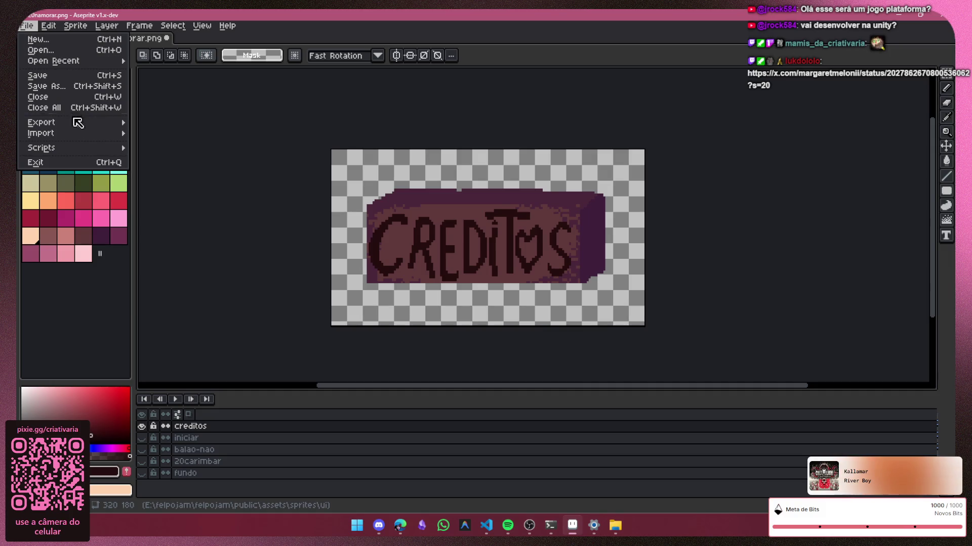
{"action": "mouse_move", "coordinate": [91, 123]}
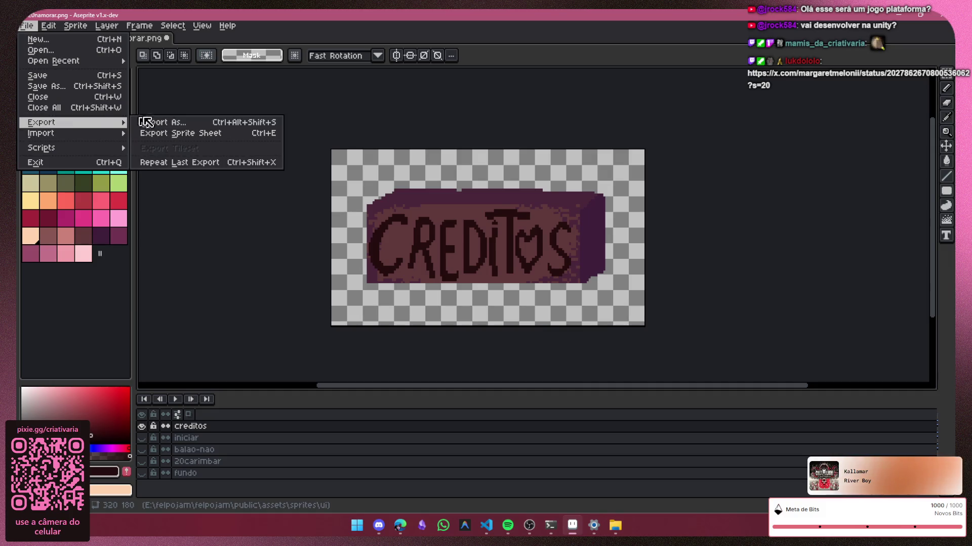
{"action": "left_click", "coordinate": [186, 126]}
{"action": "left_click", "coordinate": [126, 47]}
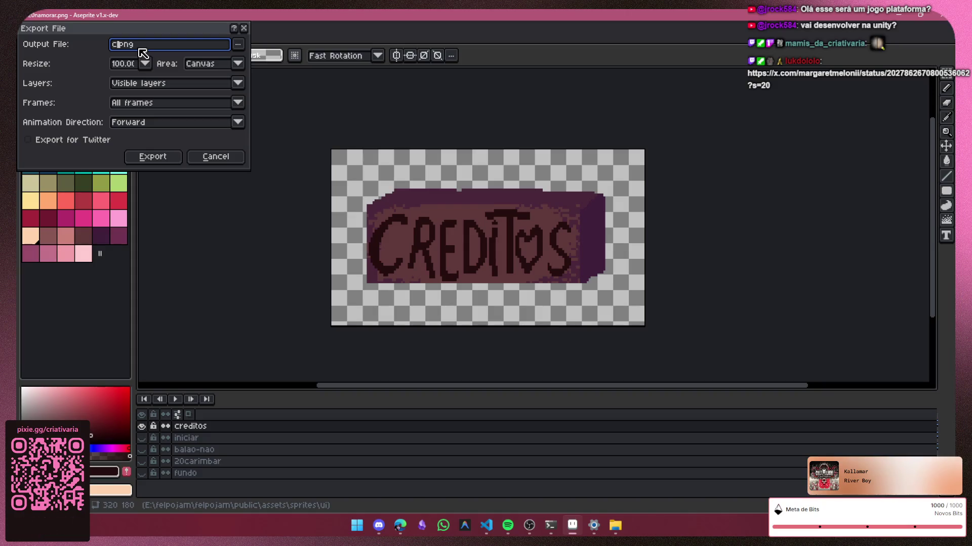
{"action": "type", "text": "reditos"}
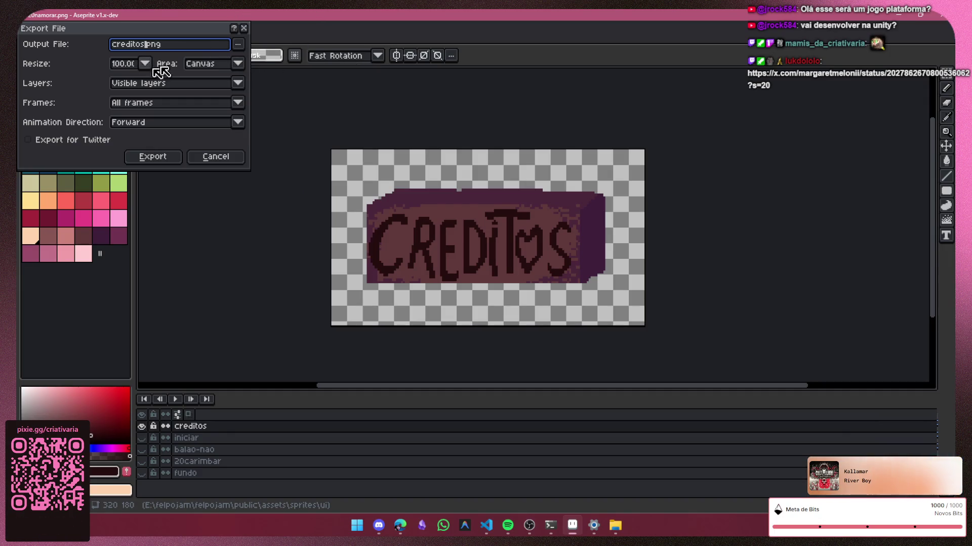
{"action": "left_click", "coordinate": [237, 44]}
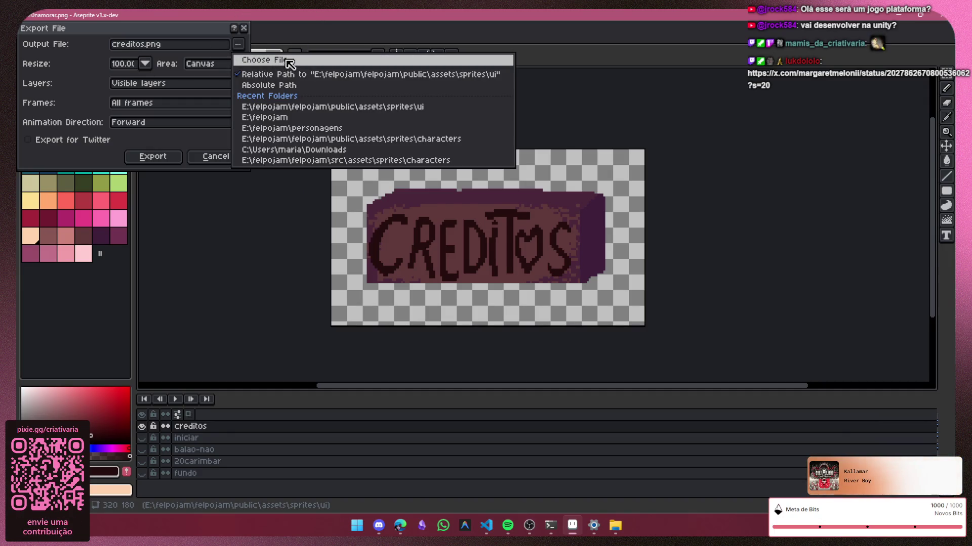
{"action": "left_click", "coordinate": [212, 187]}
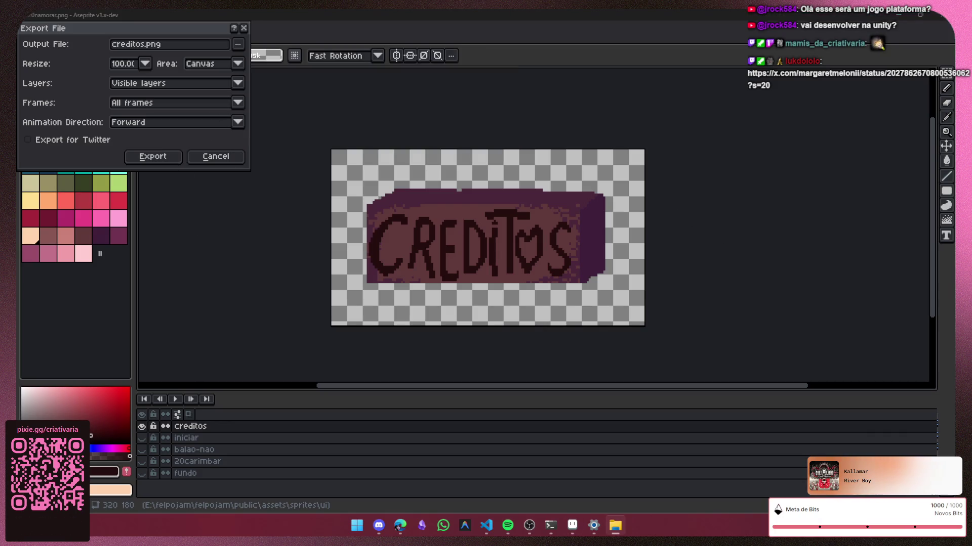
{"action": "left_click", "coordinate": [155, 158]}
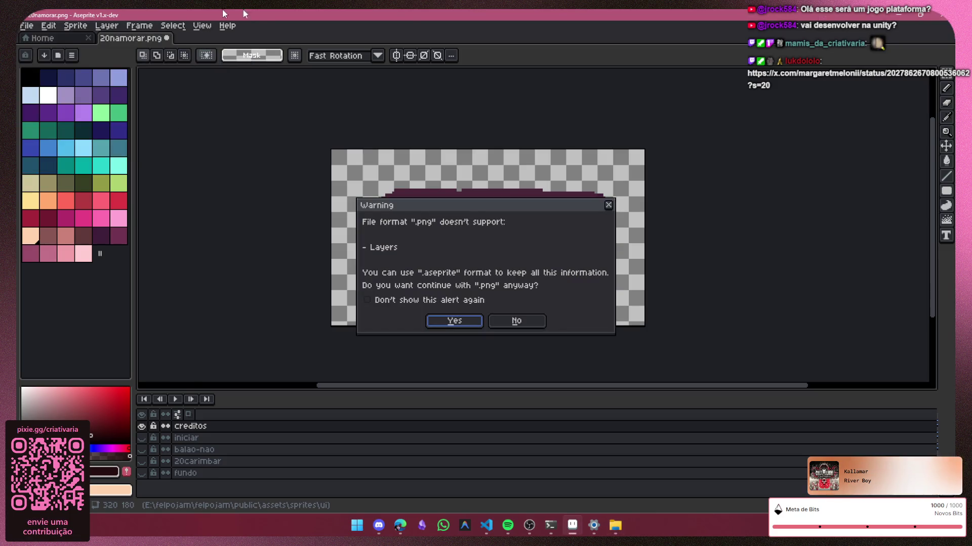
{"action": "left_click", "coordinate": [440, 323]}
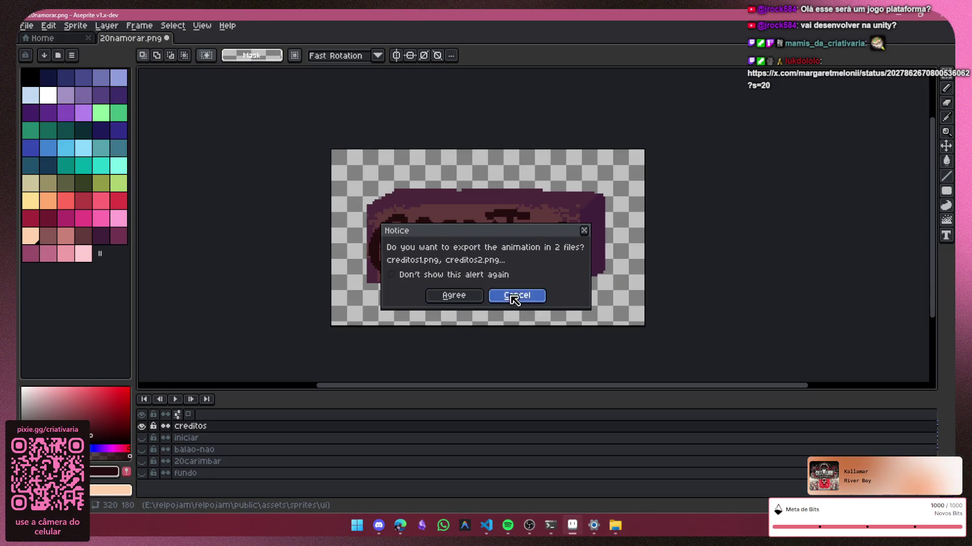
{"action": "left_click", "coordinate": [510, 299]}
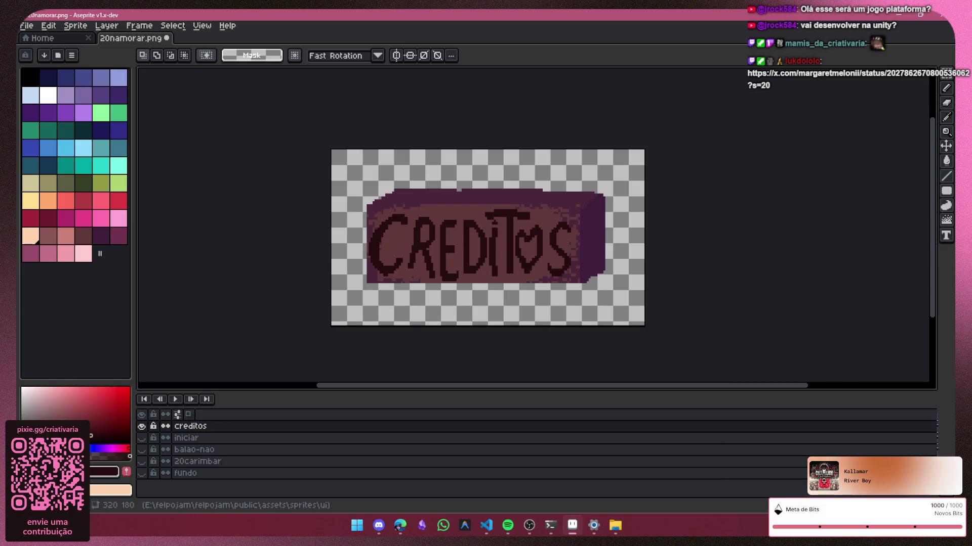
Step: Delete the extra second animation frame
{"action": "left_click", "coordinate": [191, 400]}
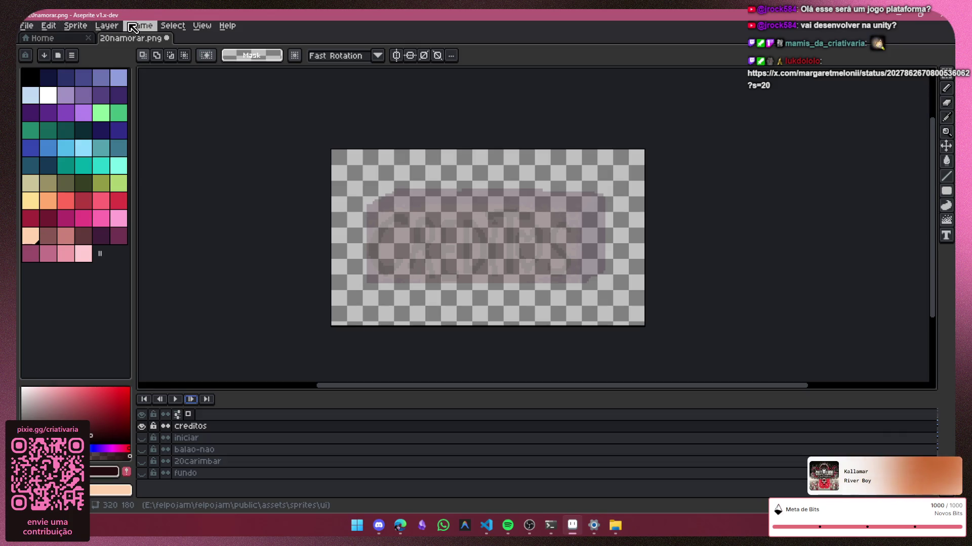
{"action": "left_click", "coordinate": [137, 27]}
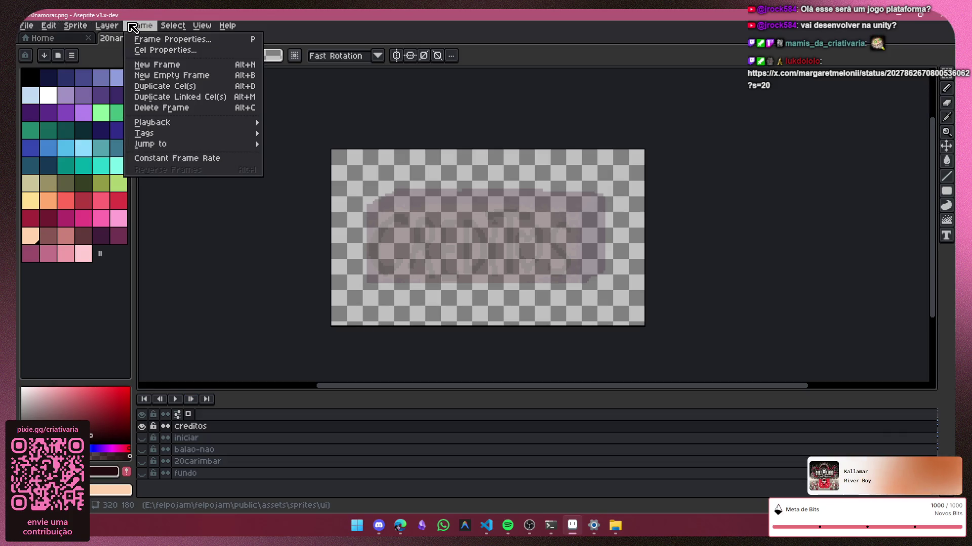
{"action": "left_click", "coordinate": [167, 107]}
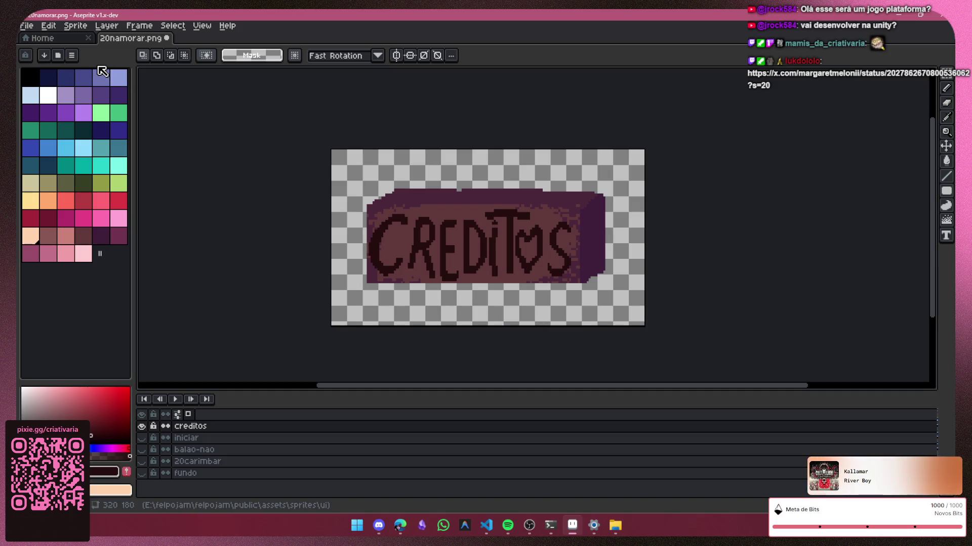
Step: Export the image as creditos.png, accepting PNG without layers
{"action": "left_click", "coordinate": [36, 30]}
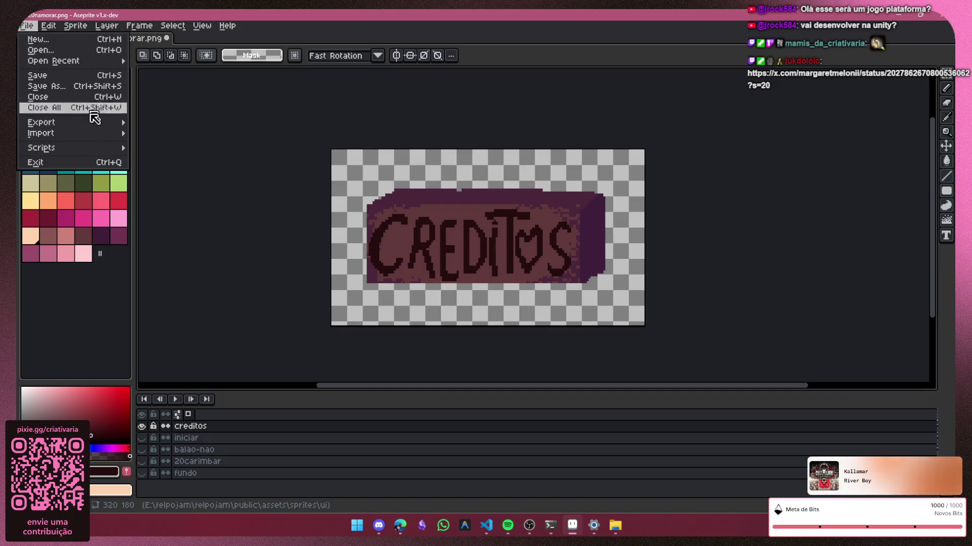
{"action": "mouse_move", "coordinate": [96, 123]}
{"action": "left_click", "coordinate": [166, 127]}
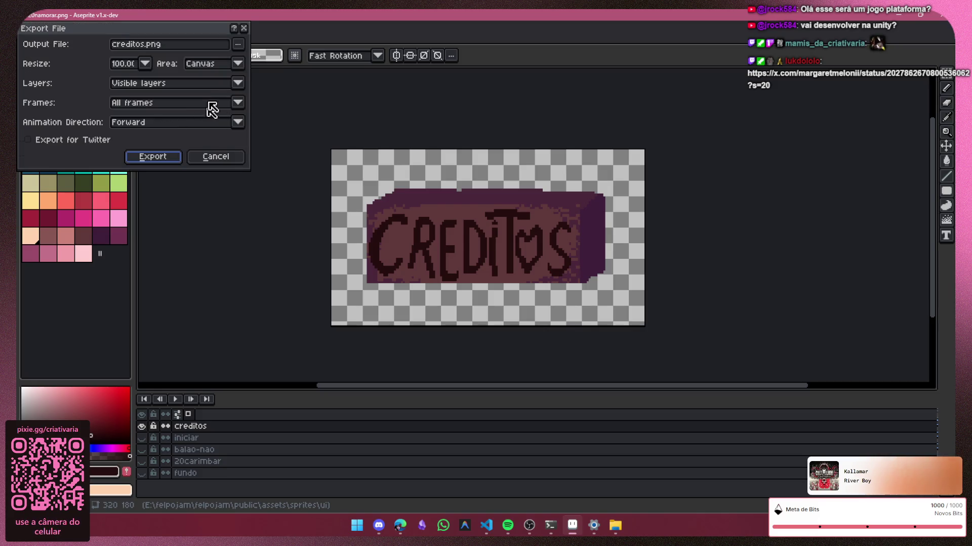
{"action": "left_click", "coordinate": [169, 157]}
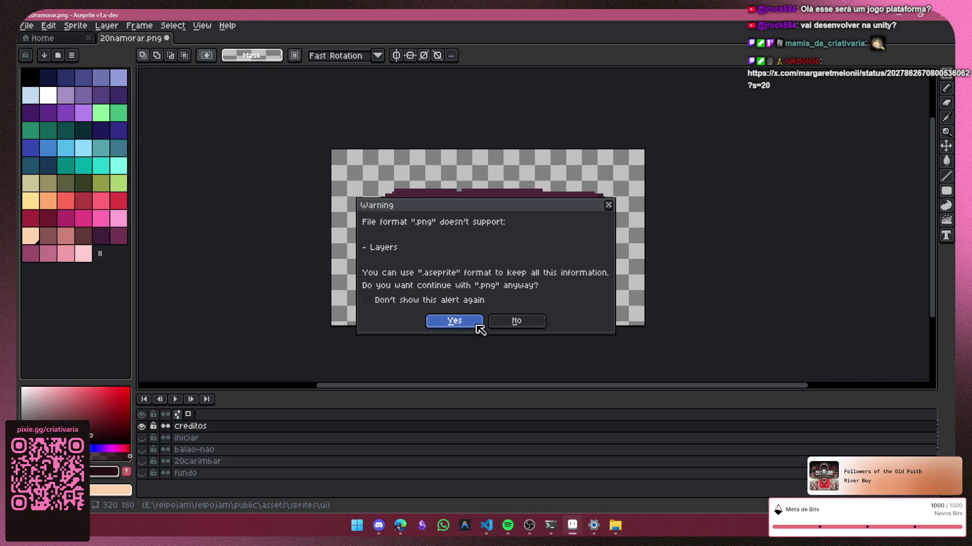
{"action": "left_click", "coordinate": [473, 324]}
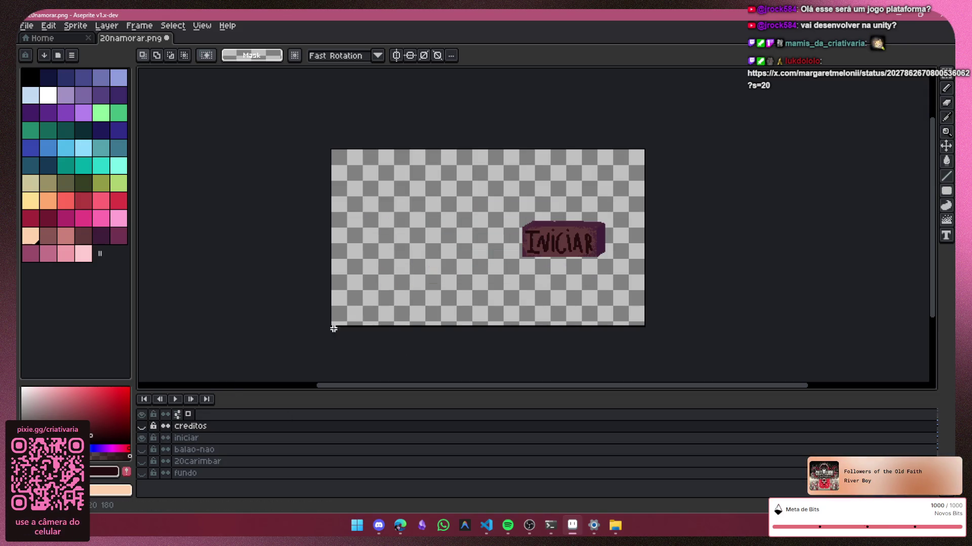
Step: Scale the INICIAR button on the iniciar layer to fill most of the canvas and apply
{"action": "left_click_drag", "start_coordinate": [592, 272], "coordinate": [626, 276]}
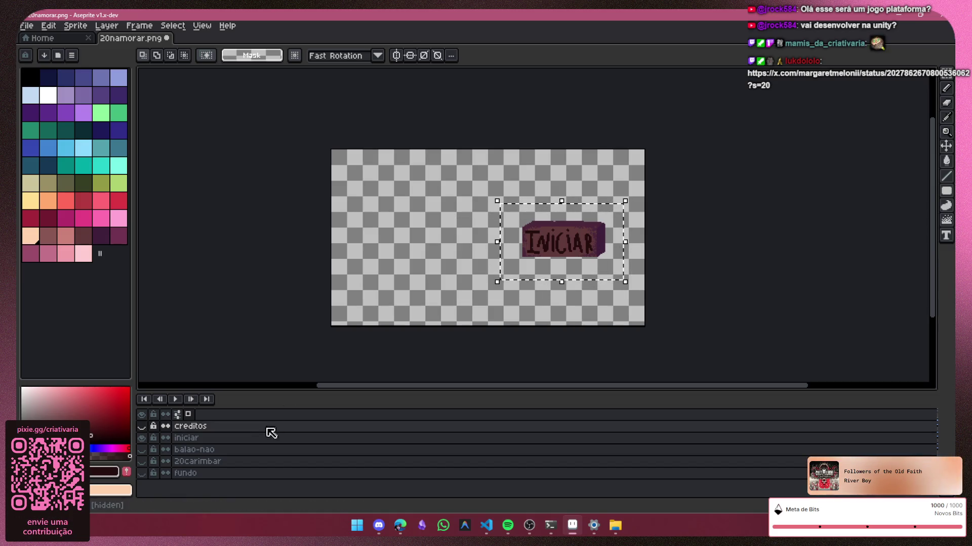
{"action": "left_click", "coordinate": [281, 438]}
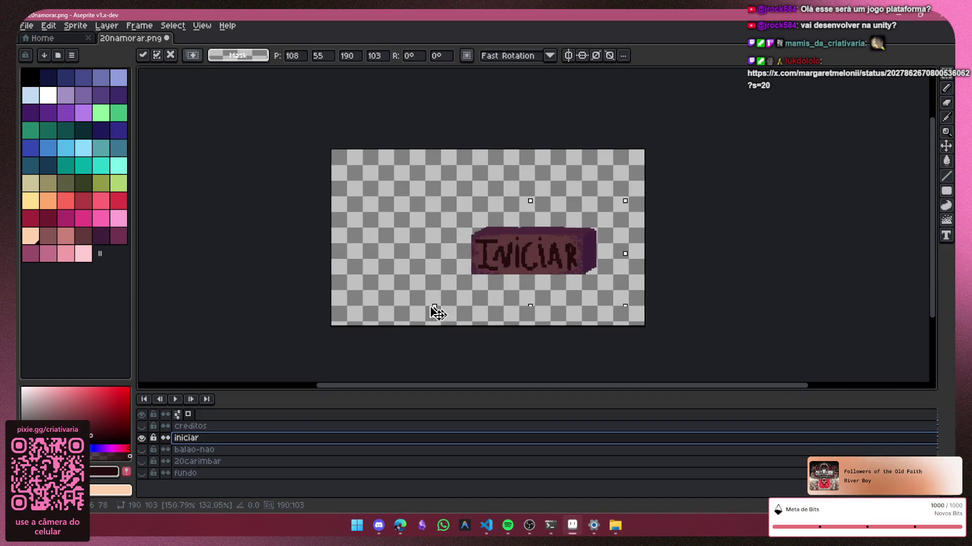
{"action": "left_click_drag", "start_coordinate": [495, 282], "coordinate": [406, 330]}
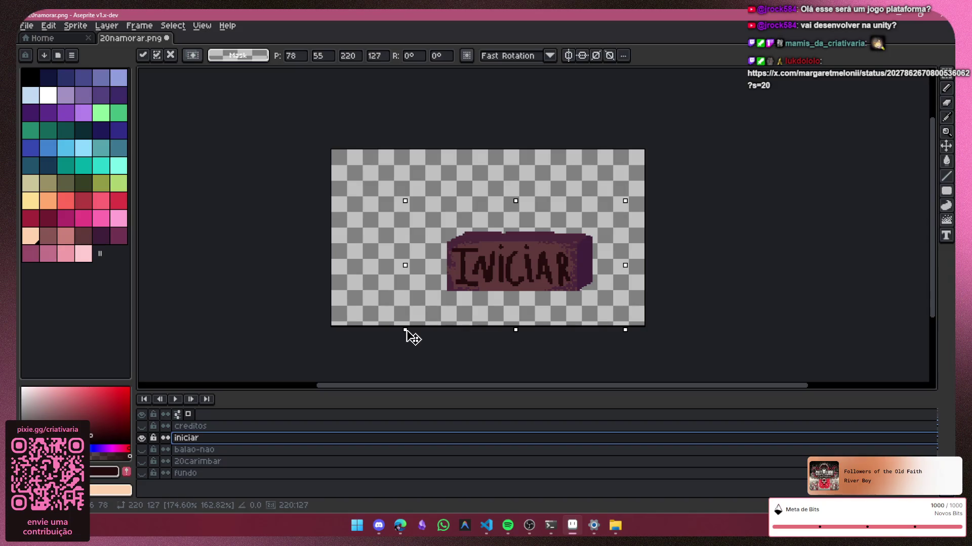
{"action": "mouse_move", "coordinate": [406, 331]}
{"action": "left_mouse_down"}
{"action": "mouse_move", "coordinate": [320, 375]}
{"action": "mouse_move", "coordinate": [535, 167]}
{"action": "left_mouse_up"}
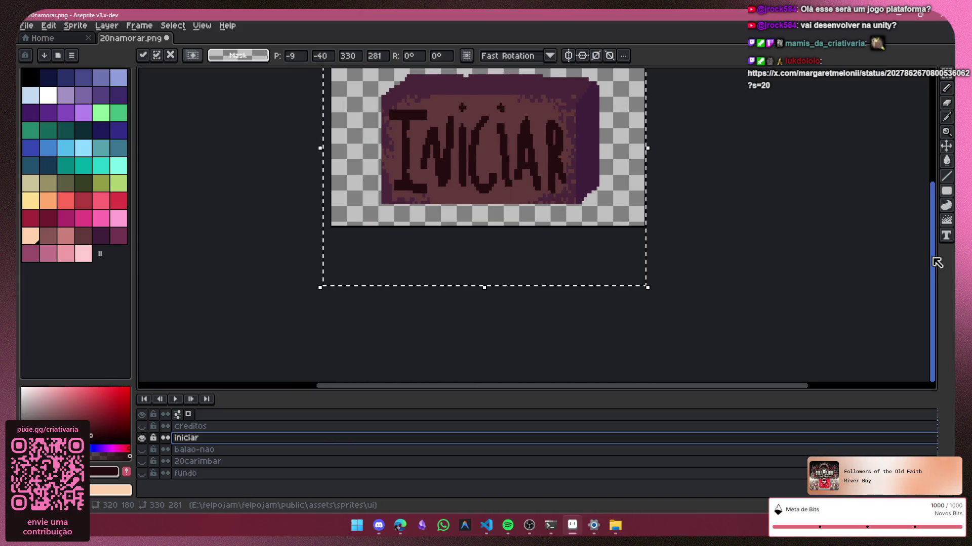
{"action": "left_click_drag", "start_coordinate": [932, 273], "coordinate": [931, 238]}
{"action": "left_click_drag", "start_coordinate": [484, 338], "coordinate": [501, 284]}
{"action": "left_click_drag", "start_coordinate": [552, 217], "coordinate": [551, 230]}
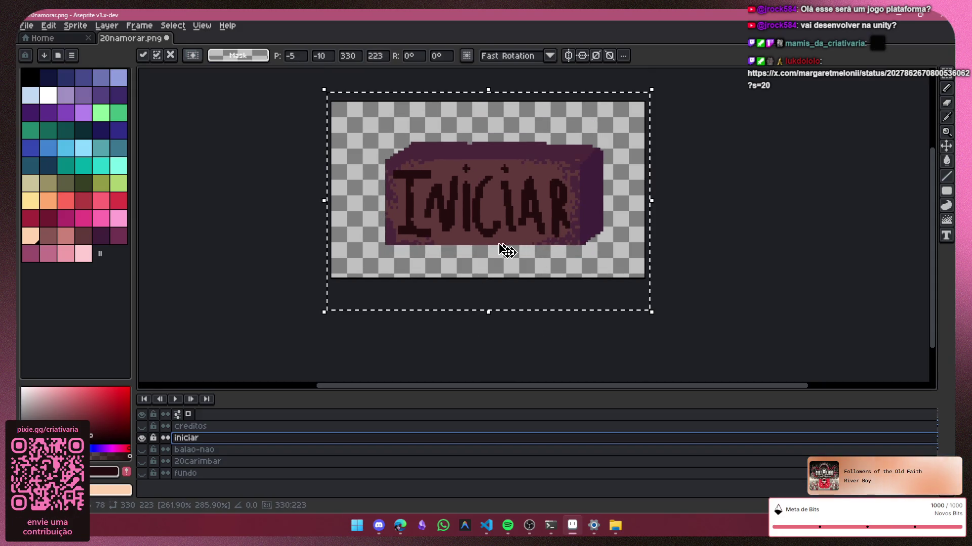
{"action": "left_click", "coordinate": [26, 26]}
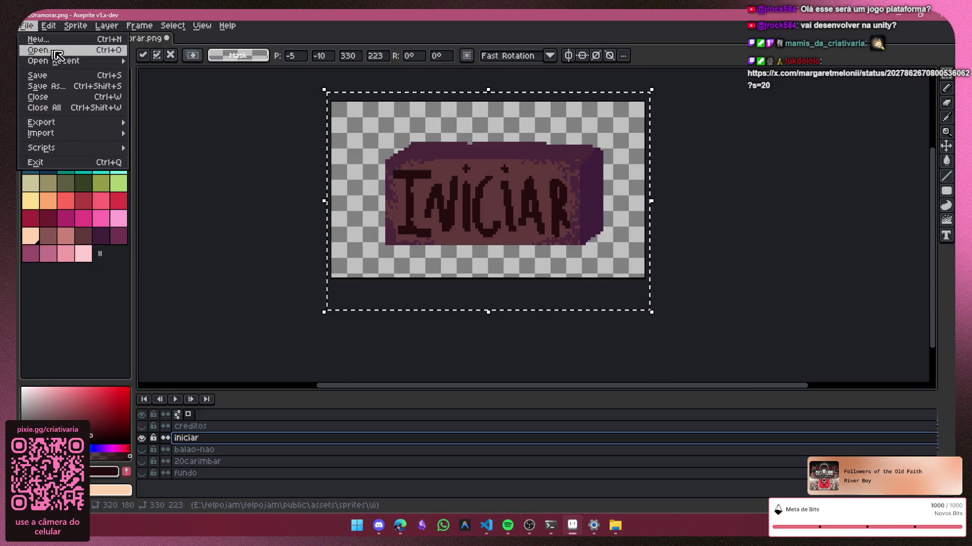
{"action": "key", "text": "Escape"}
{"action": "left_click", "coordinate": [235, 141]}
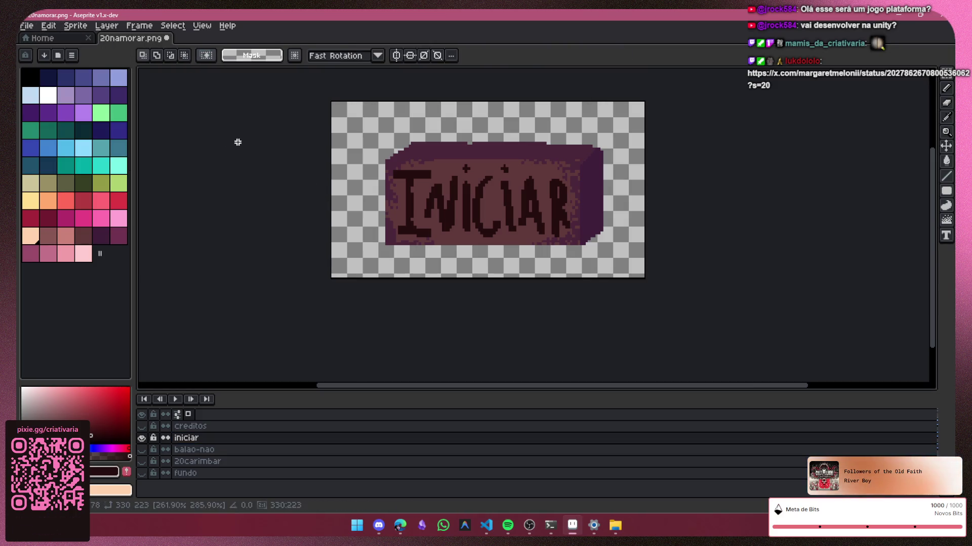
Step: Bring up the Export As settings for the INICIAR image
{"action": "left_click", "coordinate": [27, 25]}
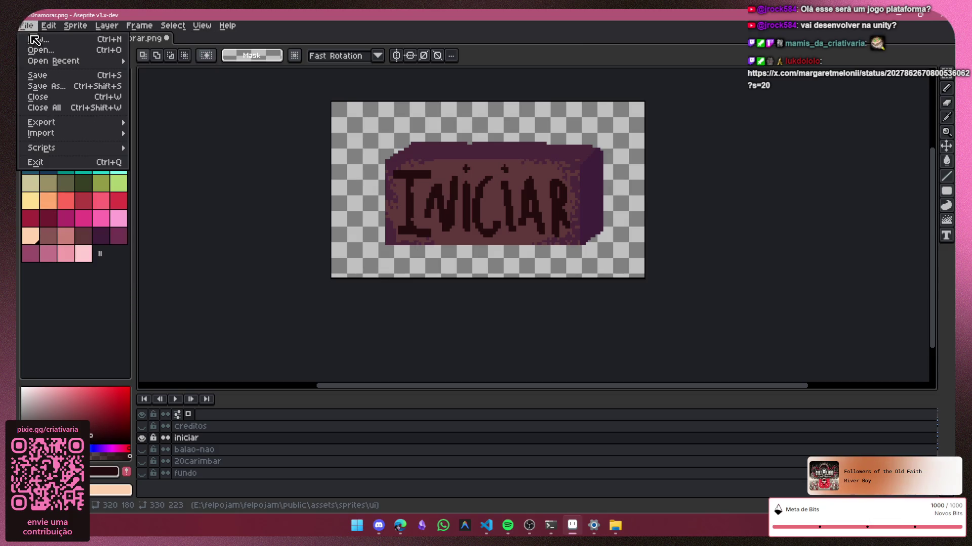
{"action": "mouse_move", "coordinate": [101, 120]}
{"action": "left_click", "coordinate": [164, 123]}
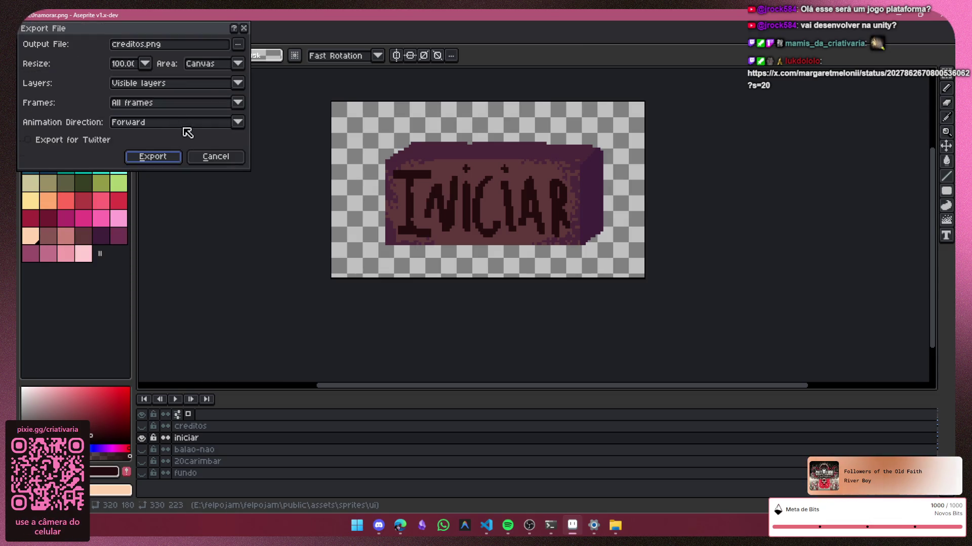
Step: Export the INICIAR button as iniciar.png, accepting PNG without layers
{"action": "left_click", "coordinate": [138, 44]}
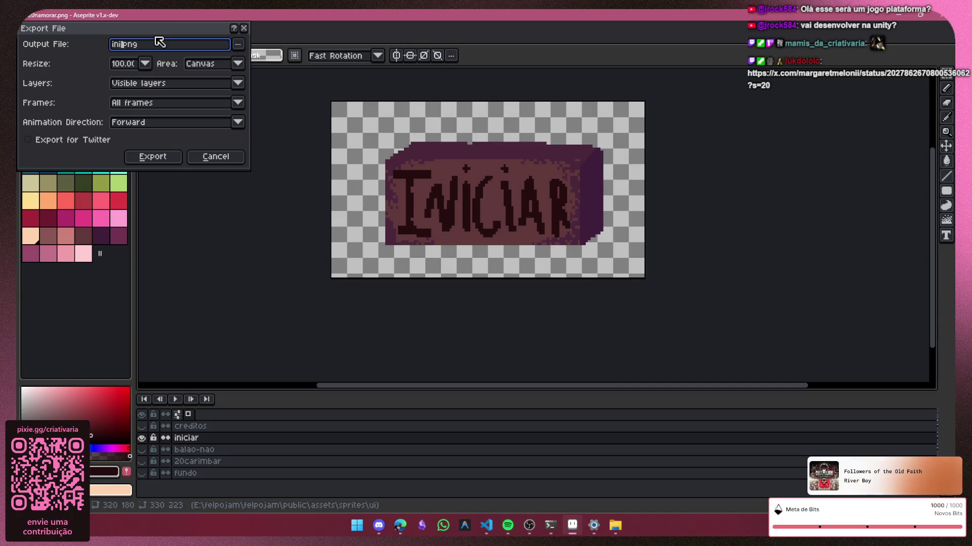
{"action": "type", "text": "ciar"}
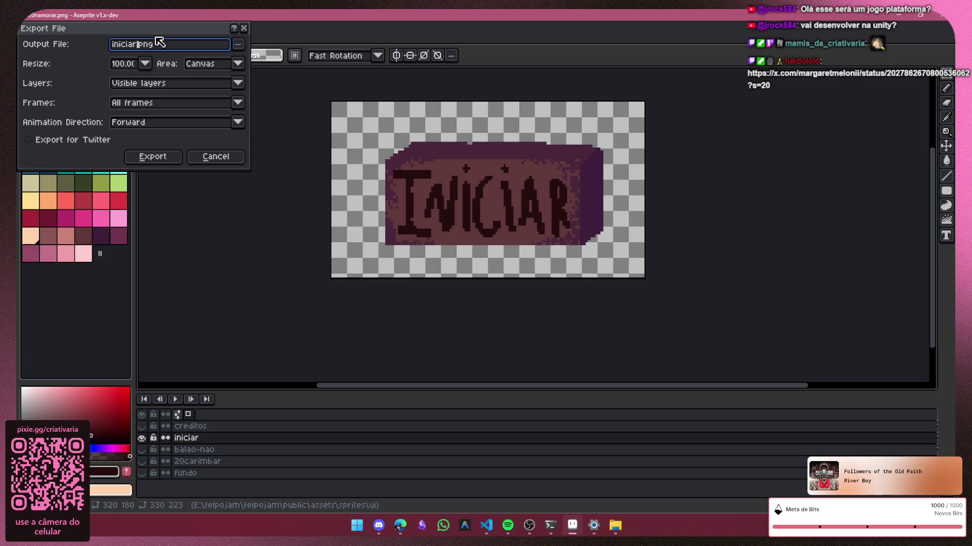
{"action": "key", "text": "Return"}
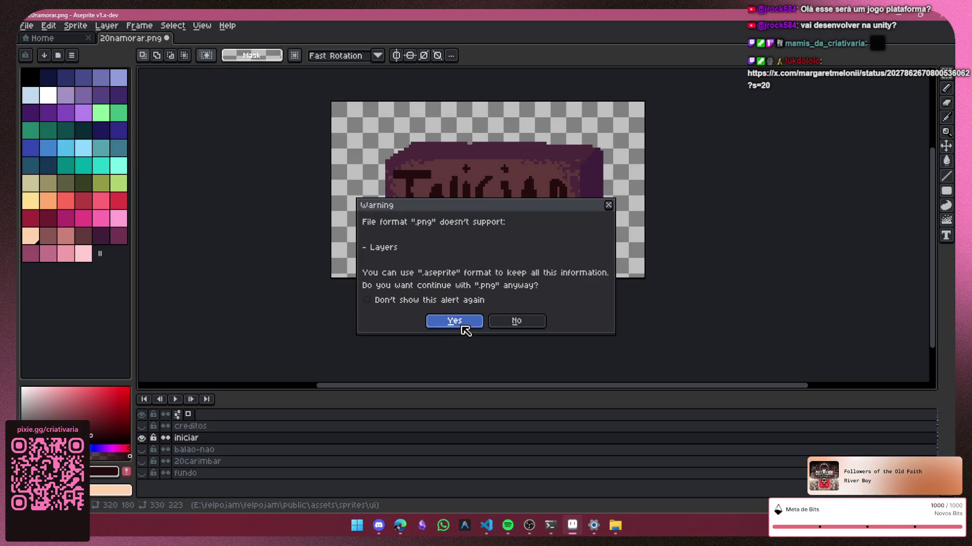
{"action": "left_click", "coordinate": [457, 323]}
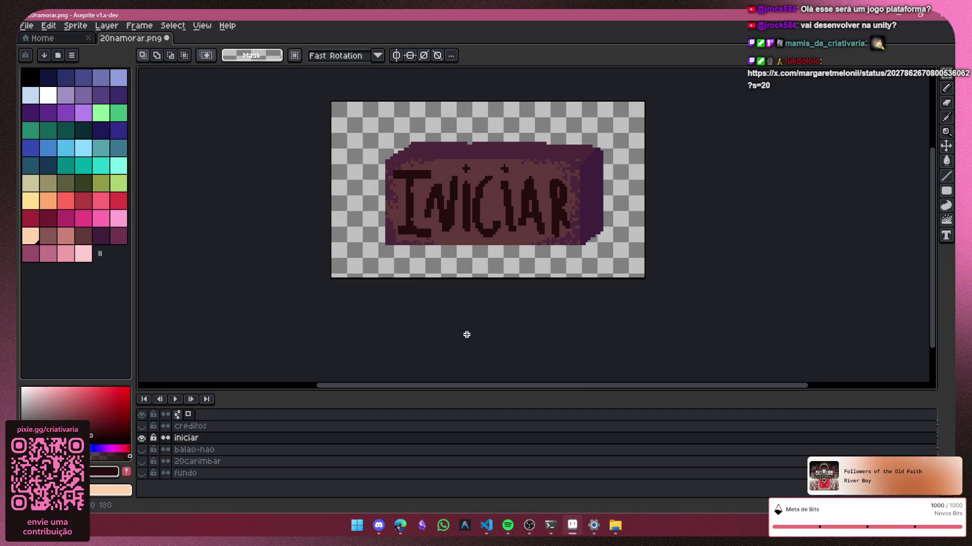
{"action": "scroll", "coordinate": [531, 382], "scroll_direction": "down", "scroll_amount": 2}
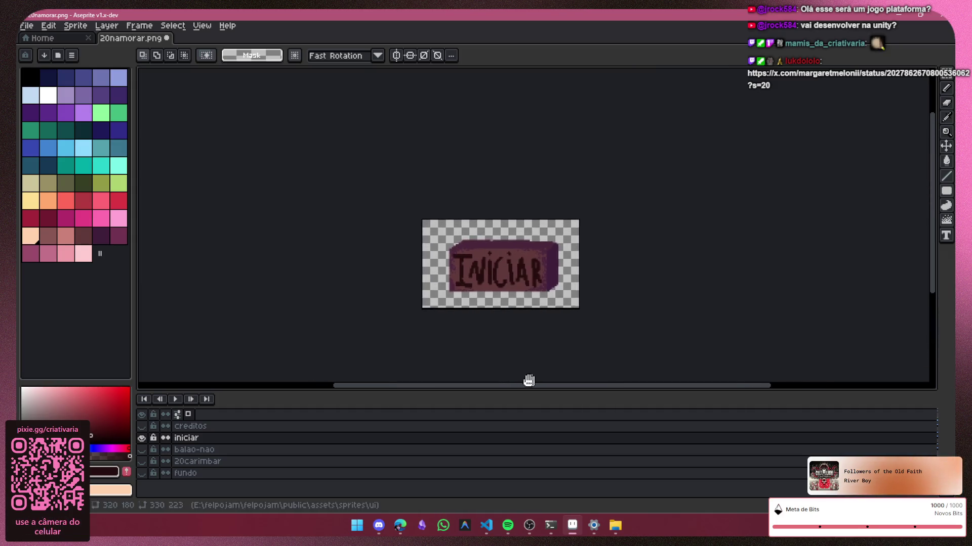
{"action": "scroll", "coordinate": [462, 308], "scroll_direction": "up", "scroll_amount": 2}
{"action": "mouse_move", "coordinate": [400, 531]}
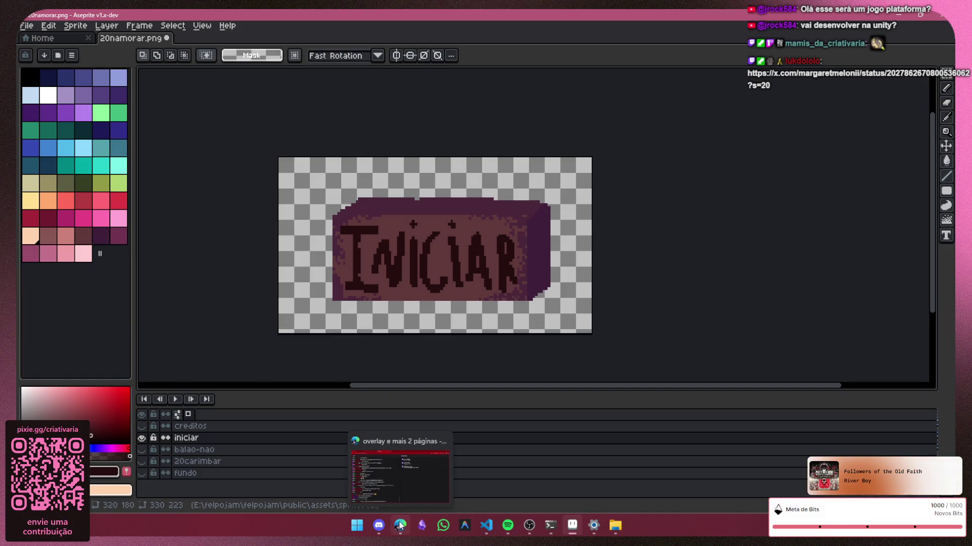
Step: Check the pending changes in VS Code, then hide the iniciar and creditos layers in Aseprite
{"action": "left_click", "coordinate": [489, 518]}
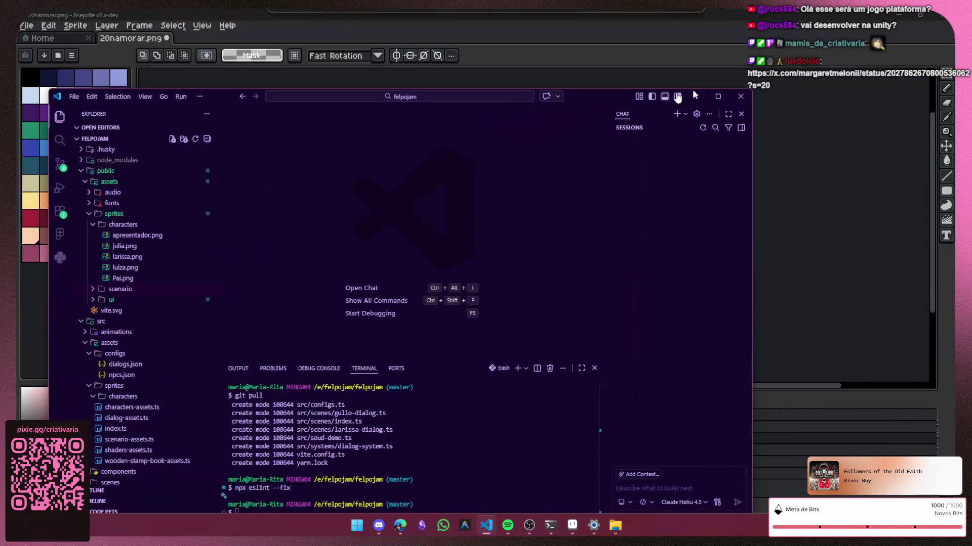
{"action": "left_click", "coordinate": [748, 99]}
{"action": "left_click", "coordinate": [28, 86]}
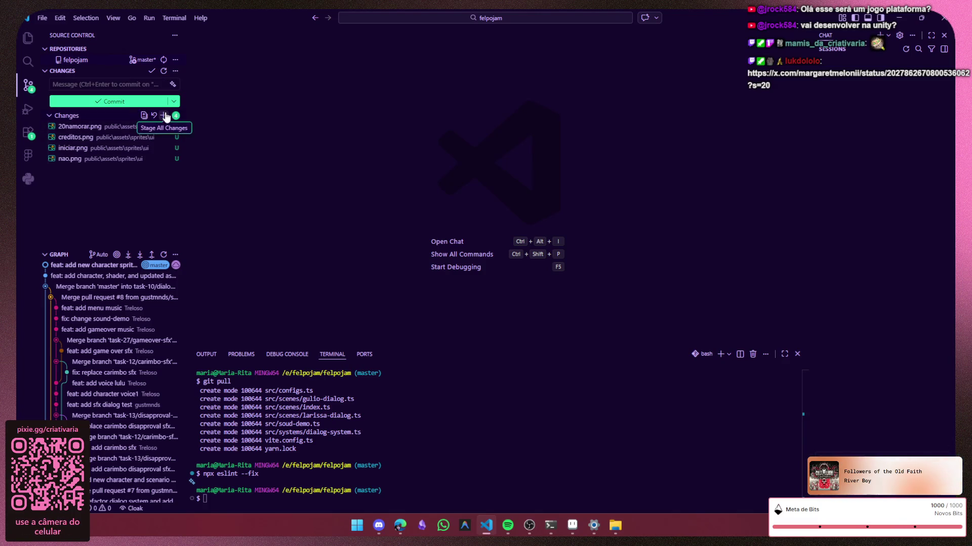
{"action": "left_click", "coordinate": [898, 18]}
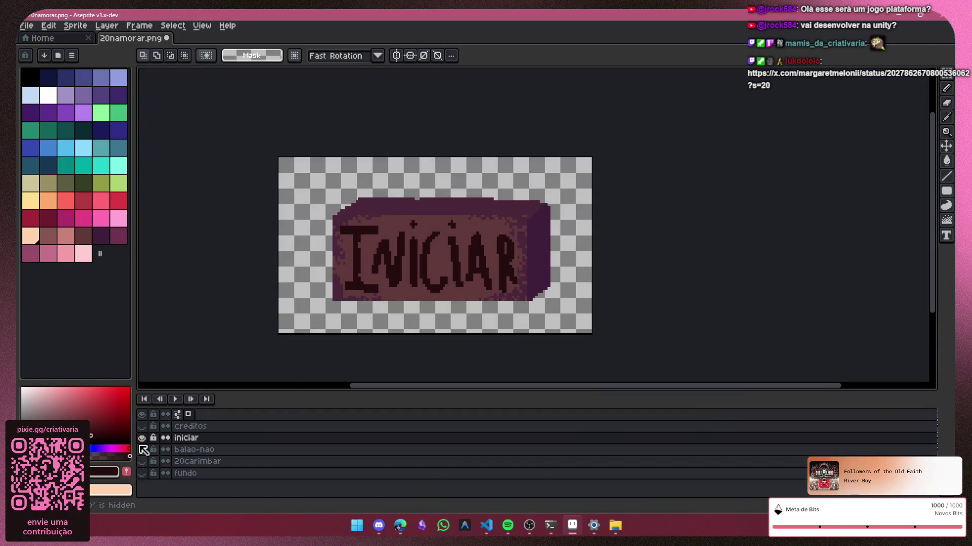
{"action": "left_click", "coordinate": [144, 438]}
{"action": "left_click", "coordinate": [141, 426]}
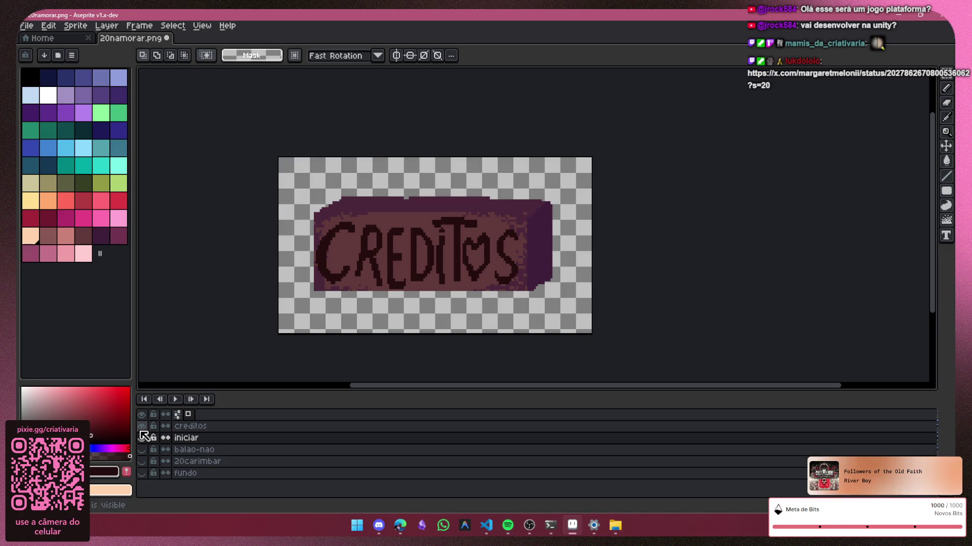
{"action": "left_click", "coordinate": [141, 430]}
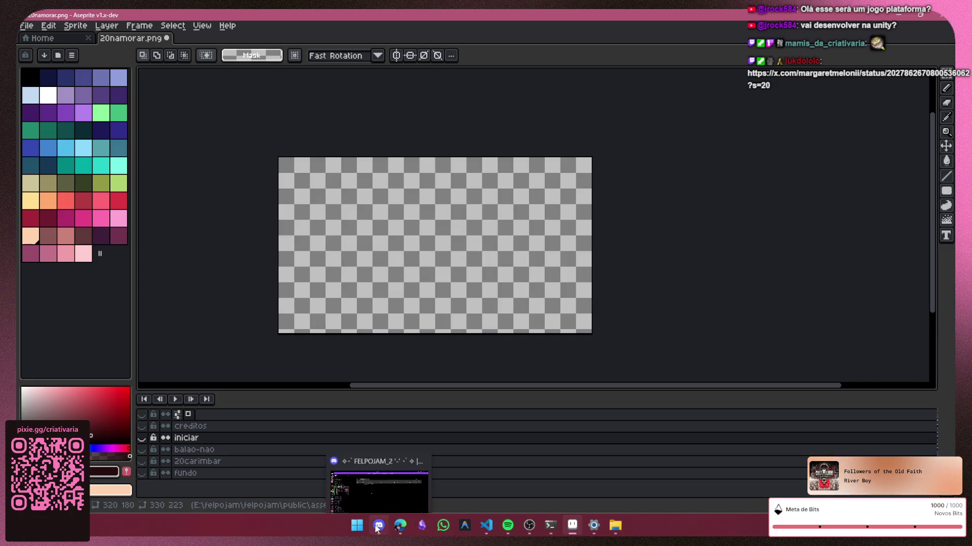
Step: Stage all four changed image files in VS Code and minimize it
{"action": "left_click", "coordinate": [485, 526]}
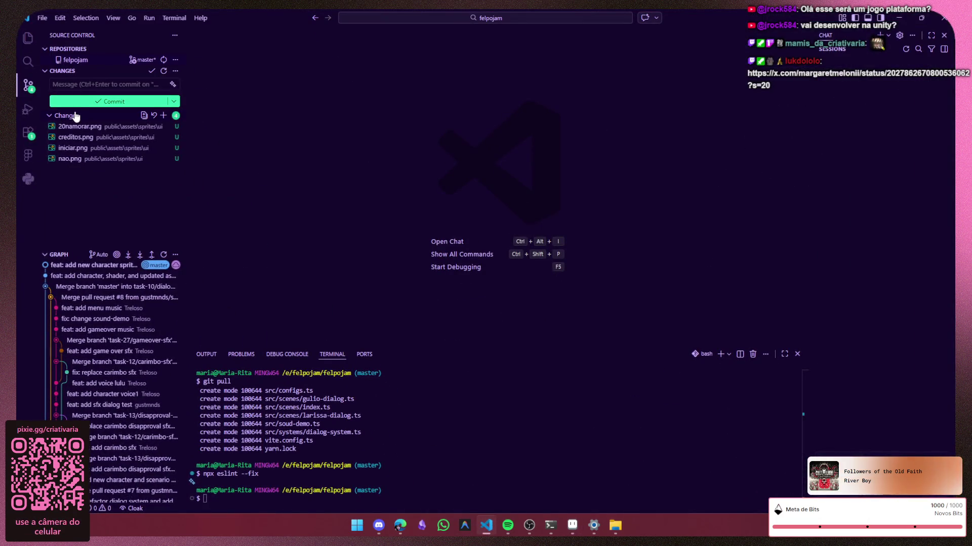
{"action": "left_click", "coordinate": [164, 117]}
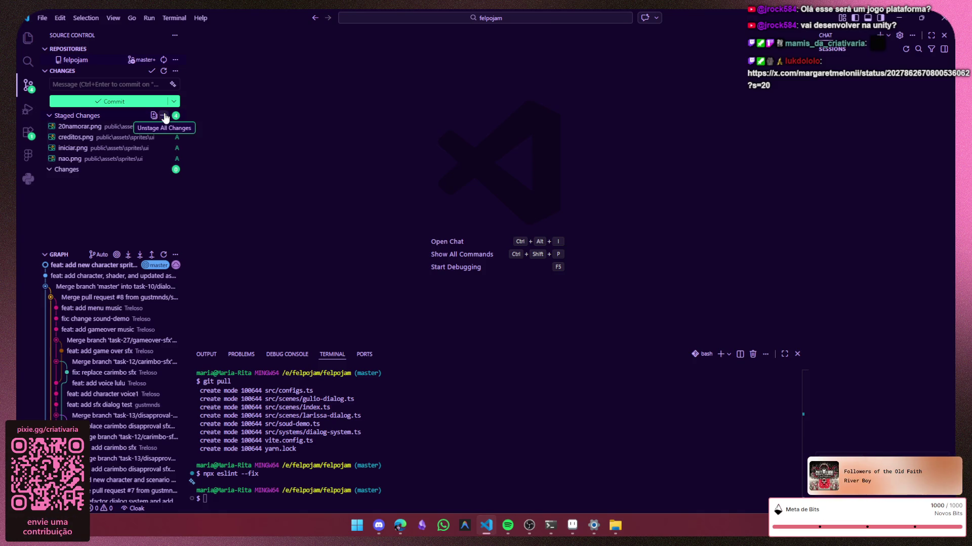
{"action": "left_click", "coordinate": [899, 17]}
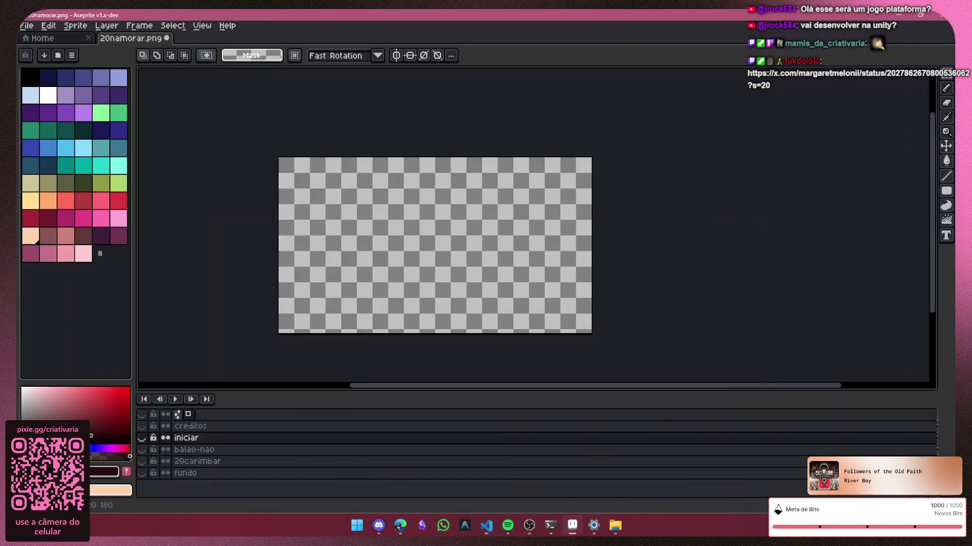
Step: Show the INICIAR layer and make the iniciar layer active
{"action": "left_click", "coordinate": [142, 438]}
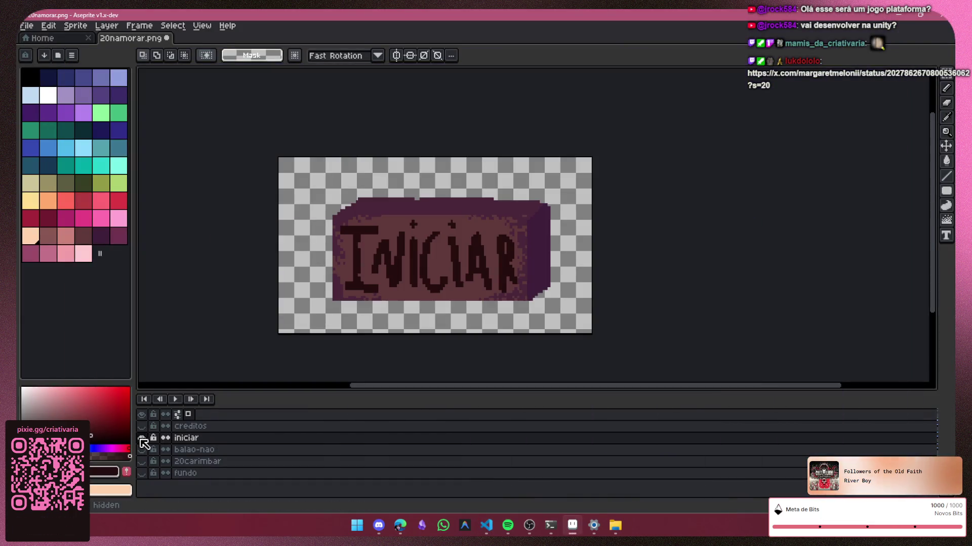
{"action": "scroll", "coordinate": [441, 249], "scroll_direction": "up", "scroll_amount": 2}
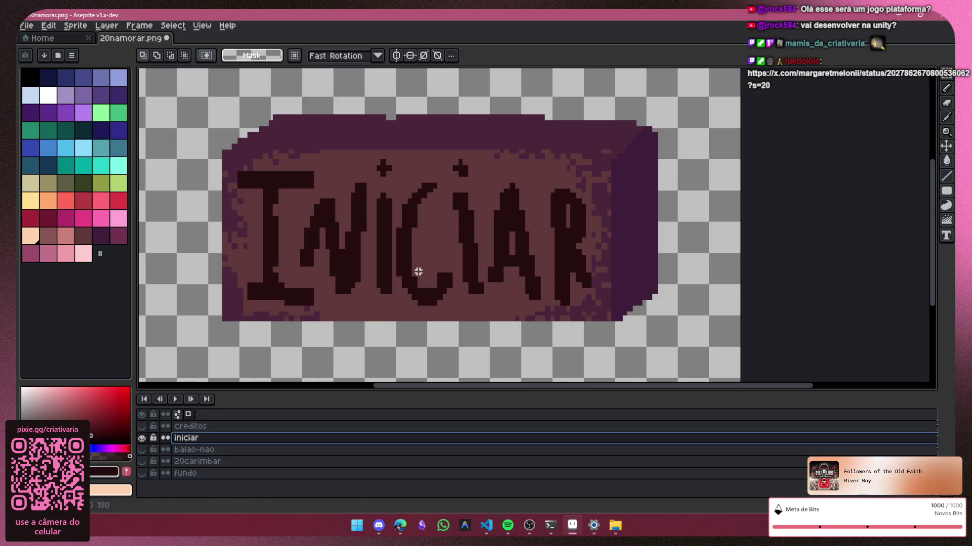
{"action": "scroll", "coordinate": [624, 254], "scroll_direction": "down", "scroll_amount": 3}
{"action": "key", "text": "Up"}
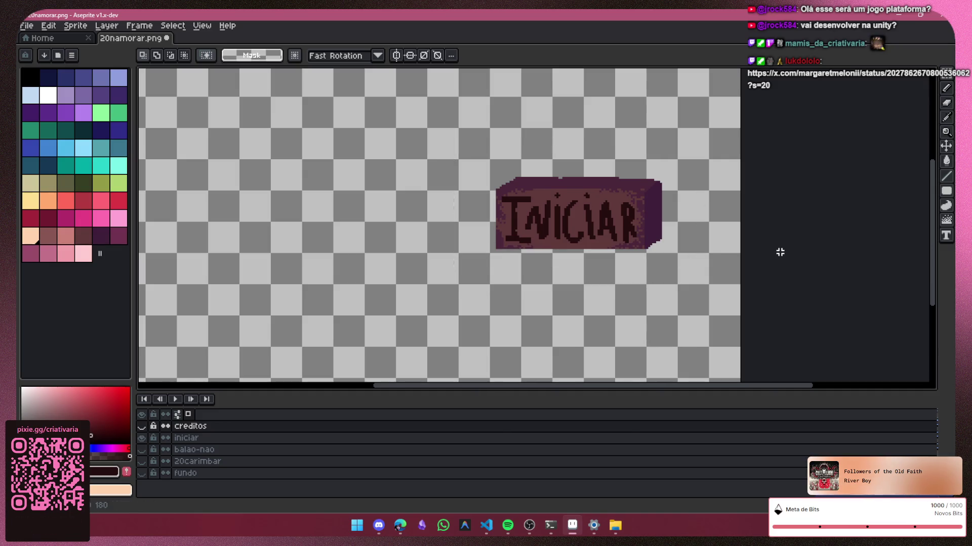
{"action": "key", "text": "ctrl+a"}
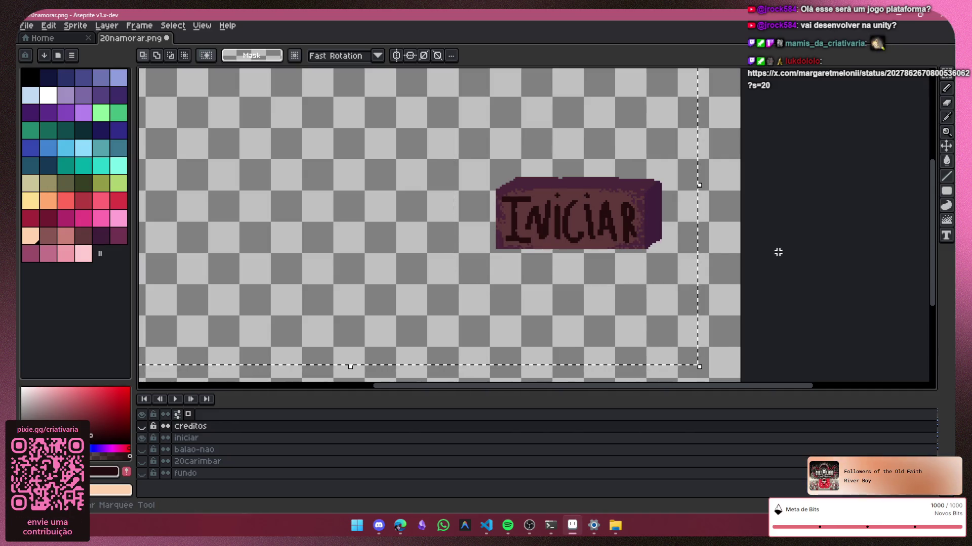
{"action": "key", "text": "ctrl+d"}
{"action": "left_click", "coordinate": [283, 439]}
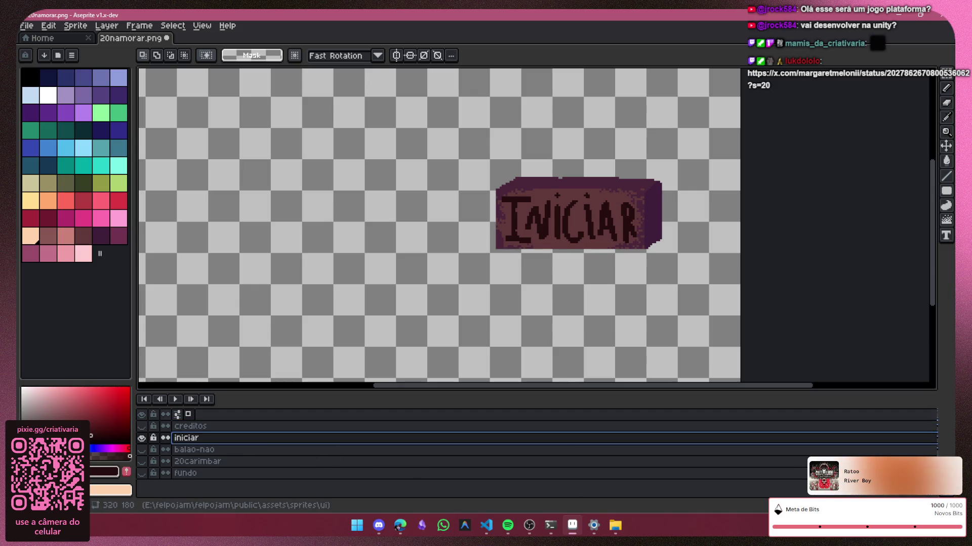
Step: Delete the extra empty second frame and show the fundo background layer
{"action": "left_click", "coordinate": [190, 399]}
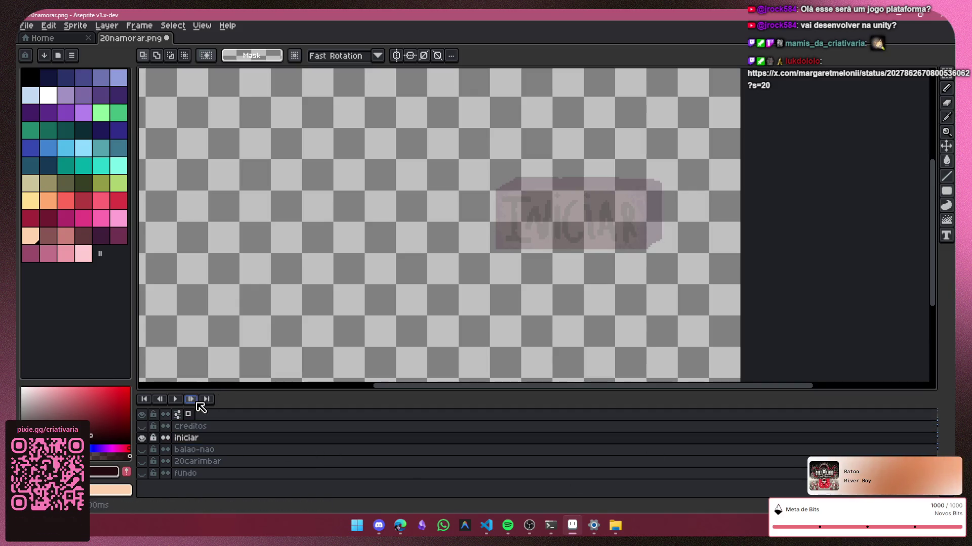
{"action": "left_click", "coordinate": [139, 26]}
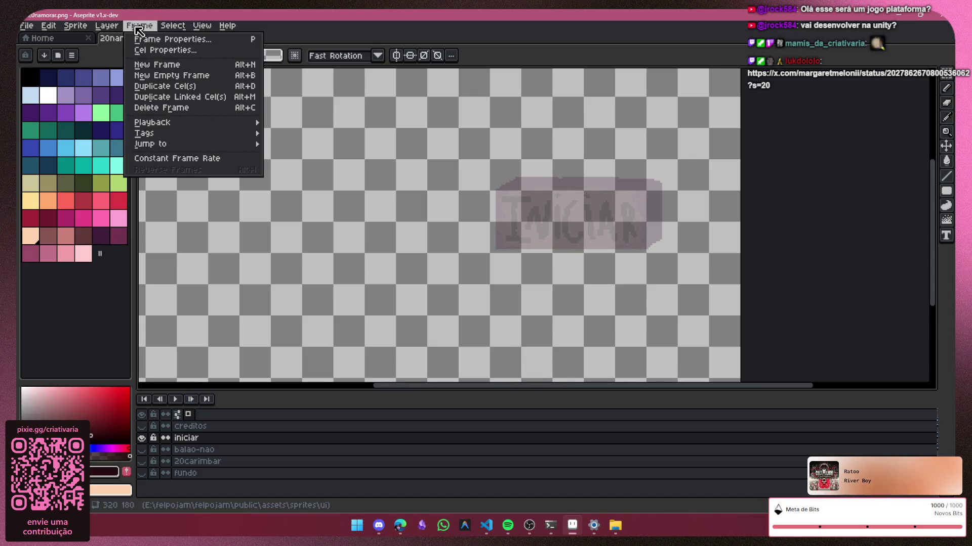
{"action": "left_click", "coordinate": [167, 108]}
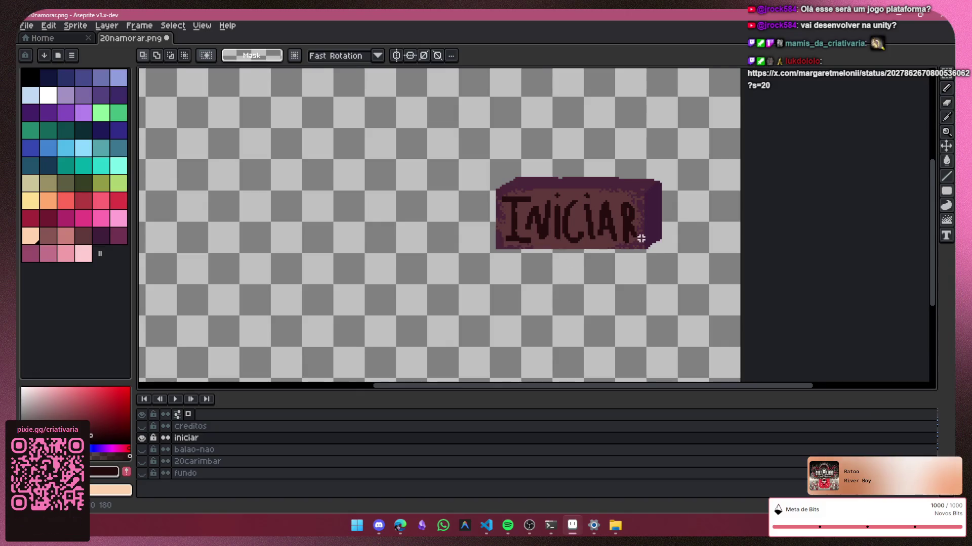
{"action": "scroll", "coordinate": [633, 240], "scroll_direction": "up", "scroll_amount": 1}
{"action": "scroll", "coordinate": [614, 241], "scroll_direction": "down", "scroll_amount": 1}
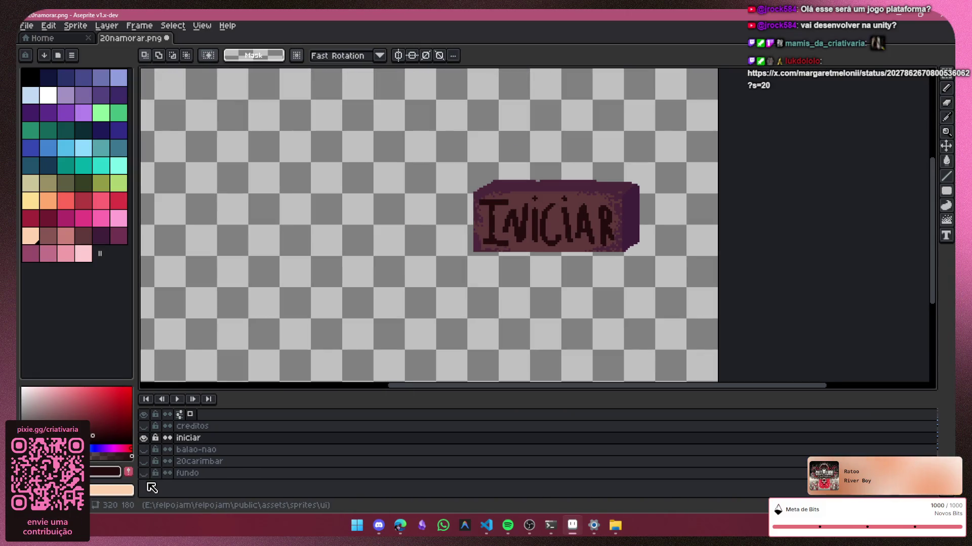
{"action": "left_click", "coordinate": [144, 474]}
{"action": "scroll", "coordinate": [592, 256], "scroll_direction": "up", "scroll_amount": 2}
{"action": "scroll", "coordinate": [587, 254], "scroll_direction": "down", "scroll_amount": 1}
{"action": "scroll", "coordinate": [429, 297], "scroll_direction": "up", "scroll_amount": 1}
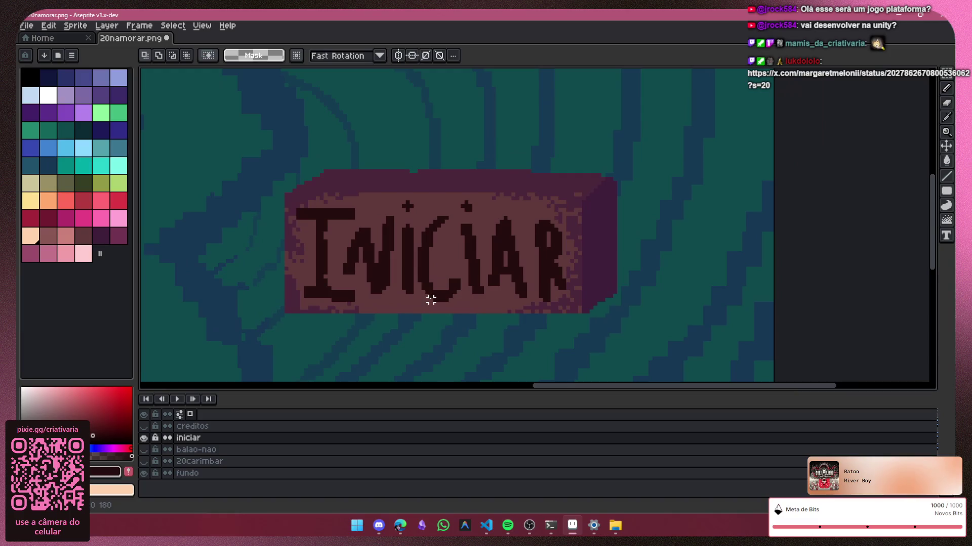
Step: Toggle the creditos layer and pick the button's mauve colour from the canvas
{"action": "left_click", "coordinate": [144, 426]}
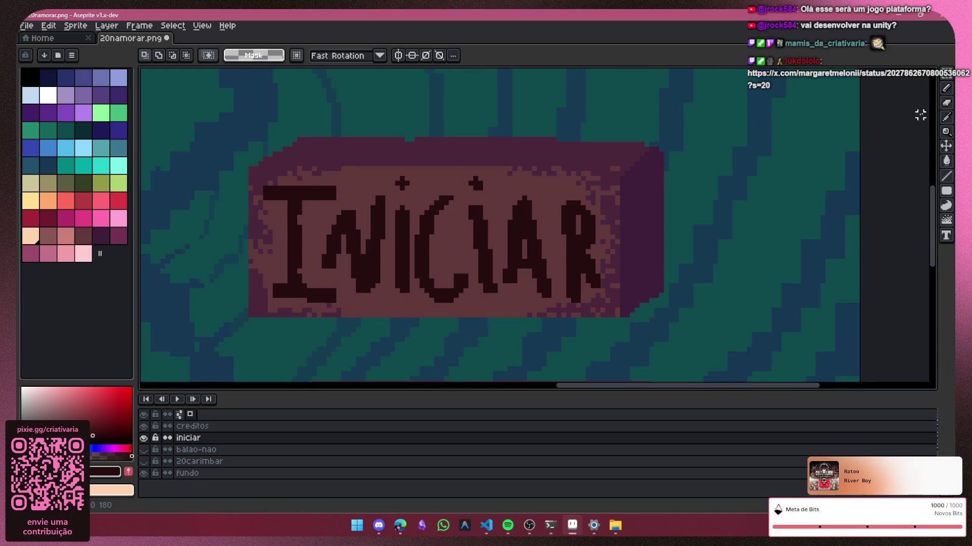
{"action": "left_click", "coordinate": [948, 103]}
{"action": "scroll", "coordinate": [377, 208], "scroll_direction": "up", "scroll_amount": 1}
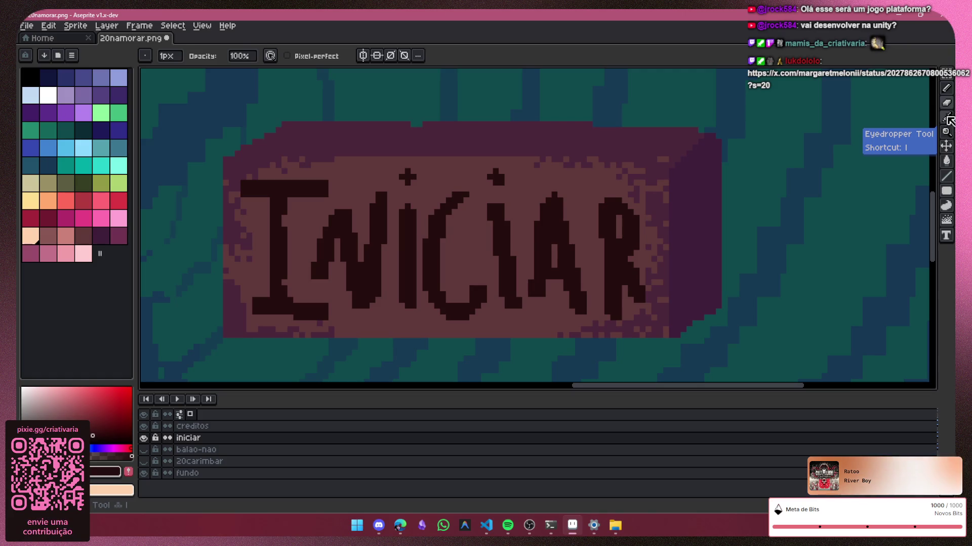
{"action": "left_click", "coordinate": [950, 120]}
{"action": "left_click", "coordinate": [588, 193]}
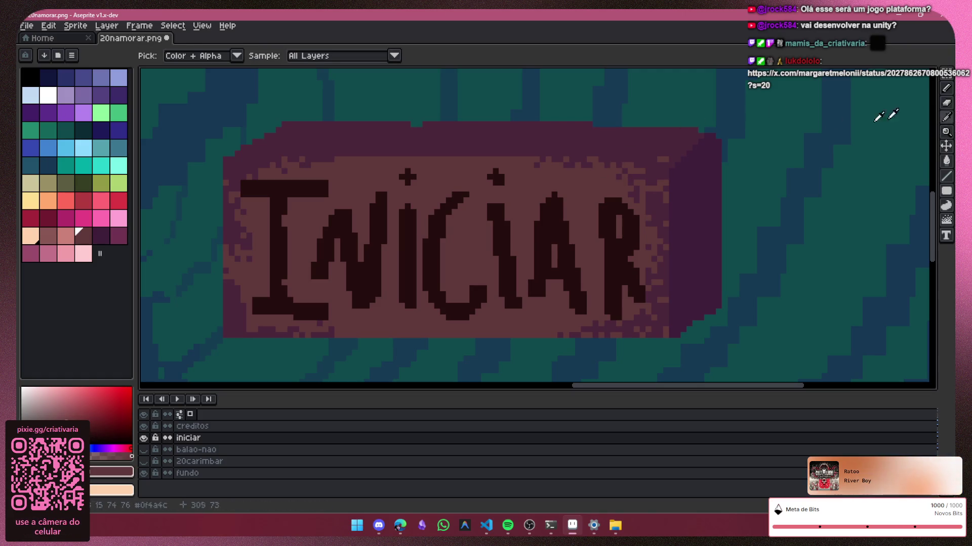
Step: Paint mauve over the A and R letters with an enlarged pencil brush
{"action": "left_click", "coordinate": [946, 74]}
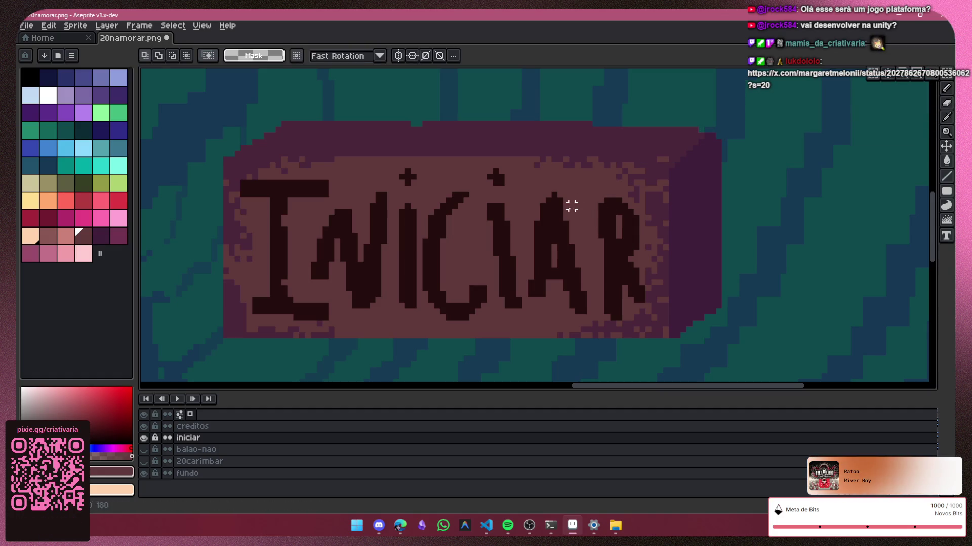
{"action": "key", "text": "b"}
{"action": "mouse_move", "coordinate": [556, 200]}
{"action": "left_mouse_down"}
{"action": "mouse_move", "coordinate": [566, 190]}
{"action": "mouse_move", "coordinate": [562, 173]}
{"action": "mouse_move", "coordinate": [580, 201]}
{"action": "mouse_move", "coordinate": [557, 253]}
{"action": "mouse_move", "coordinate": [573, 277]}
{"action": "mouse_move", "coordinate": [628, 294]}
{"action": "mouse_move", "coordinate": [625, 251]}
{"action": "left_mouse_up"}
{"action": "key", "text": "v"}
{"action": "key", "text": "b"}
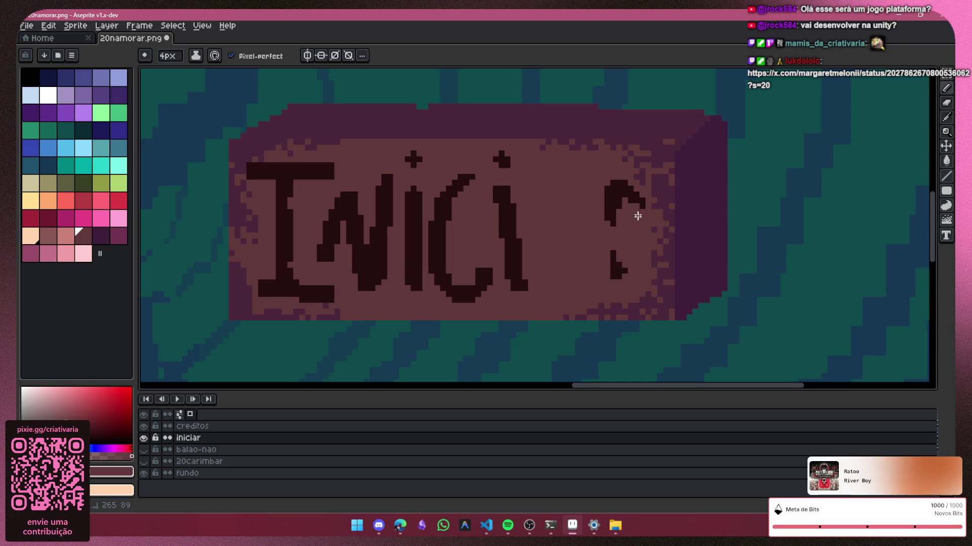
{"action": "left_click_drag", "start_coordinate": [632, 211], "coordinate": [603, 211]}
{"action": "left_click_drag", "start_coordinate": [620, 251], "coordinate": [618, 271]}
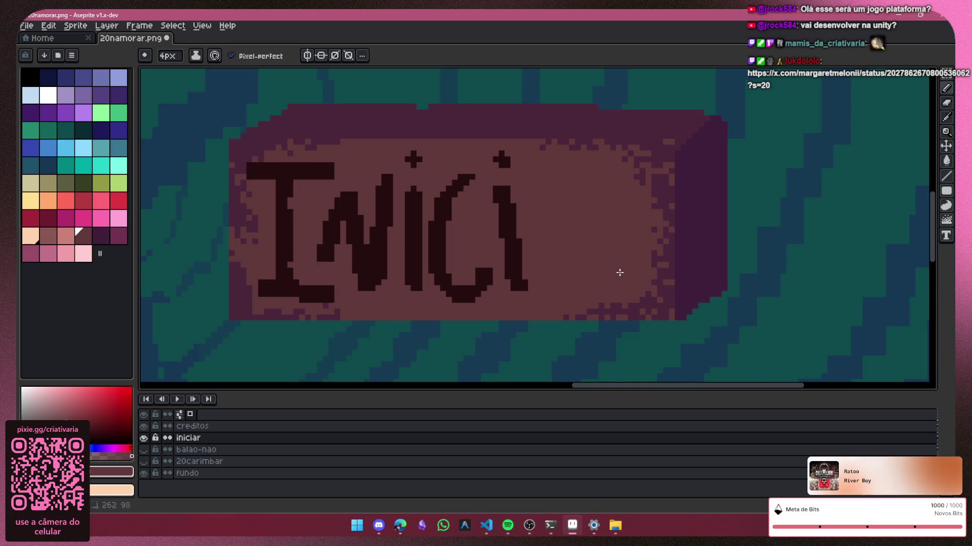
Step: Paint over the i dots, the N and the remaining INICIAR lettering
{"action": "scroll", "coordinate": [618, 271], "scroll_direction": "up", "scroll_amount": 1}
{"action": "mouse_move", "coordinate": [460, 167]}
{"action": "left_mouse_down"}
{"action": "mouse_move", "coordinate": [430, 147]}
{"action": "mouse_move", "coordinate": [336, 159]}
{"action": "mouse_move", "coordinate": [317, 130]}
{"action": "mouse_move", "coordinate": [347, 264]}
{"action": "mouse_move", "coordinate": [319, 245]}
{"action": "mouse_move", "coordinate": [397, 276]}
{"action": "mouse_move", "coordinate": [480, 277]}
{"action": "mouse_move", "coordinate": [392, 306]}
{"action": "left_mouse_up"}
{"action": "mouse_move", "coordinate": [693, 387]}
{"action": "left_mouse_down"}
{"action": "mouse_move", "coordinate": [608, 390]}
{"action": "mouse_move", "coordinate": [621, 395]}
{"action": "left_mouse_up"}
{"action": "mouse_move", "coordinate": [526, 134]}
{"action": "left_mouse_down"}
{"action": "mouse_move", "coordinate": [531, 141]}
{"action": "mouse_move", "coordinate": [410, 137]}
{"action": "mouse_move", "coordinate": [446, 213]}
{"action": "mouse_move", "coordinate": [434, 282]}
{"action": "mouse_move", "coordinate": [510, 294]}
{"action": "mouse_move", "coordinate": [563, 277]}
{"action": "mouse_move", "coordinate": [538, 210]}
{"action": "left_mouse_up"}
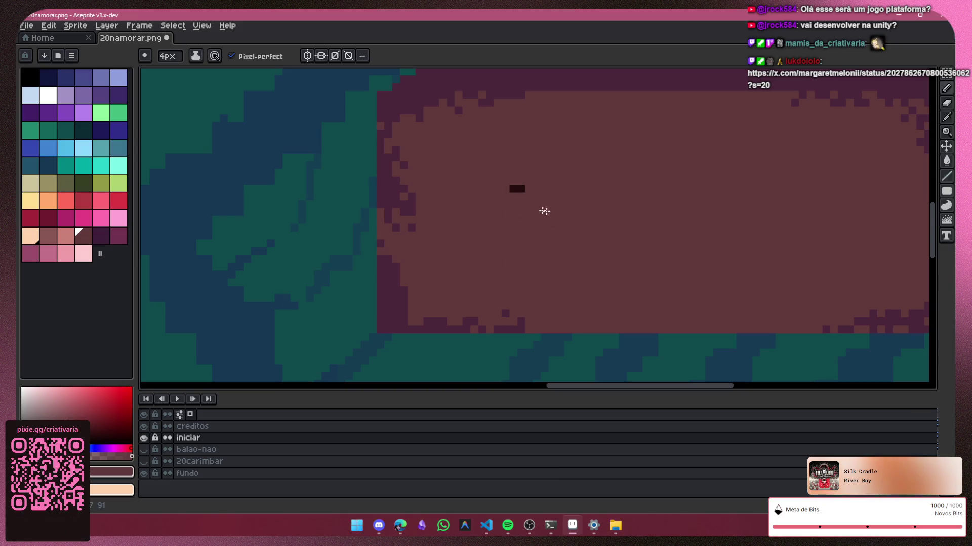
{"action": "scroll", "coordinate": [777, 281], "scroll_direction": "down", "scroll_amount": 1}
{"action": "scroll", "coordinate": [765, 331], "scroll_direction": "down", "scroll_amount": 1}
{"action": "left_click_drag", "start_coordinate": [693, 388], "coordinate": [799, 383]}
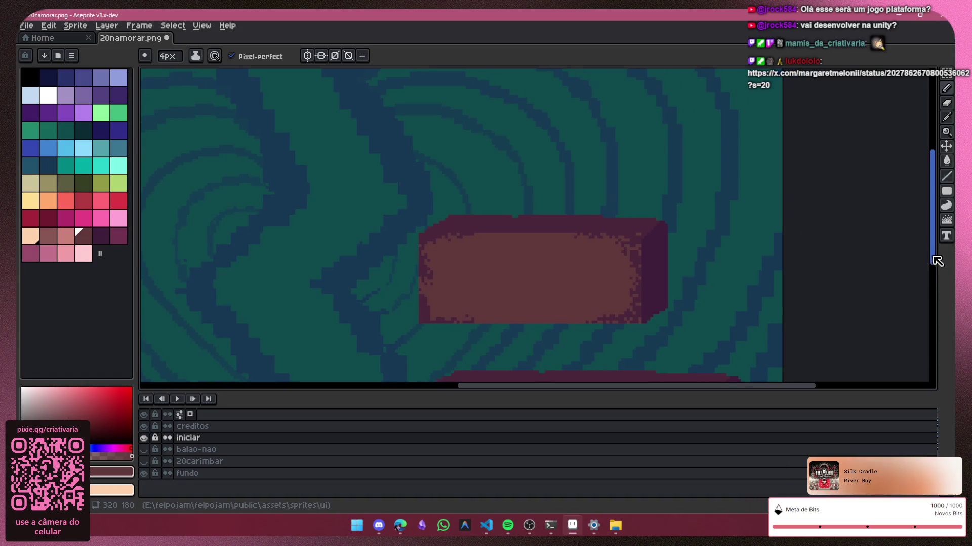
{"action": "left_click_drag", "start_coordinate": [932, 221], "coordinate": [935, 284]}
{"action": "scroll", "coordinate": [935, 284], "scroll_direction": "right", "scroll_amount": 1}
{"action": "left_click", "coordinate": [946, 117]}
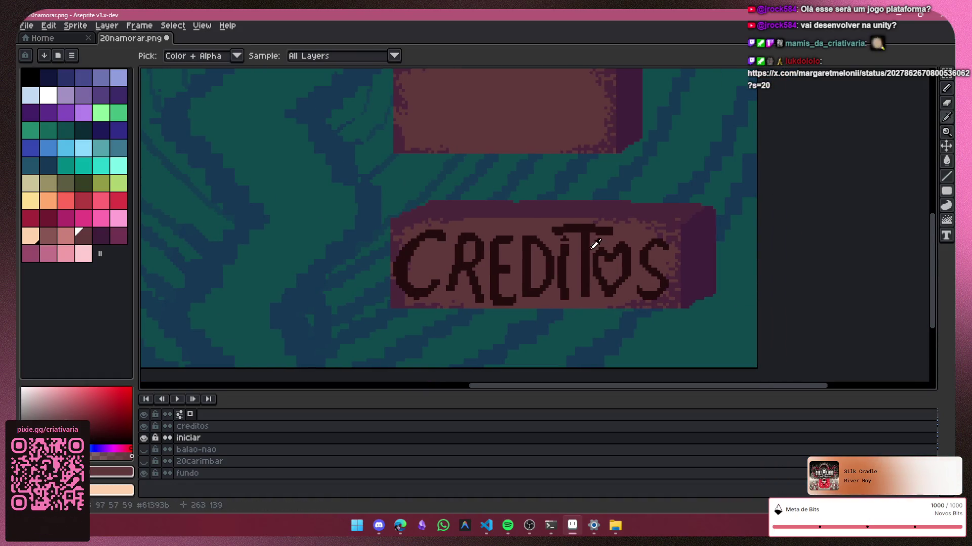
Step: Pick the dark lettering colour and set the Pencil to a 3px brush
{"action": "left_click", "coordinate": [587, 240]}
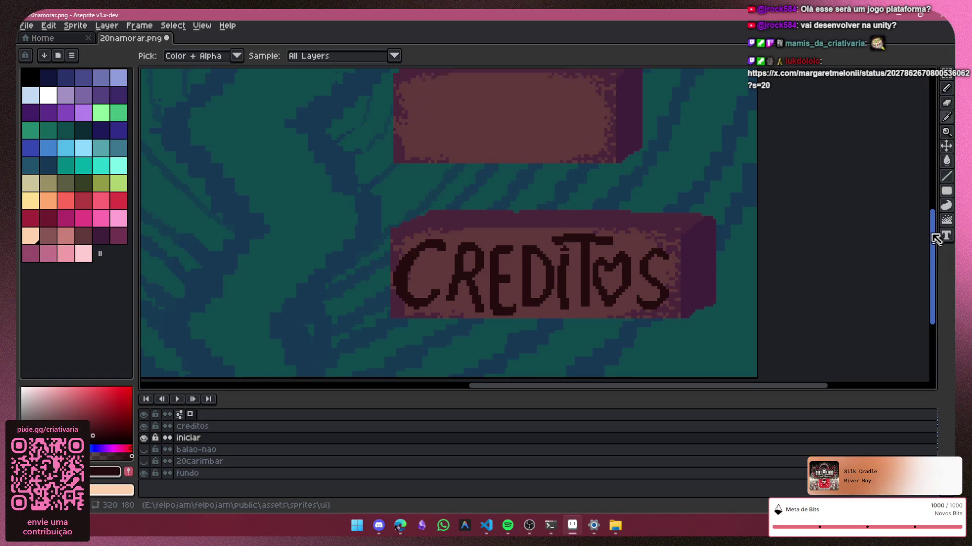
{"action": "scroll", "coordinate": [927, 232], "scroll_direction": "up", "scroll_amount": 3}
{"action": "left_click", "coordinate": [946, 88]}
{"action": "key", "text": "minus"}
{"action": "scroll", "coordinate": [479, 205], "scroll_direction": "up", "scroll_amount": 1}
{"action": "scroll", "coordinate": [479, 205], "scroll_direction": "up", "scroll_amount": 1}
{"action": "scroll", "coordinate": [480, 204], "scroll_direction": "up", "scroll_amount": 1}
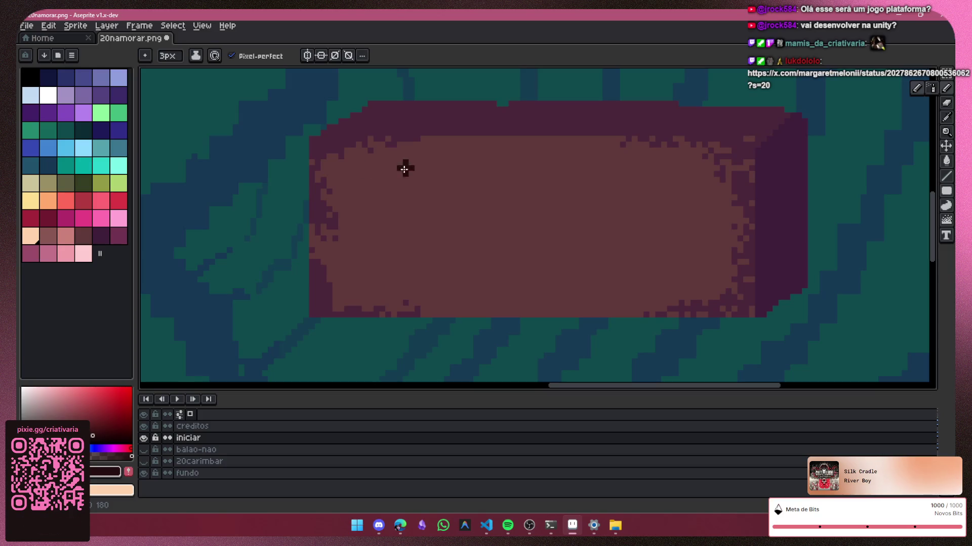
Step: Letter a first S, A, I and P on the blank button, then undo back to the S
{"action": "mouse_move", "coordinate": [435, 195]}
{"action": "left_mouse_down"}
{"action": "mouse_move", "coordinate": [390, 295]}
{"action": "mouse_move", "coordinate": [348, 281]}
{"action": "left_mouse_up"}
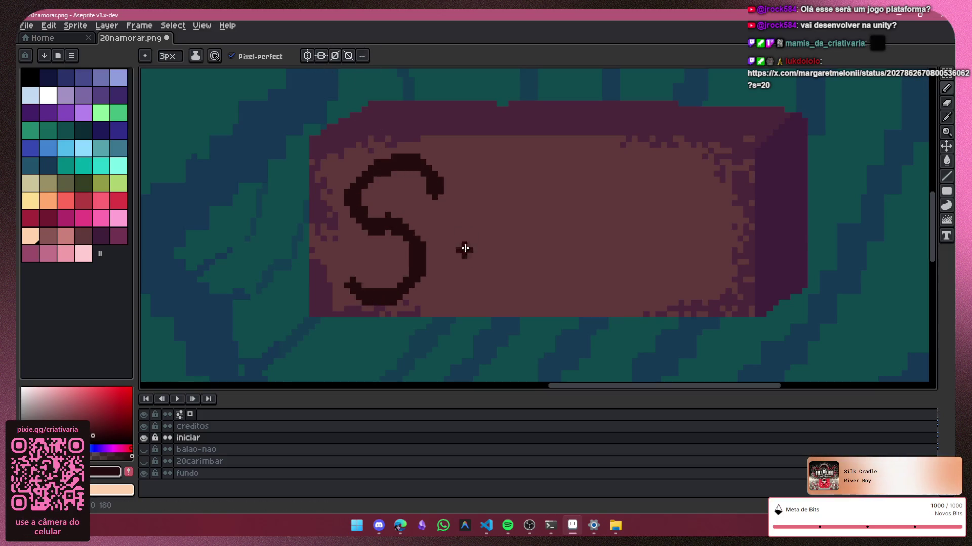
{"action": "left_click_drag", "start_coordinate": [436, 287], "coordinate": [509, 311]}
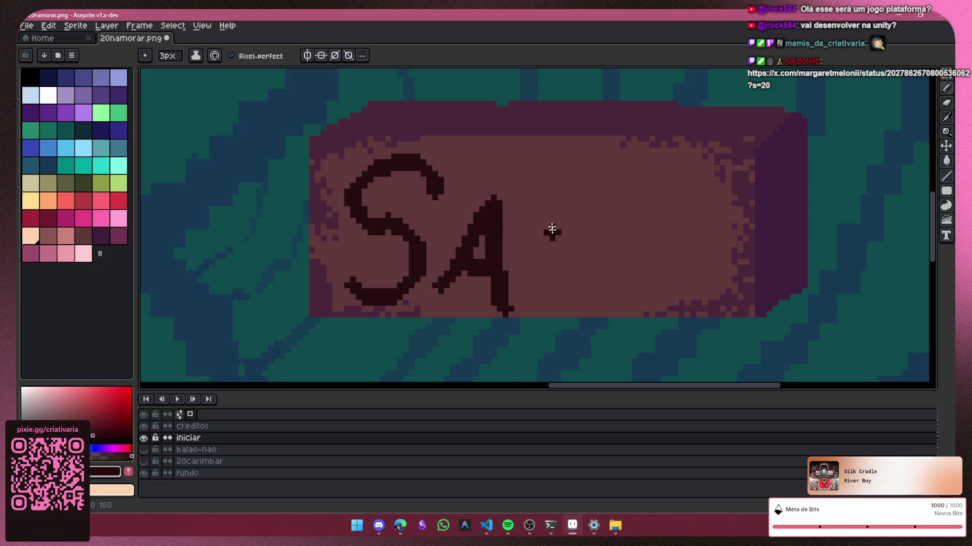
{"action": "key", "text": "ctrl+z"}
{"action": "left_click_drag", "start_coordinate": [437, 286], "coordinate": [475, 264]}
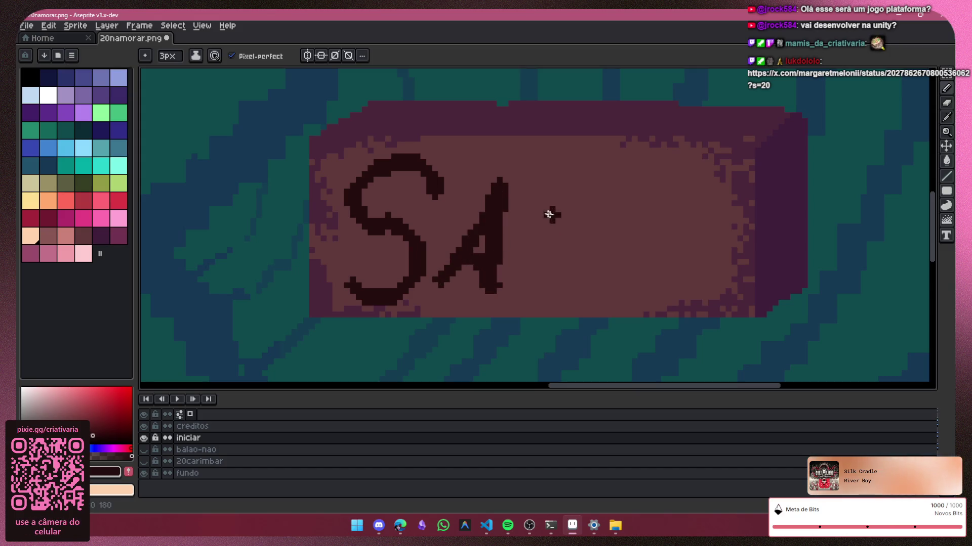
{"action": "left_click_drag", "start_coordinate": [534, 199], "coordinate": [521, 289]}
{"action": "left_click_drag", "start_coordinate": [585, 184], "coordinate": [576, 288]}
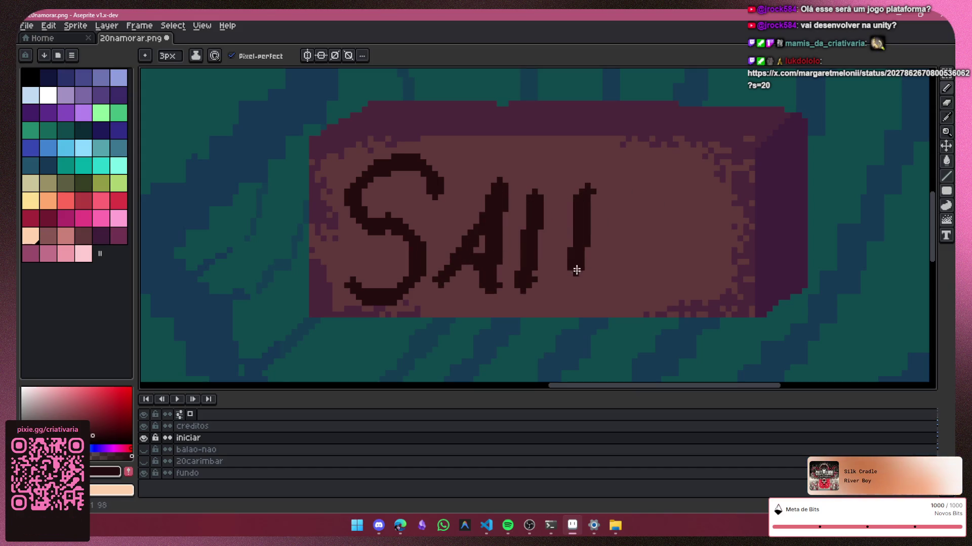
{"action": "left_click_drag", "start_coordinate": [595, 185], "coordinate": [591, 235]}
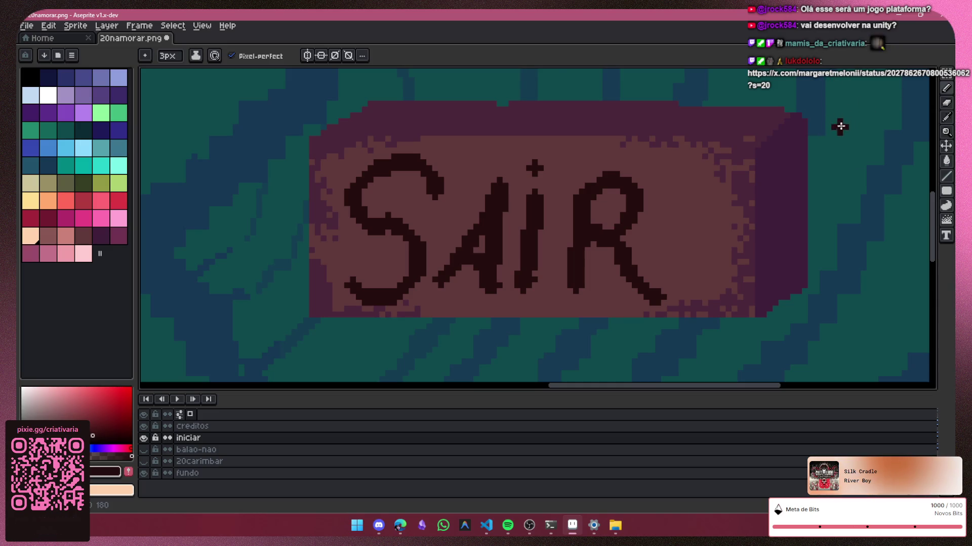
{"action": "key", "text": "ctrl+z"}
{"action": "key", "text": "ctrl+z"}
{"action": "key", "text": "ctrl+z"}
{"action": "key", "text": "ctrl+z"}
{"action": "key", "text": "ctrl+z"}
{"action": "key", "text": "ctrl+z"}
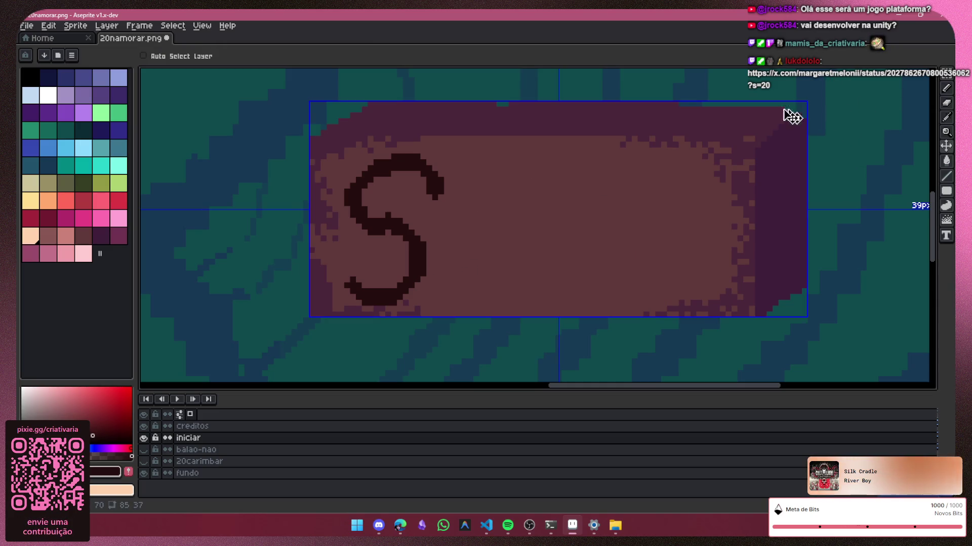
{"action": "key", "text": "b"}
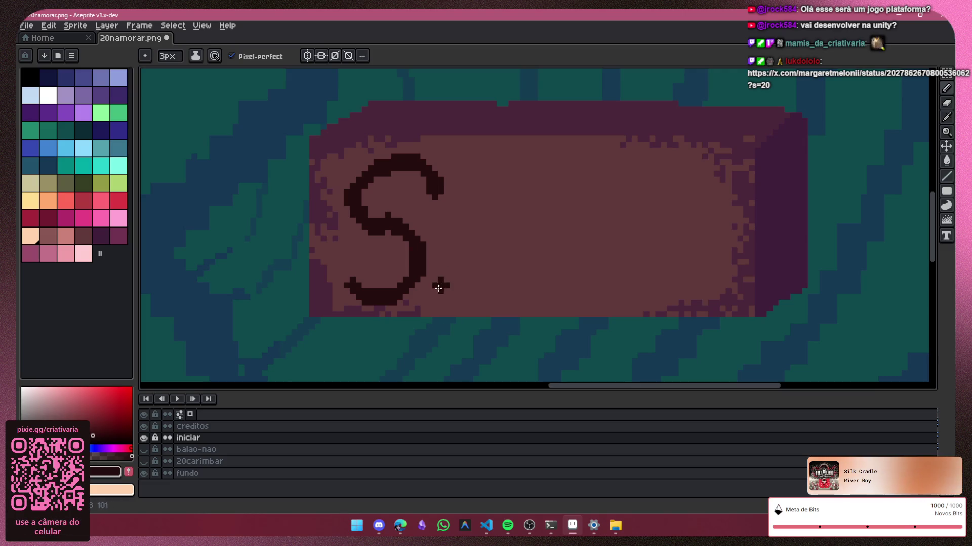
Step: Redraw a peaked A with crossbar, an I with a dot, and an R after the S
{"action": "left_click_drag", "start_coordinate": [438, 288], "coordinate": [513, 312]}
{"action": "key", "text": "ctrl"}
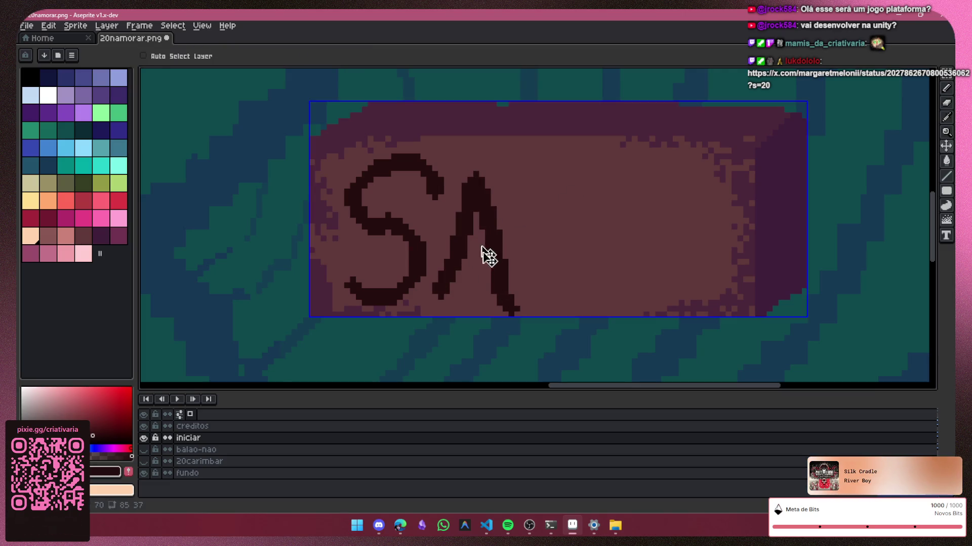
{"action": "key", "text": "ctrl+z"}
{"action": "mouse_move", "coordinate": [435, 293]}
{"action": "left_mouse_down"}
{"action": "mouse_move", "coordinate": [486, 172]}
{"action": "mouse_move", "coordinate": [518, 293]}
{"action": "left_mouse_up"}
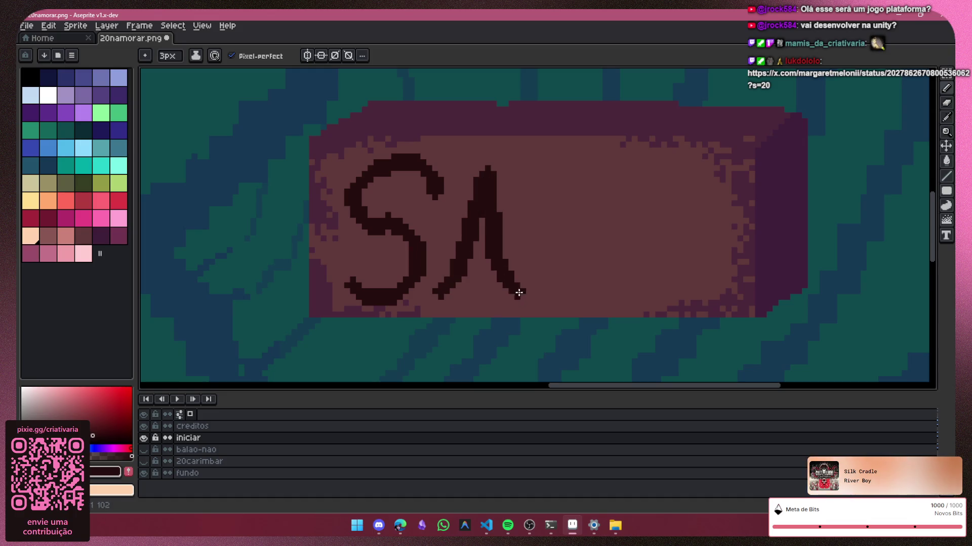
{"action": "left_click_drag", "start_coordinate": [470, 258], "coordinate": [491, 244]}
{"action": "left_click_drag", "start_coordinate": [540, 175], "coordinate": [547, 302]}
{"action": "left_click_drag", "start_coordinate": [588, 175], "coordinate": [584, 303]}
{"action": "left_click_drag", "start_coordinate": [595, 173], "coordinate": [668, 284]}
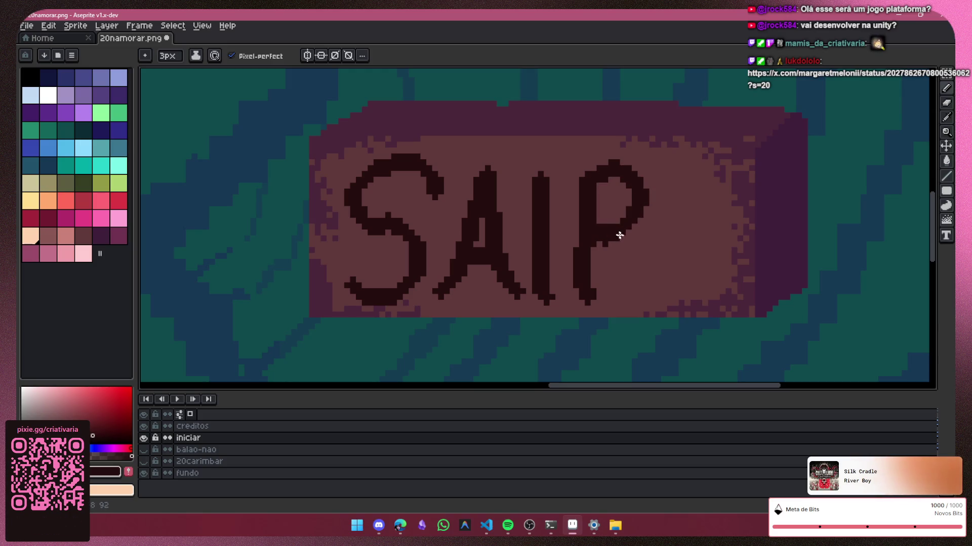
{"action": "left_click", "coordinate": [539, 146]}
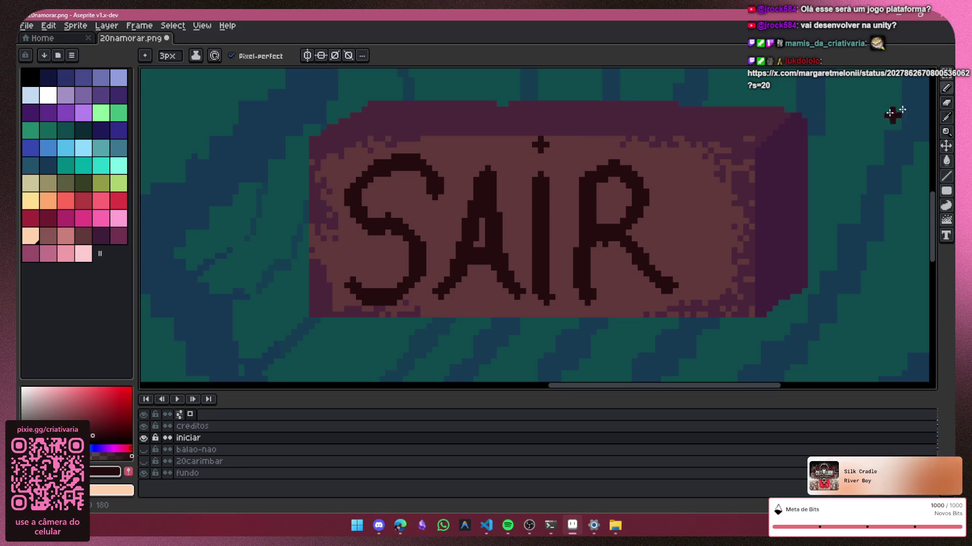
Step: Sample the sign's brownish-pink with the Eyedropper and remove the A's lower-left foot
{"action": "left_click", "coordinate": [945, 104]}
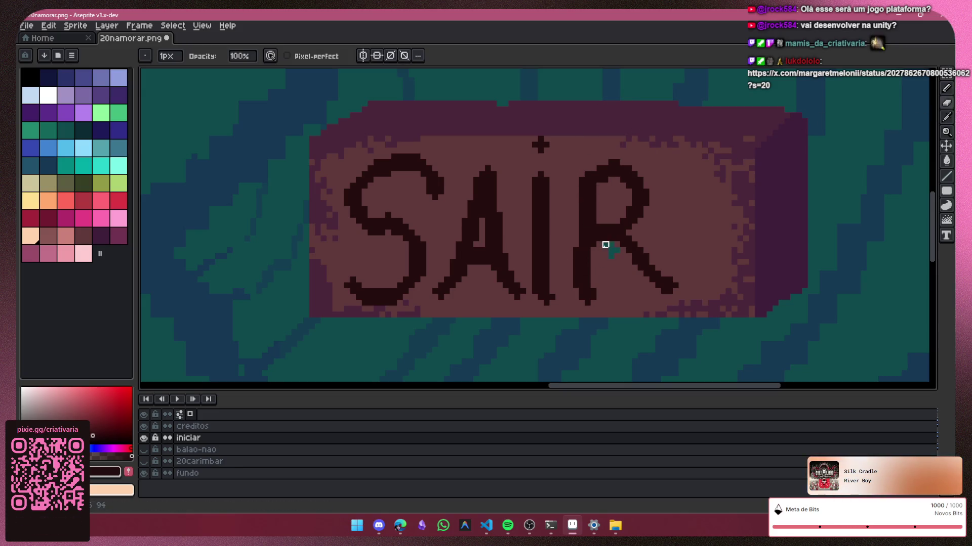
{"action": "left_click", "coordinate": [946, 117]}
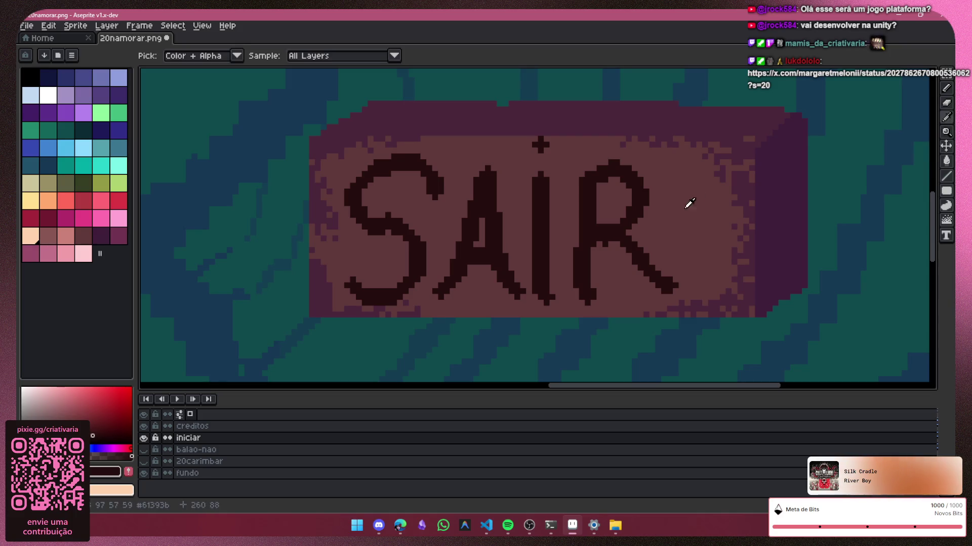
{"action": "left_click", "coordinate": [687, 206]}
{"action": "key", "text": "b"}
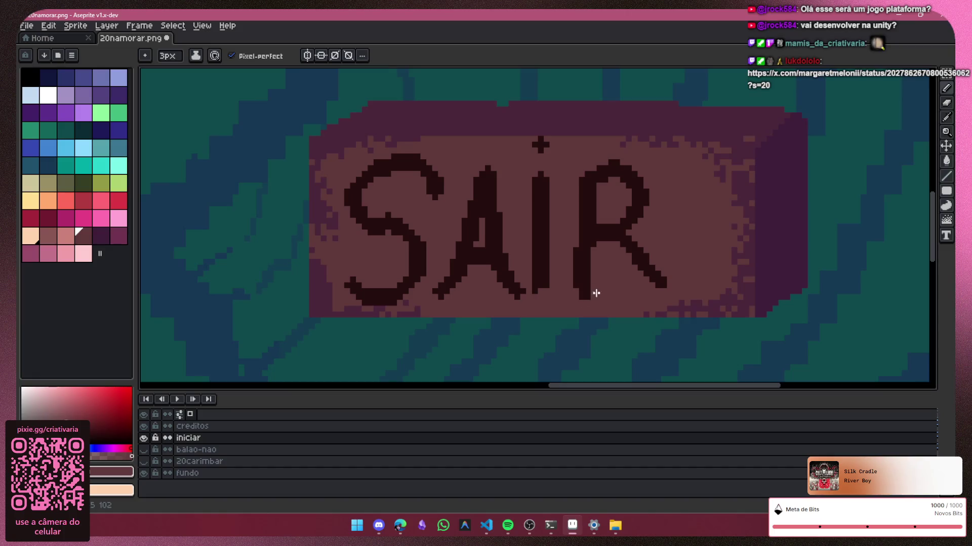
{"action": "key", "text": "ctrl+z"}
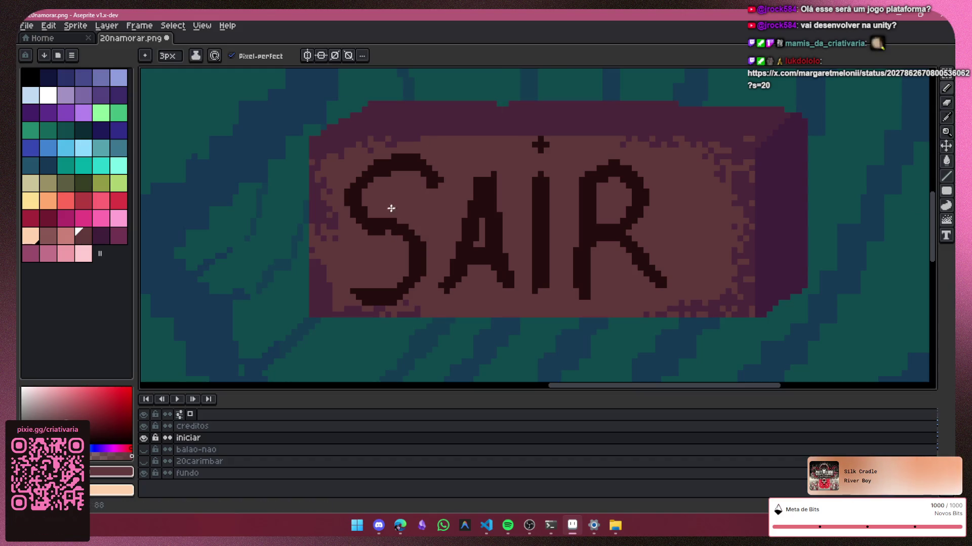
{"action": "scroll", "coordinate": [680, 198], "scroll_direction": "down", "scroll_amount": 1}
{"action": "scroll", "coordinate": [644, 189], "scroll_direction": "down", "scroll_amount": 2}
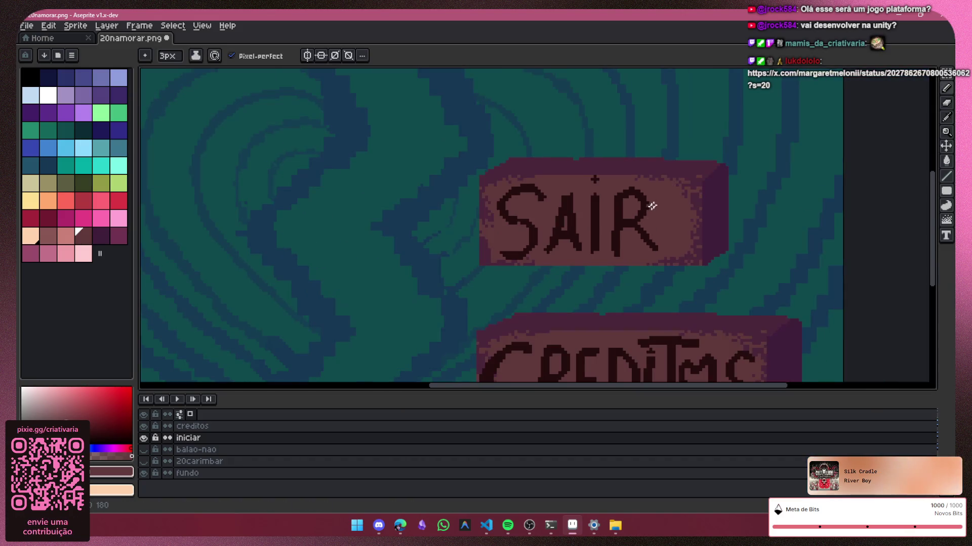
Step: Undo the SAIR strokes to blank the button, then add Layer 1 above iniciar
{"action": "scroll", "coordinate": [648, 208], "scroll_direction": "down", "scroll_amount": 1}
{"action": "scroll", "coordinate": [700, 216], "scroll_direction": "down", "scroll_amount": 1}
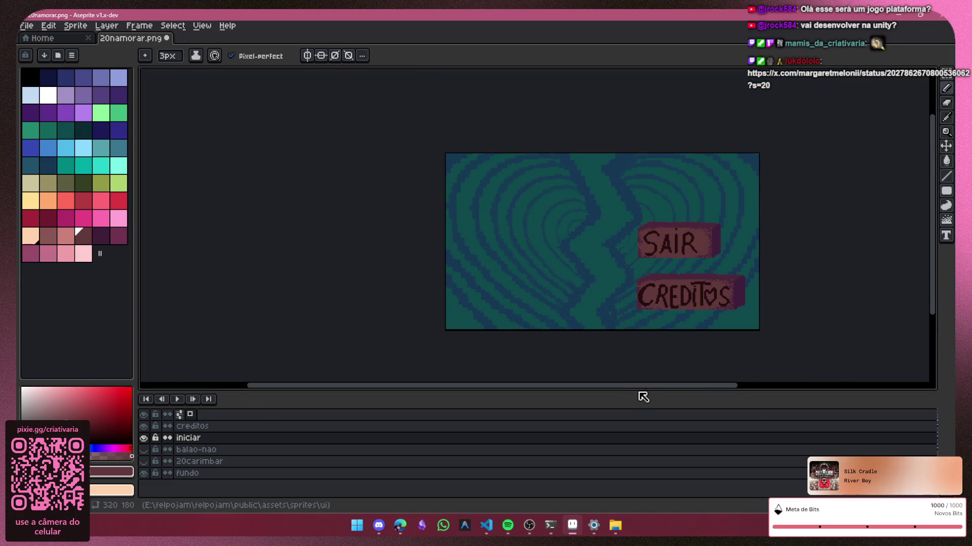
{"action": "left_click_drag", "start_coordinate": [647, 394], "coordinate": [739, 368]}
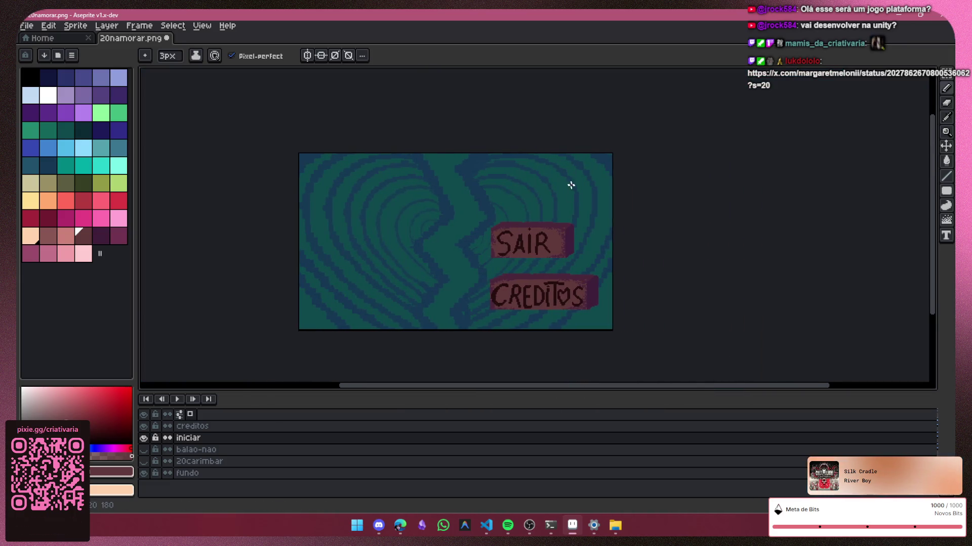
{"action": "scroll", "coordinate": [545, 195], "scroll_direction": "up", "scroll_amount": 2}
{"action": "scroll", "coordinate": [589, 209], "scroll_direction": "up", "scroll_amount": 1}
{"action": "scroll", "coordinate": [617, 241], "scroll_direction": "down", "scroll_amount": 1}
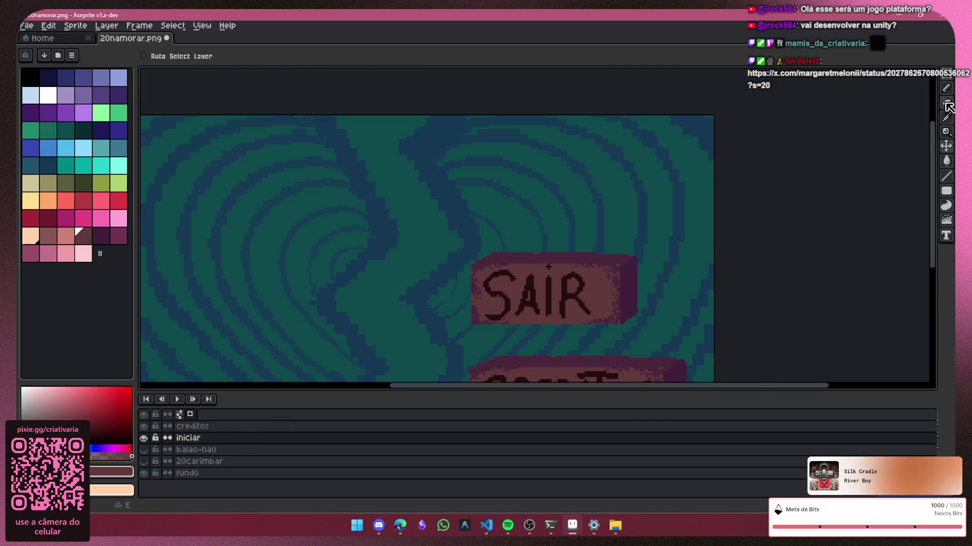
{"action": "key", "text": "ctrl"}
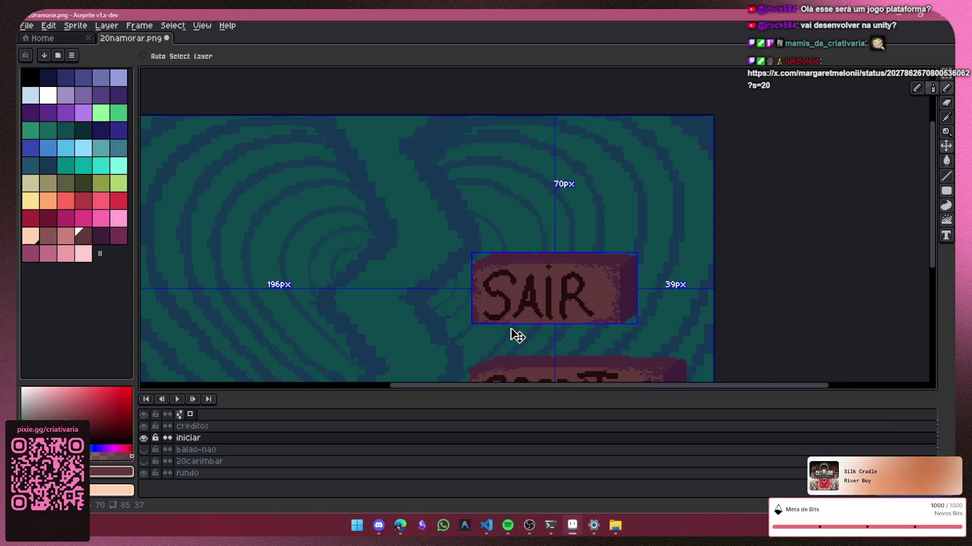
{"action": "key", "text": "ctrl+z"}
{"action": "key", "text": "ctrl+z"}
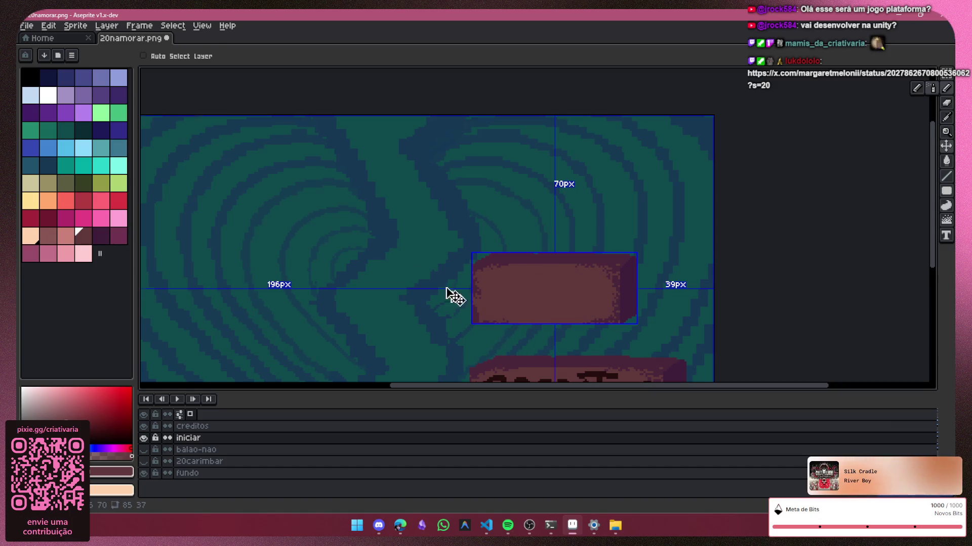
{"action": "key", "text": "shift+n"}
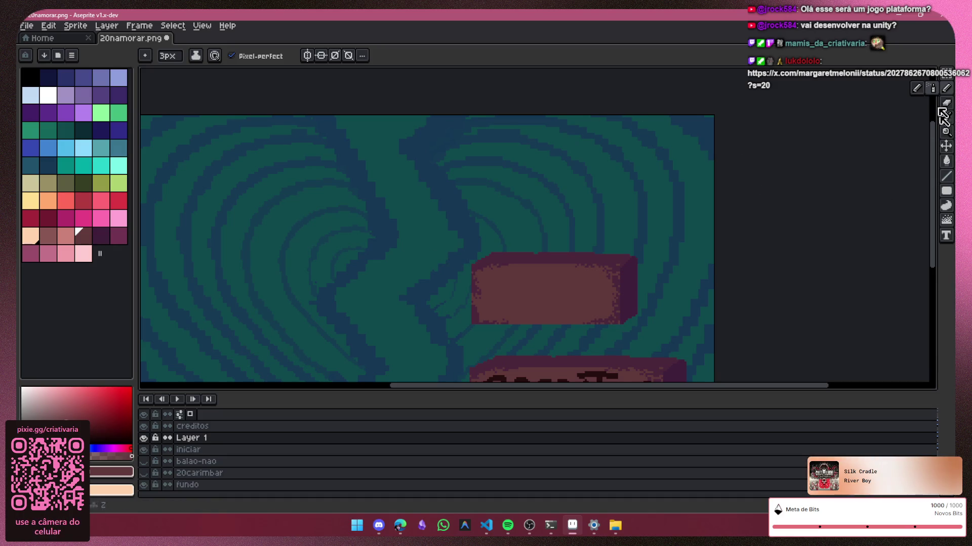
{"action": "scroll", "coordinate": [523, 288], "scroll_direction": "up", "scroll_amount": 2}
Step: Eyedropper the sign's dark red and return to the 3px Pencil
{"action": "scroll", "coordinate": [523, 288], "scroll_direction": "up", "scroll_amount": 2}
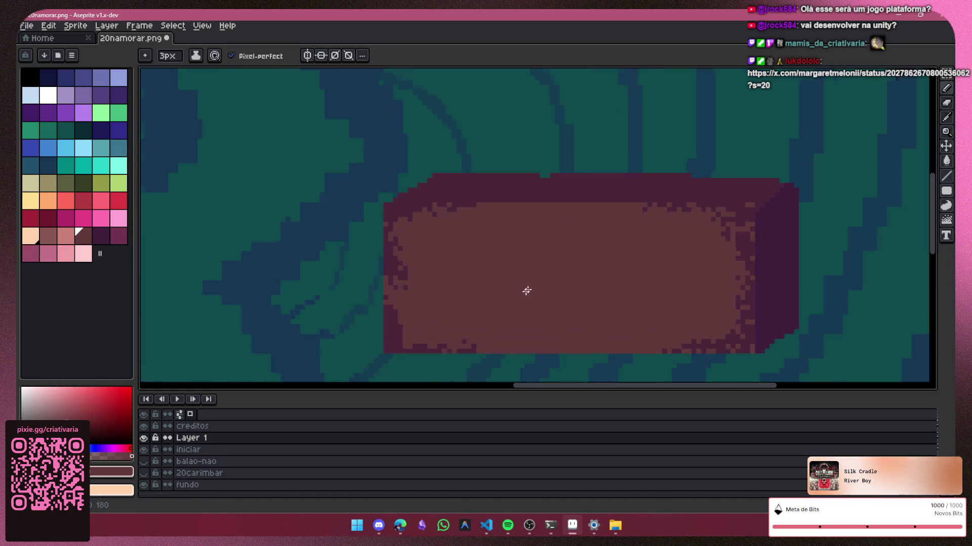
{"action": "left_click_drag", "start_coordinate": [932, 242], "coordinate": [932, 305]}
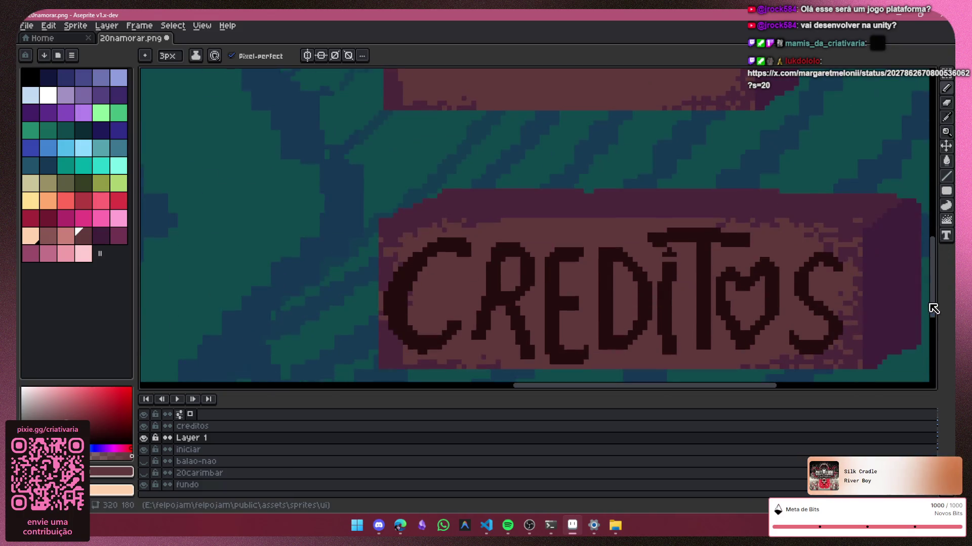
{"action": "left_click", "coordinate": [947, 119]}
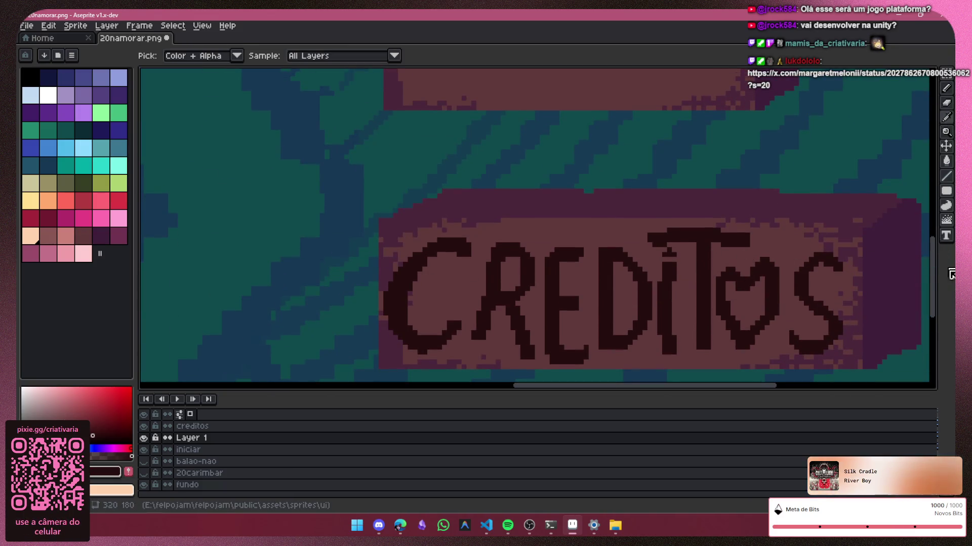
{"action": "left_click", "coordinate": [929, 274]}
{"action": "left_click_drag", "start_coordinate": [933, 273], "coordinate": [932, 227]}
{"action": "left_click", "coordinate": [785, 273]}
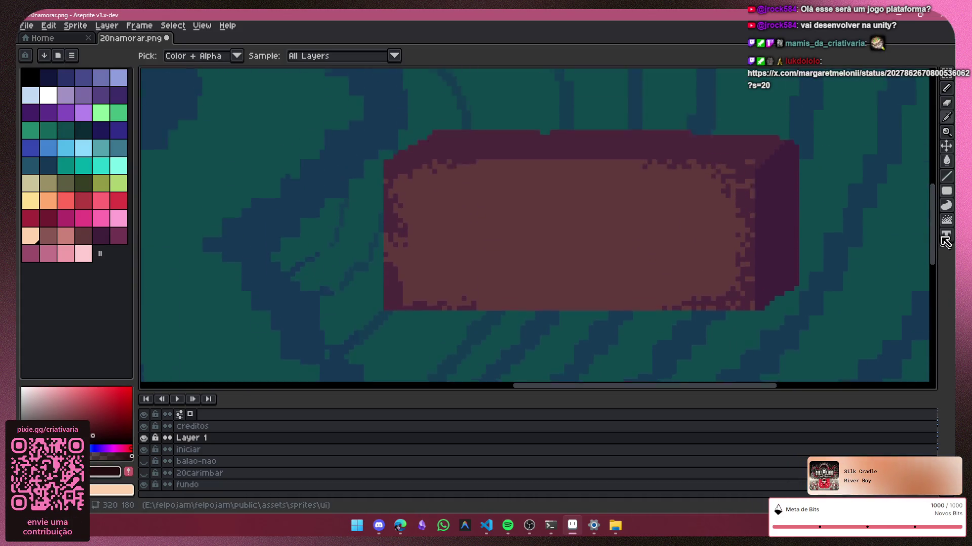
{"action": "key", "text": "b"}
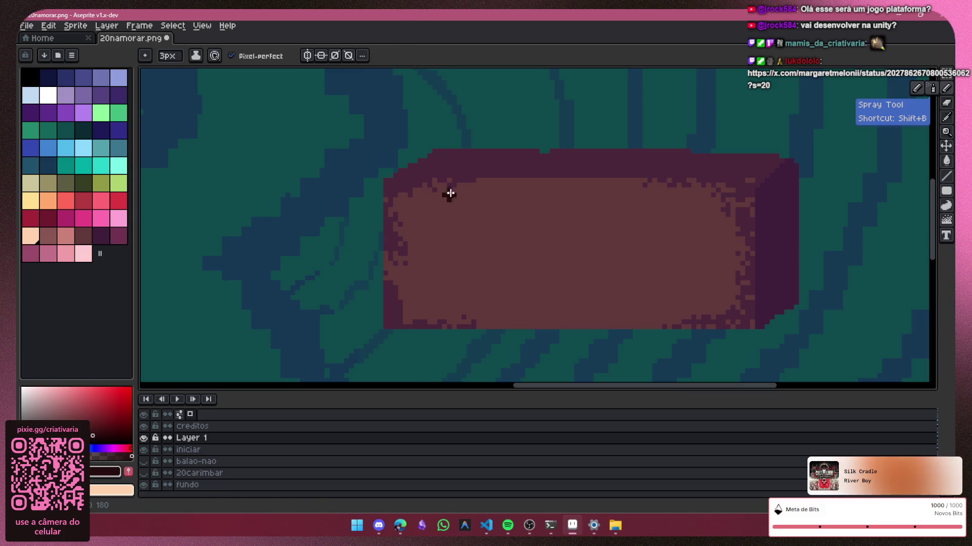
Step: Draw the S on the sign, undoing two misplaced strokes after it
{"action": "left_click_drag", "start_coordinate": [493, 218], "coordinate": [424, 304]}
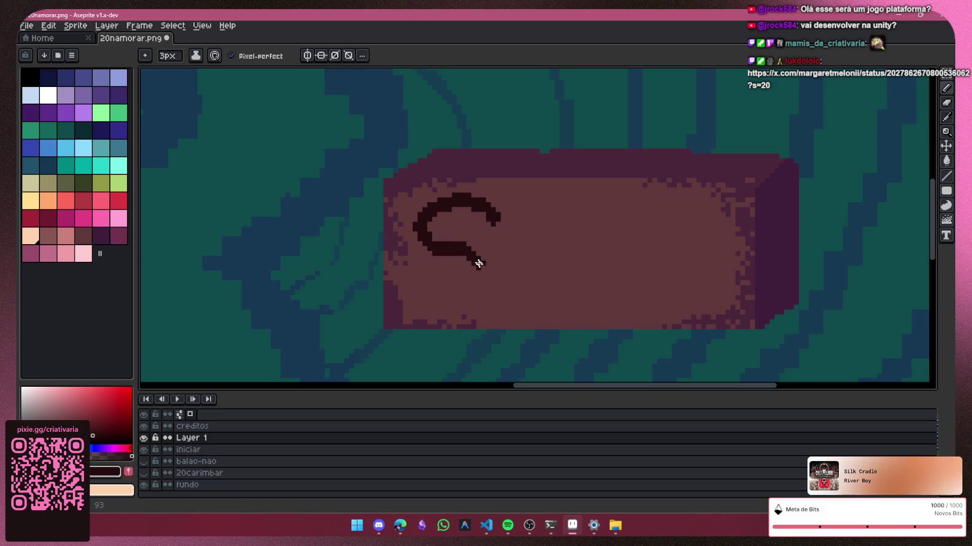
{"action": "mouse_move", "coordinate": [504, 306]}
{"action": "left_mouse_down"}
{"action": "mouse_move", "coordinate": [542, 314]}
{"action": "mouse_move", "coordinate": [521, 260]}
{"action": "left_mouse_up"}
{"action": "key", "text": "ctrl+z"}
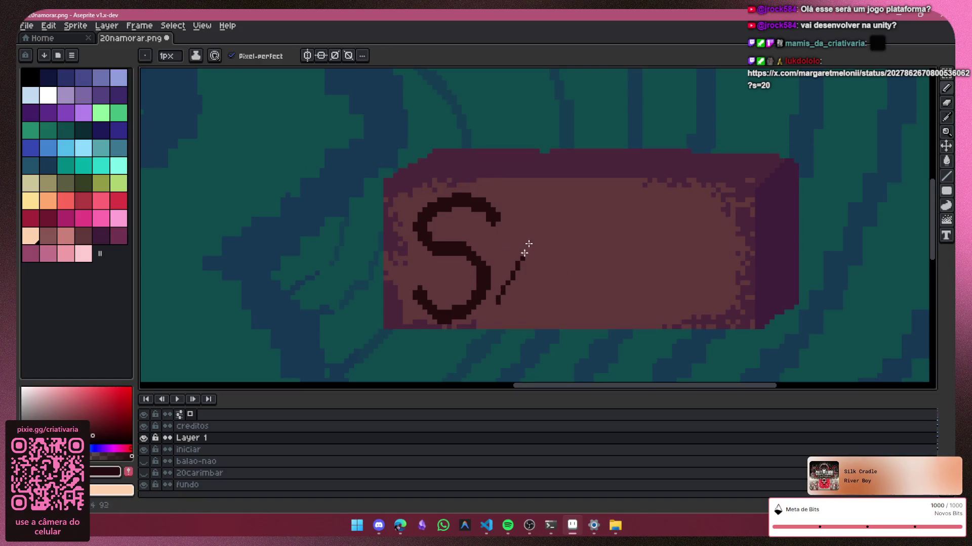
{"action": "key", "text": "ctrl+z"}
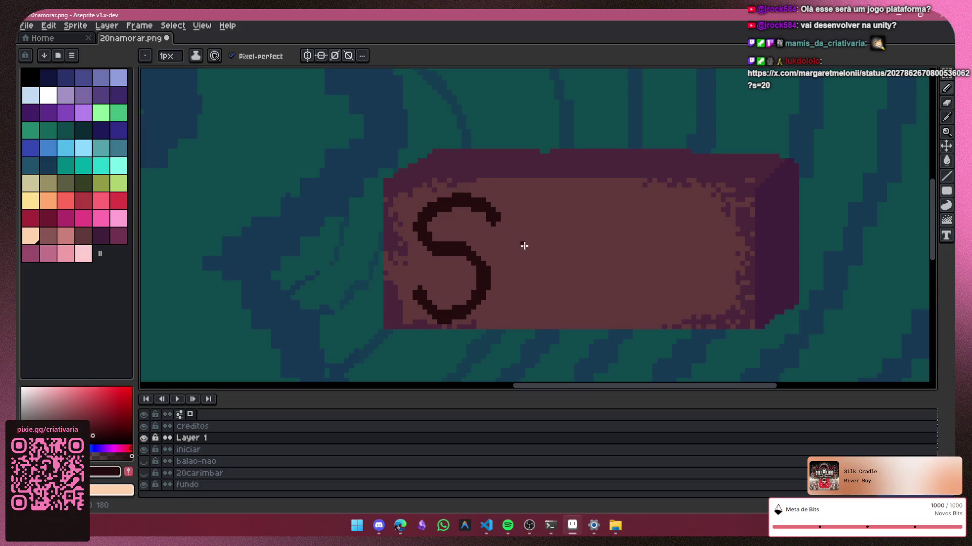
{"action": "key", "text": "x"}
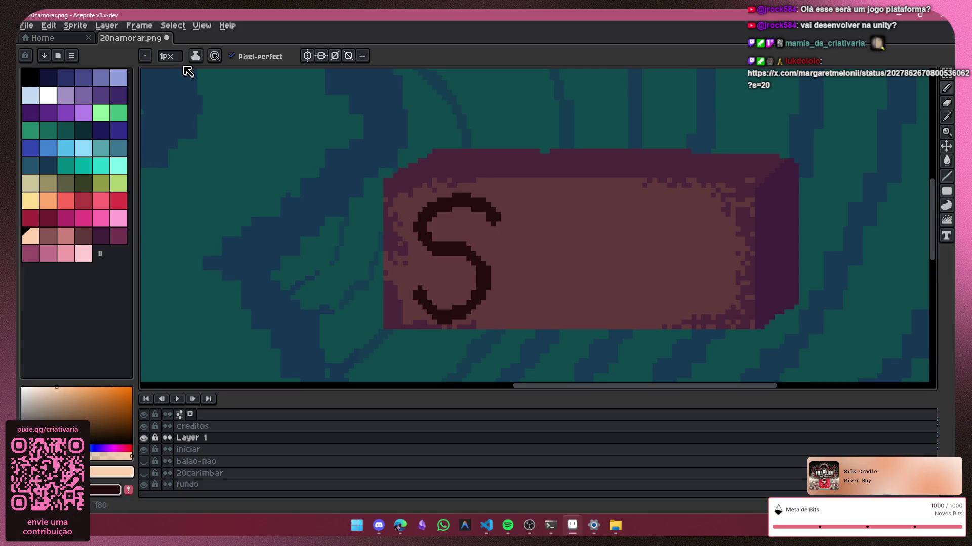
{"action": "key", "text": "x"}
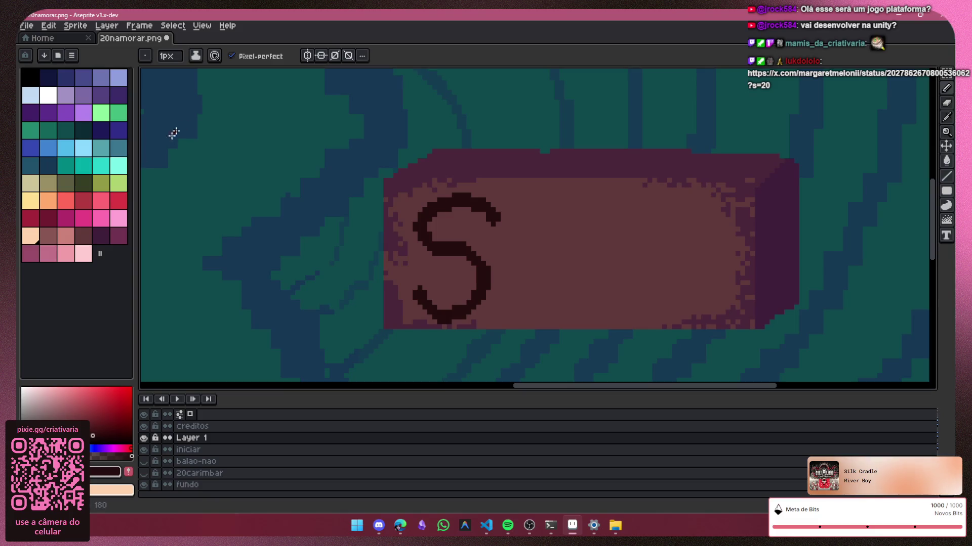
{"action": "left_click", "coordinate": [166, 57]}
{"action": "type", "text": "3"}
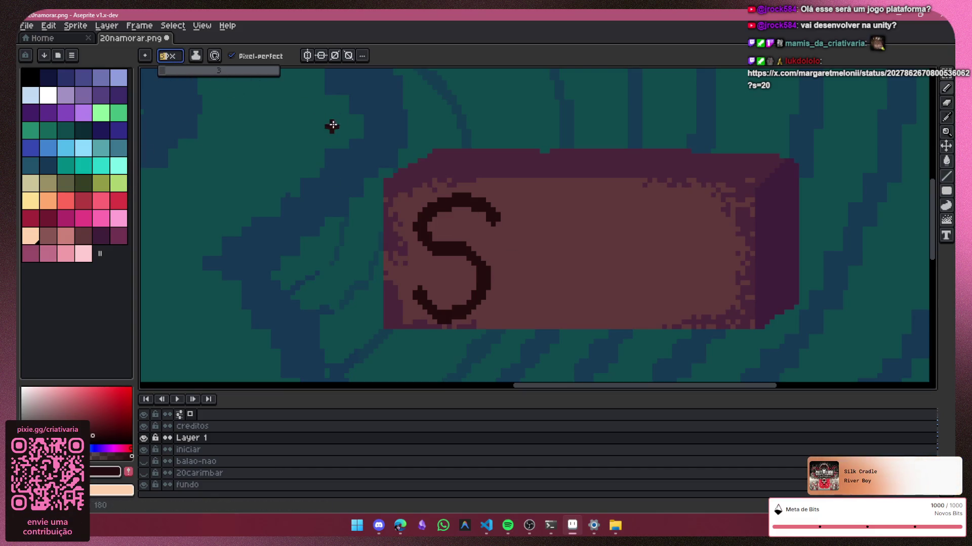
Step: Letter the A, I and R after the S, redoing the R's stem and bowl
{"action": "mouse_move", "coordinate": [490, 307]}
{"action": "left_mouse_down"}
{"action": "mouse_move", "coordinate": [540, 220]}
{"action": "mouse_move", "coordinate": [540, 309]}
{"action": "left_mouse_up"}
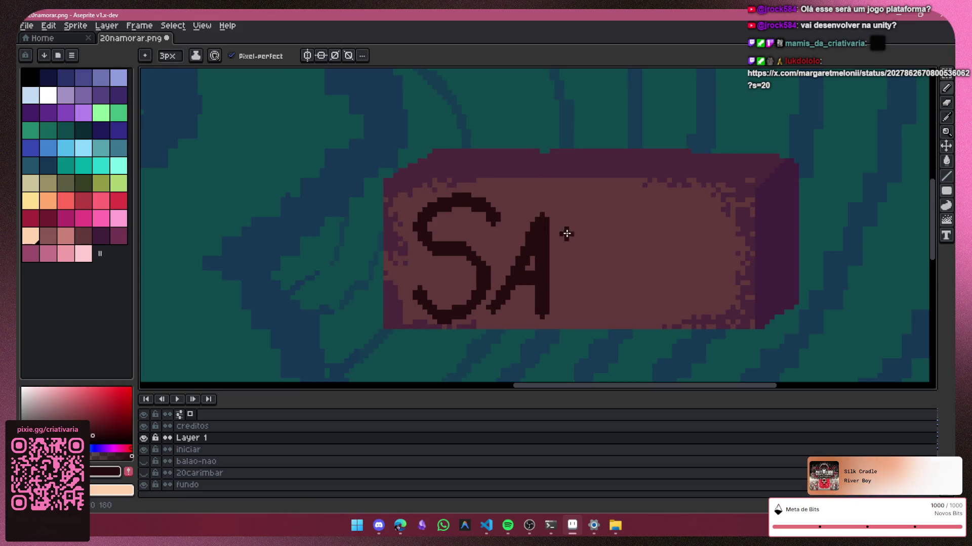
{"action": "left_click_drag", "start_coordinate": [576, 219], "coordinate": [571, 306]}
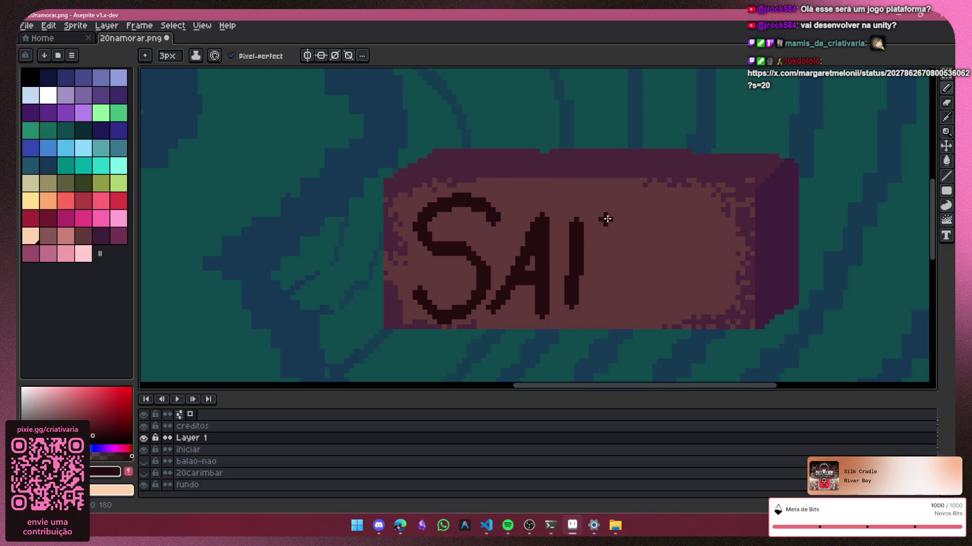
{"action": "left_click_drag", "start_coordinate": [605, 201], "coordinate": [595, 310]}
{"action": "mouse_move", "coordinate": [609, 203]}
{"action": "left_mouse_down"}
{"action": "mouse_move", "coordinate": [637, 239]}
{"action": "mouse_move", "coordinate": [614, 254]}
{"action": "left_mouse_up"}
{"action": "key", "text": "ctrl+z"}
{"action": "key", "text": "ctrl+z"}
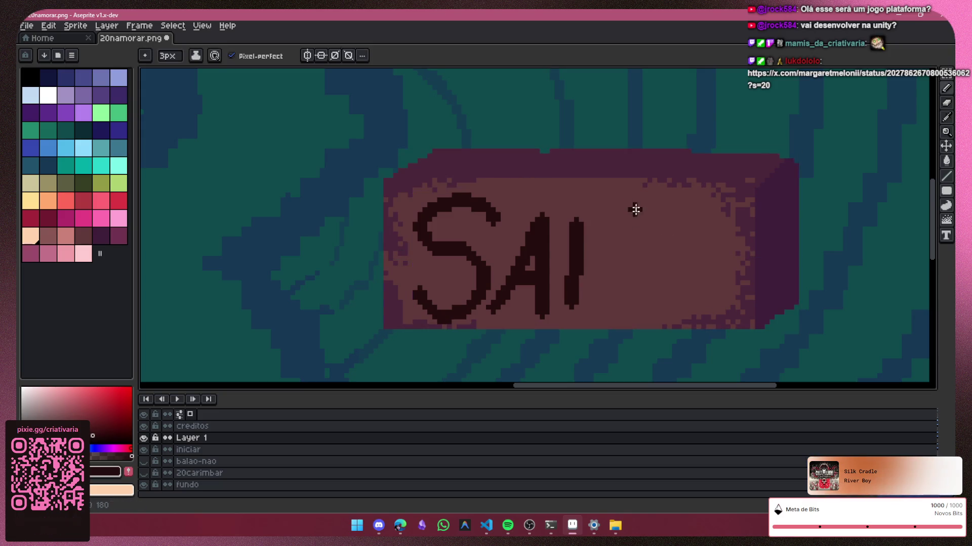
{"action": "left_click_drag", "start_coordinate": [623, 204], "coordinate": [609, 304]}
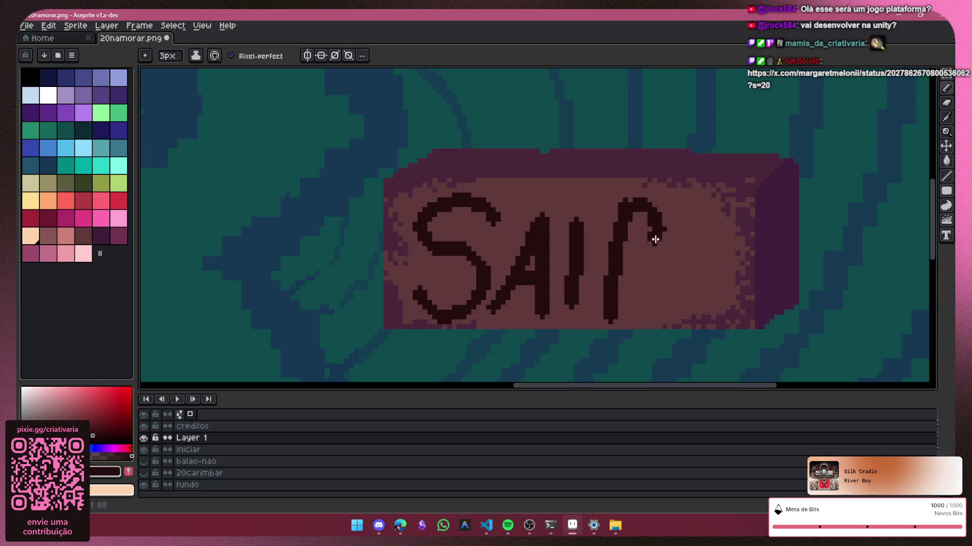
{"action": "left_click_drag", "start_coordinate": [635, 257], "coordinate": [688, 320]}
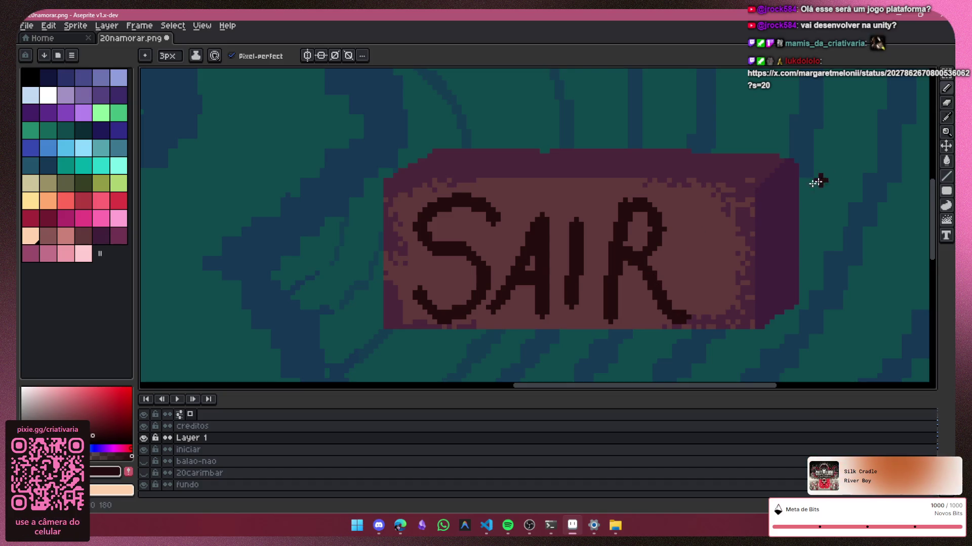
{"action": "key", "text": "ctrl+z"}
{"action": "key", "text": "ctrl+z"}
{"action": "mouse_move", "coordinate": [642, 199]}
{"action": "left_mouse_down"}
{"action": "mouse_move", "coordinate": [675, 238]}
{"action": "mouse_move", "coordinate": [628, 252]}
{"action": "left_mouse_up"}
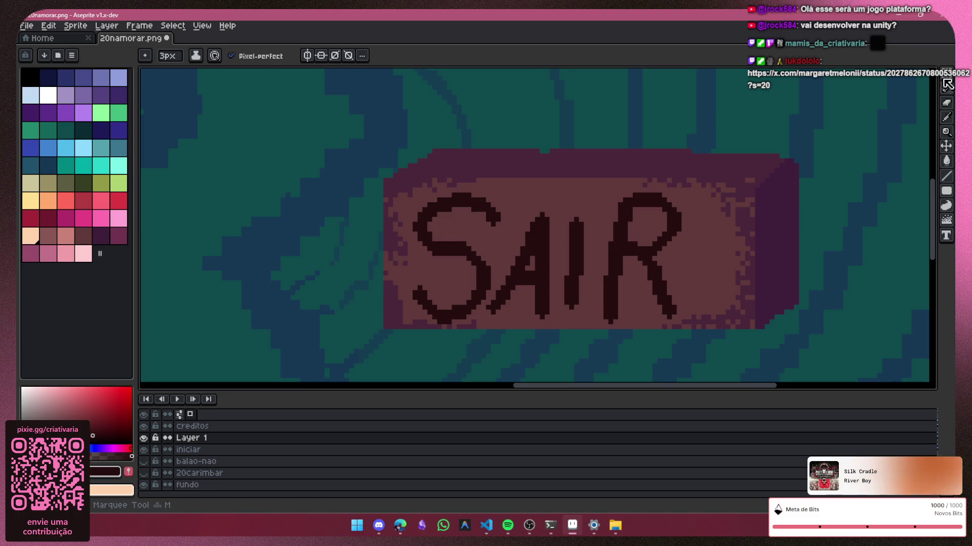
Step: Box-select the SAIR word and nudge it slightly up and right
{"action": "key", "text": "m"}
{"action": "left_click_drag", "start_coordinate": [739, 170], "coordinate": [360, 356]}
{"action": "mouse_move", "coordinate": [668, 275]}
{"action": "left_mouse_down"}
{"action": "mouse_move", "coordinate": [684, 258]}
{"action": "mouse_move", "coordinate": [677, 263]}
{"action": "left_mouse_up"}
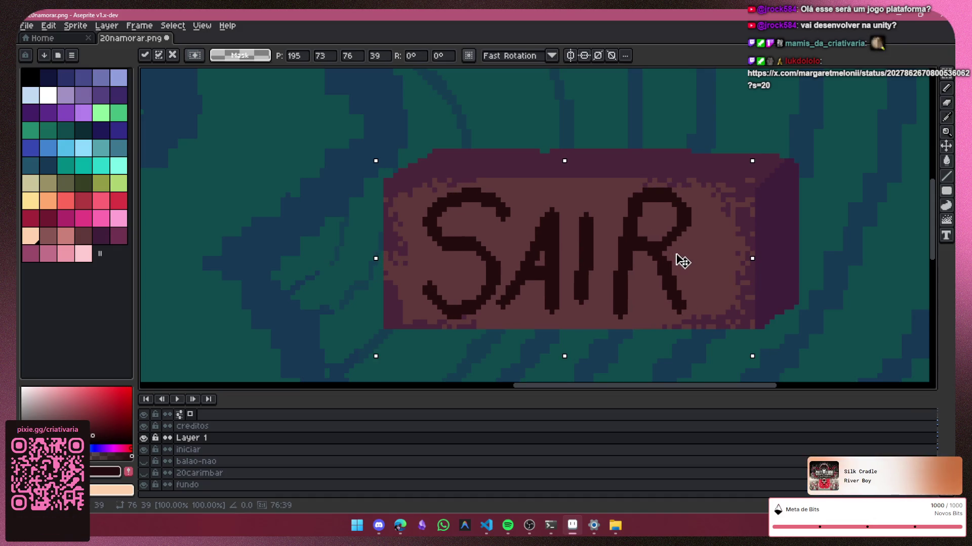
Step: Deselect the moved lettering and erase a gap in the I to form its dot
{"action": "left_click", "coordinate": [946, 88]}
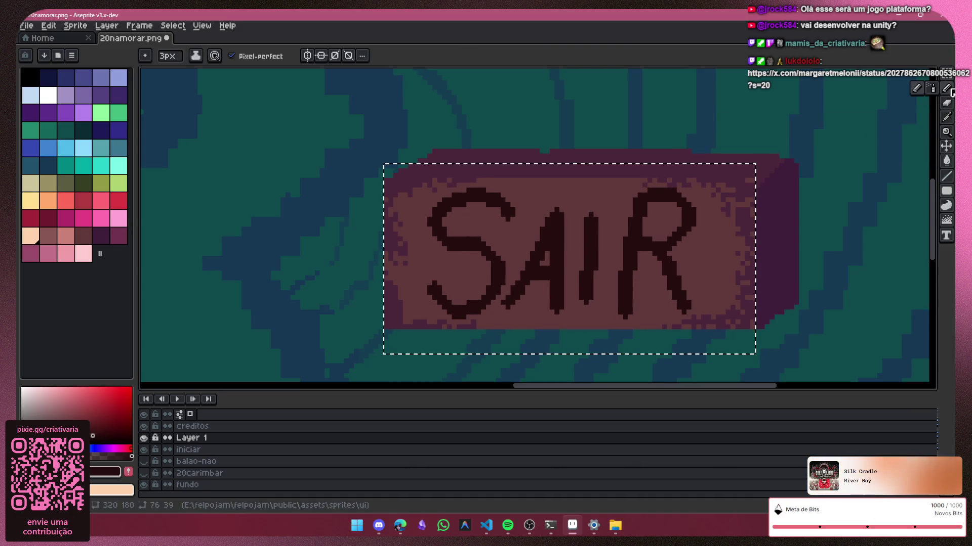
{"action": "key", "text": "ctrl+d"}
{"action": "left_click", "coordinate": [946, 103]}
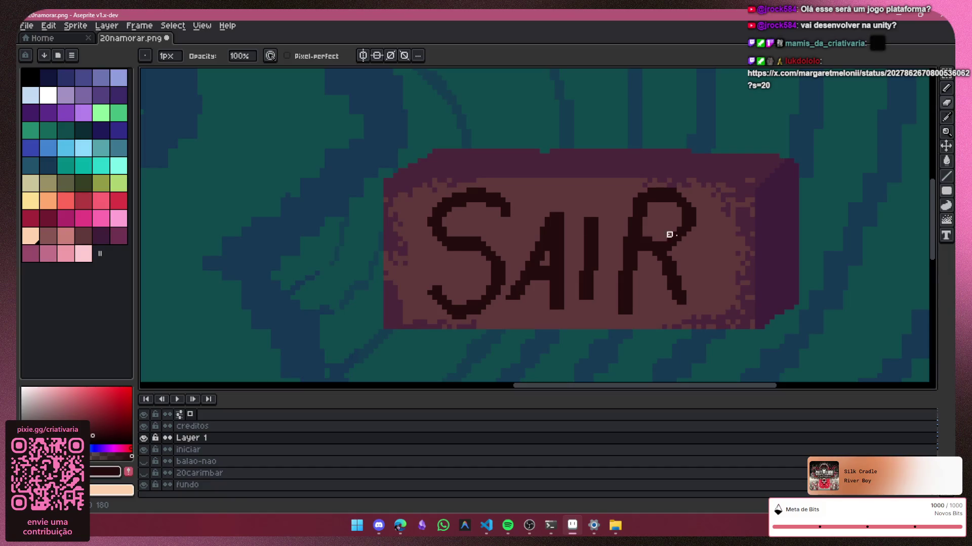
{"action": "scroll", "coordinate": [812, 245], "scroll_direction": "down", "scroll_amount": 3}
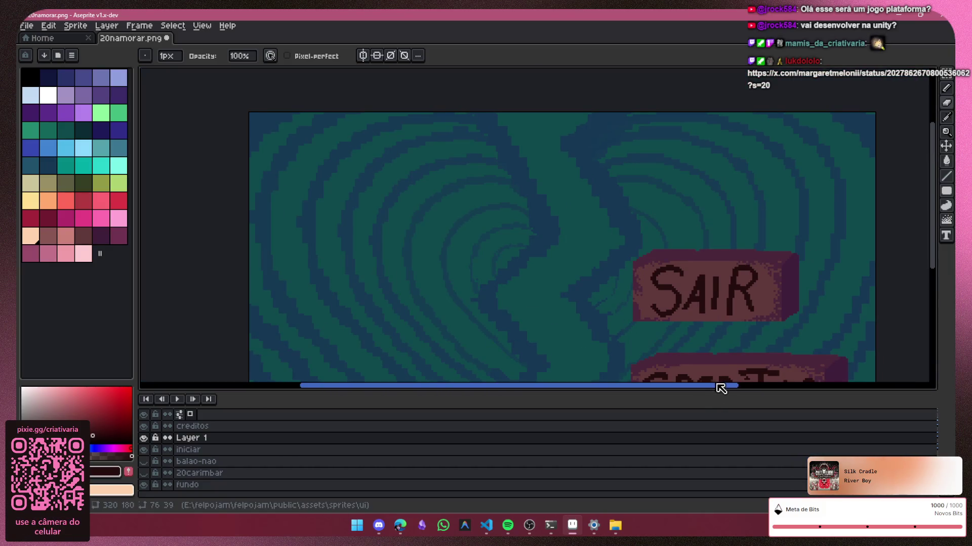
{"action": "left_click_drag", "start_coordinate": [717, 386], "coordinate": [919, 125]}
Step: Set a 3px pixel-perfect Pencil, zoom over the lettering and select the layers to combine
{"action": "left_click", "coordinate": [947, 88]}
{"action": "scroll", "coordinate": [700, 260], "scroll_direction": "up", "scroll_amount": 1}
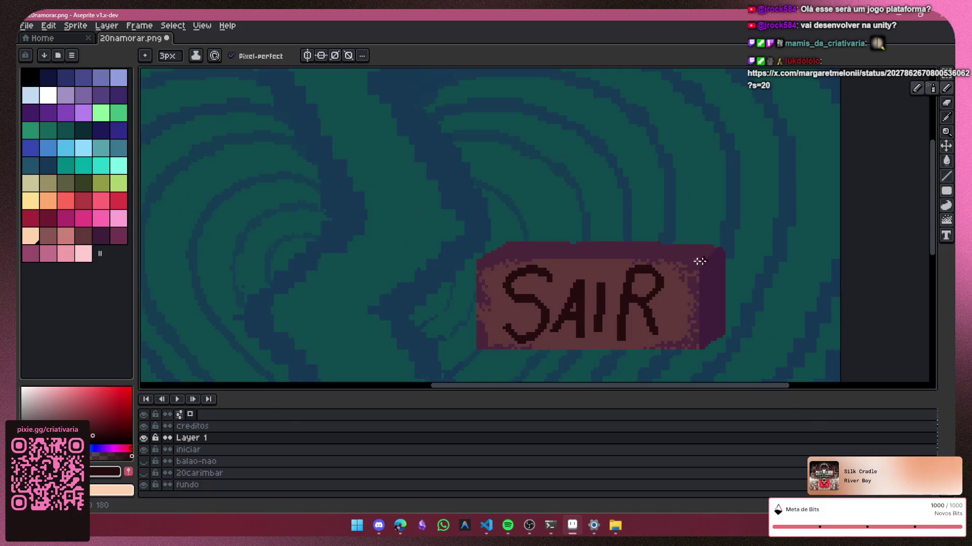
{"action": "scroll", "coordinate": [649, 272], "scroll_direction": "up", "scroll_amount": 2}
{"action": "scroll", "coordinate": [689, 243], "scroll_direction": "down", "scroll_amount": 2}
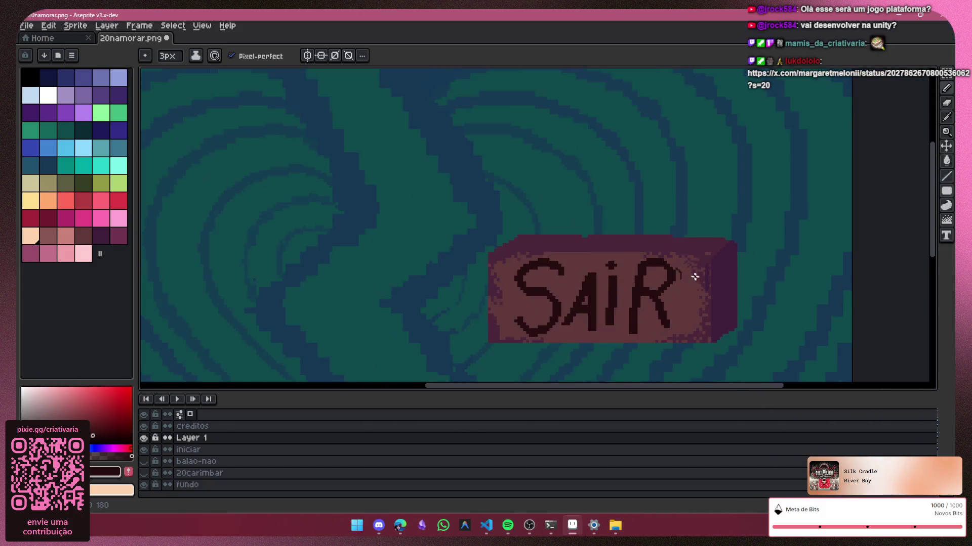
{"action": "scroll", "coordinate": [658, 228], "scroll_direction": "down", "scroll_amount": 2}
{"action": "left_click_drag", "start_coordinate": [630, 386], "coordinate": [692, 371]}
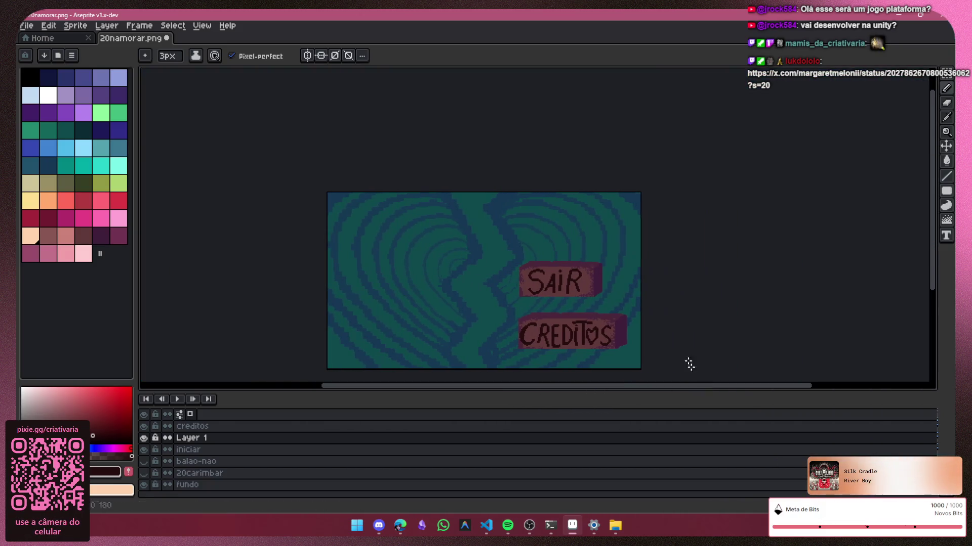
{"action": "scroll", "coordinate": [584, 294], "scroll_direction": "up", "scroll_amount": 1}
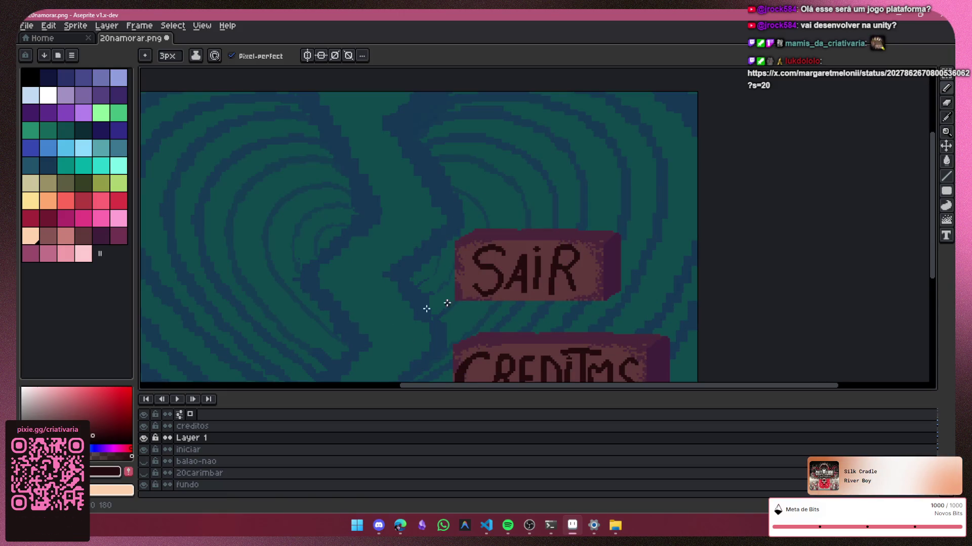
{"action": "left_click", "coordinate": [192, 450], "text": "shift"}
Step: Merge Layer 1 into iniciar and rename it sair, then undo the rename and merge
{"action": "key", "text": "ctrl+e"}
{"action": "double_click", "coordinate": [205, 439]}
{"action": "type", "text": "sair"}
{"action": "key", "text": "Return"}
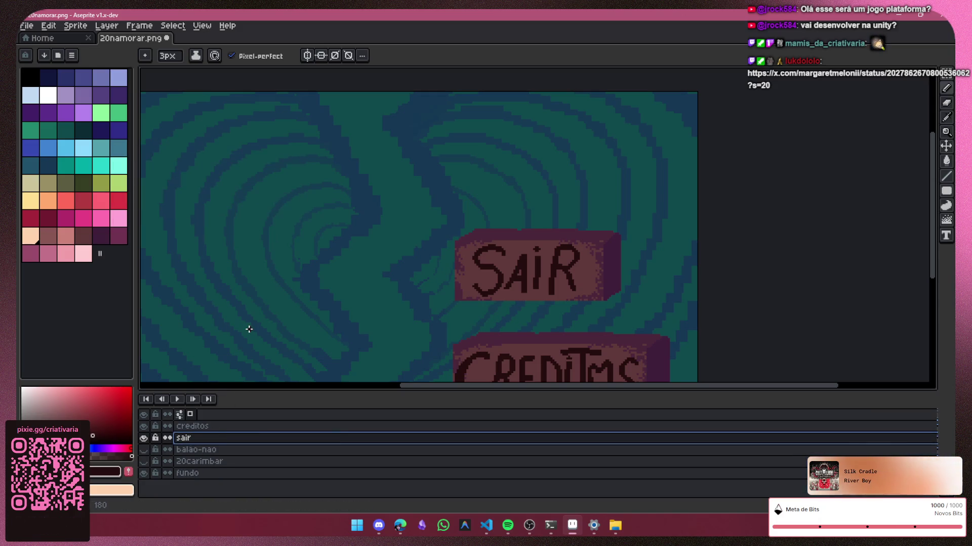
{"action": "scroll", "coordinate": [267, 276], "scroll_direction": "down", "scroll_amount": 2}
{"action": "scroll", "coordinate": [253, 278], "scroll_direction": "up", "scroll_amount": 1}
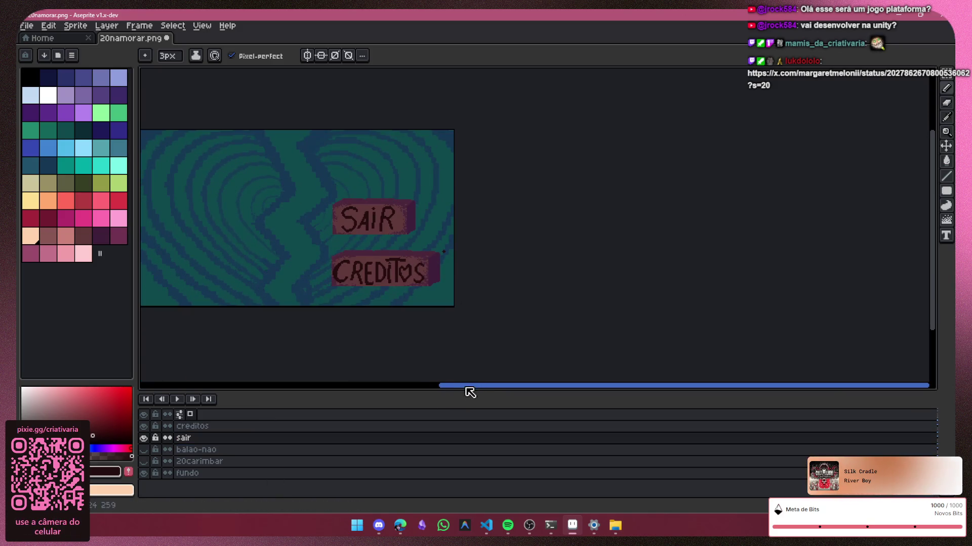
{"action": "left_click_drag", "start_coordinate": [468, 387], "coordinate": [418, 386]}
{"action": "key", "text": "v"}
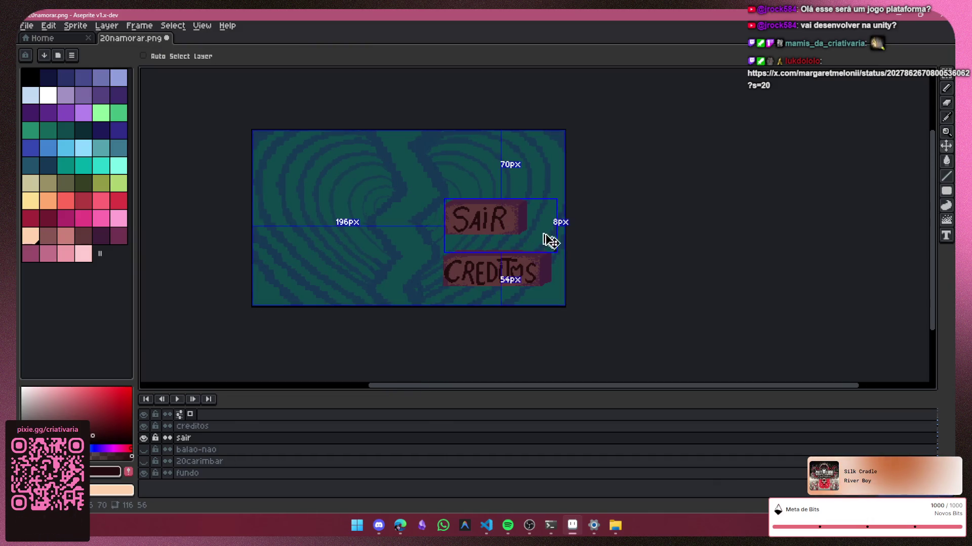
{"action": "double_click", "coordinate": [192, 437]}
{"action": "type", "text": "sainiciar"}
{"action": "key", "text": "Return"}
{"action": "key", "text": "shift+n"}
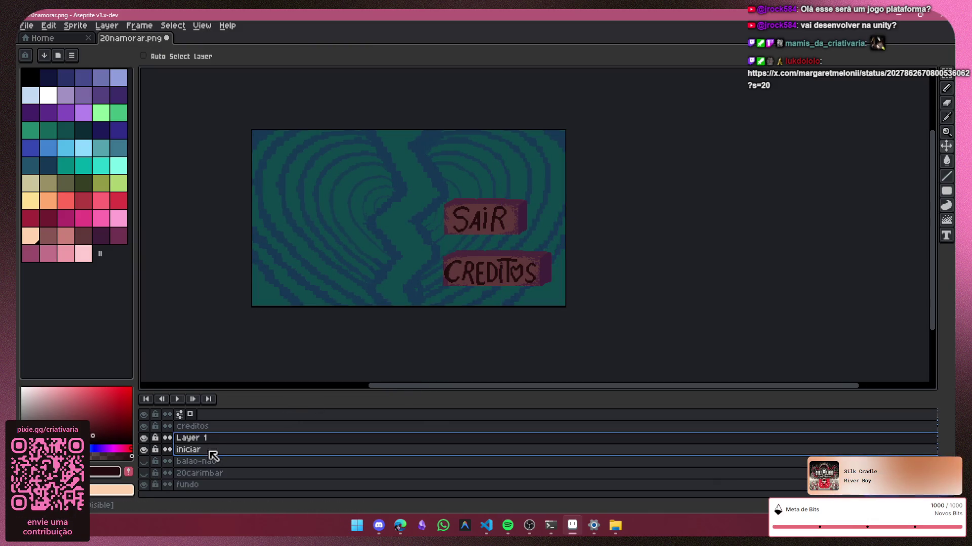
Step: On the iniciar layer, draw a rectangular selection around the SAIR sign
{"action": "left_click", "coordinate": [214, 450]}
{"action": "key", "text": "b"}
{"action": "scroll", "coordinate": [459, 212], "scroll_direction": "up", "scroll_amount": 2}
{"action": "key", "text": "m"}
{"action": "left_click_drag", "start_coordinate": [690, 136], "coordinate": [384, 309]}
{"action": "left_click_drag", "start_coordinate": [386, 221], "coordinate": [390, 225]}
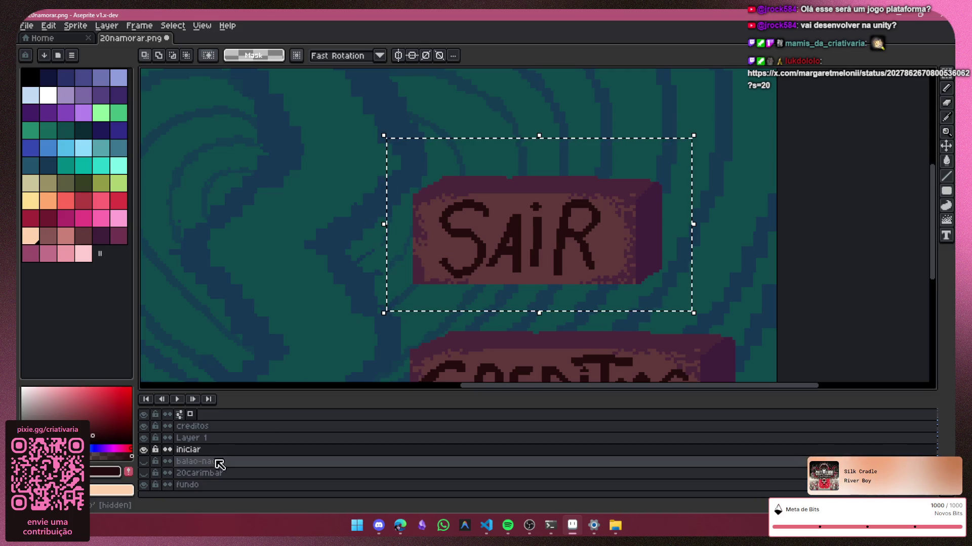
Step: Squeeze the selected SAIR sign narrower from its left and right sides
{"action": "double_click", "coordinate": [234, 452]}
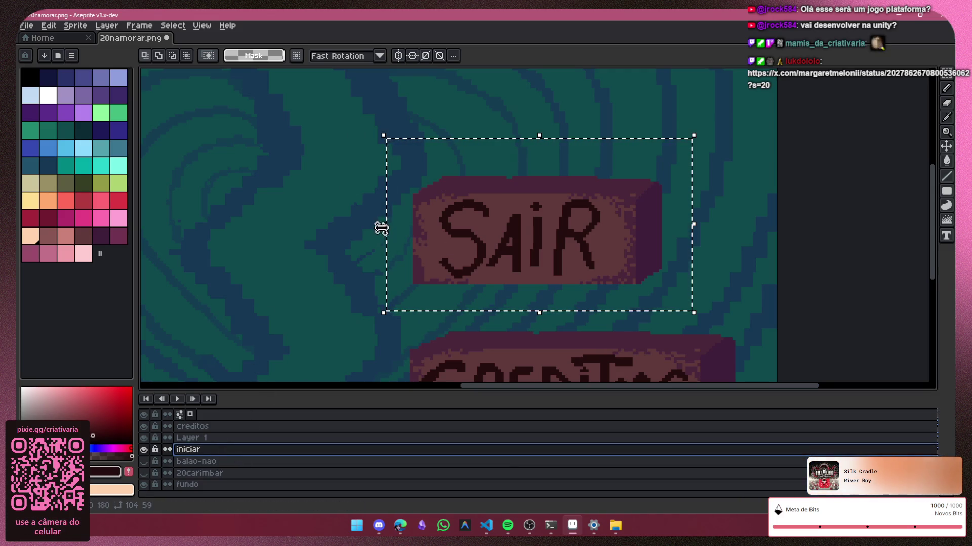
{"action": "left_click_drag", "start_coordinate": [387, 223], "coordinate": [411, 229]}
{"action": "left_click_drag", "start_coordinate": [699, 228], "coordinate": [657, 229]}
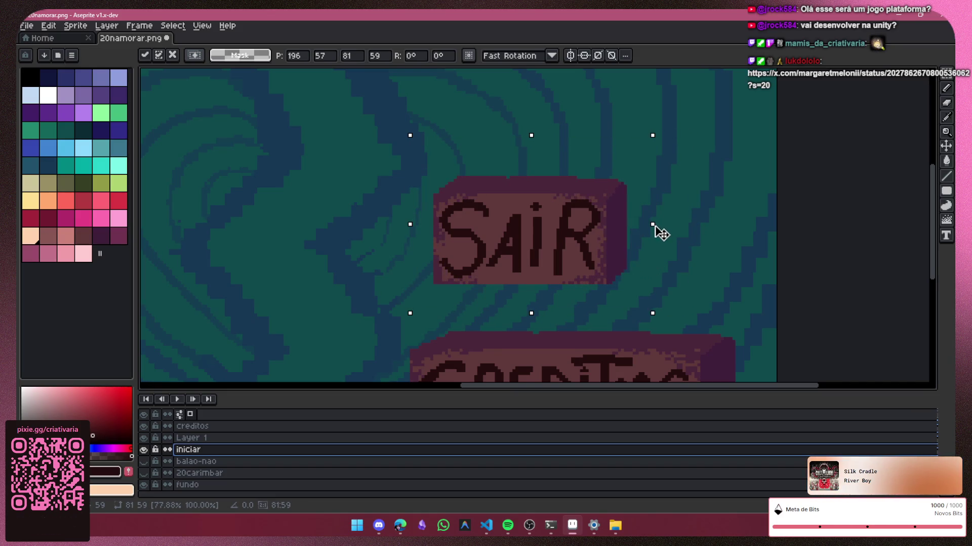
{"action": "left_click", "coordinate": [742, 221]}
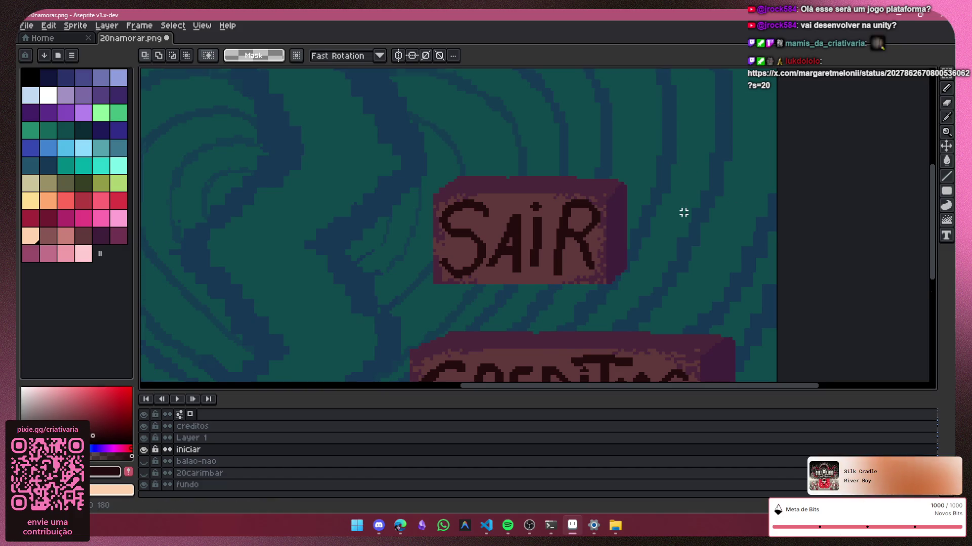
{"action": "scroll", "coordinate": [683, 212], "scroll_direction": "down", "scroll_amount": 4}
{"action": "left_click_drag", "start_coordinate": [641, 386], "coordinate": [672, 387]}
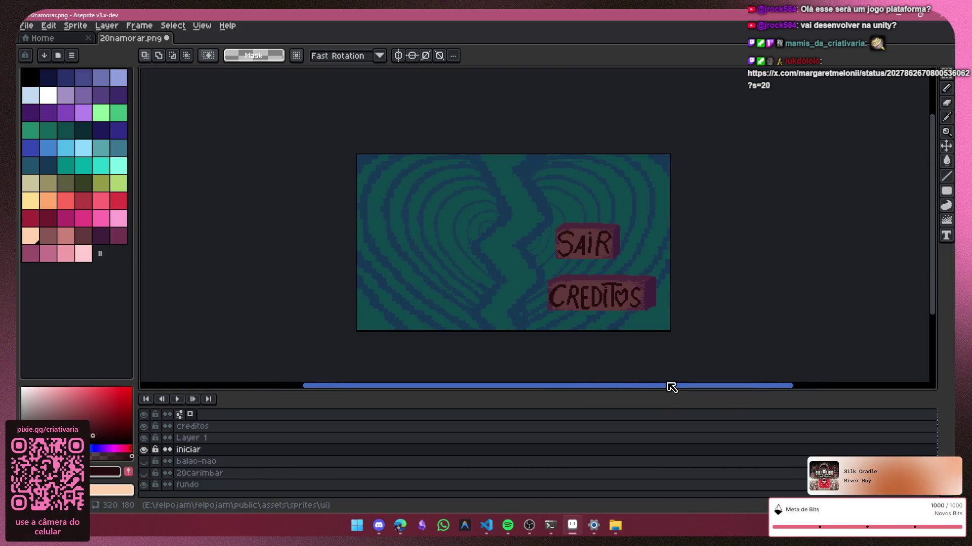
Step: Merge Layer 1 and iniciar into one layer and name it sair
{"action": "left_click_drag", "start_coordinate": [202, 439], "coordinate": [229, 446]}
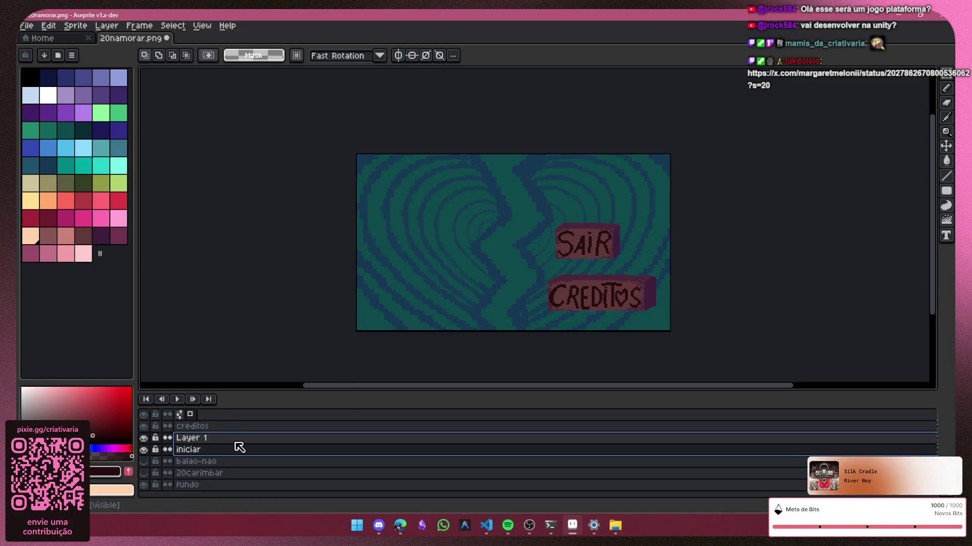
{"action": "key", "text": "ctrl+e"}
{"action": "double_click", "coordinate": [233, 439]}
{"action": "type", "text": "sair"}
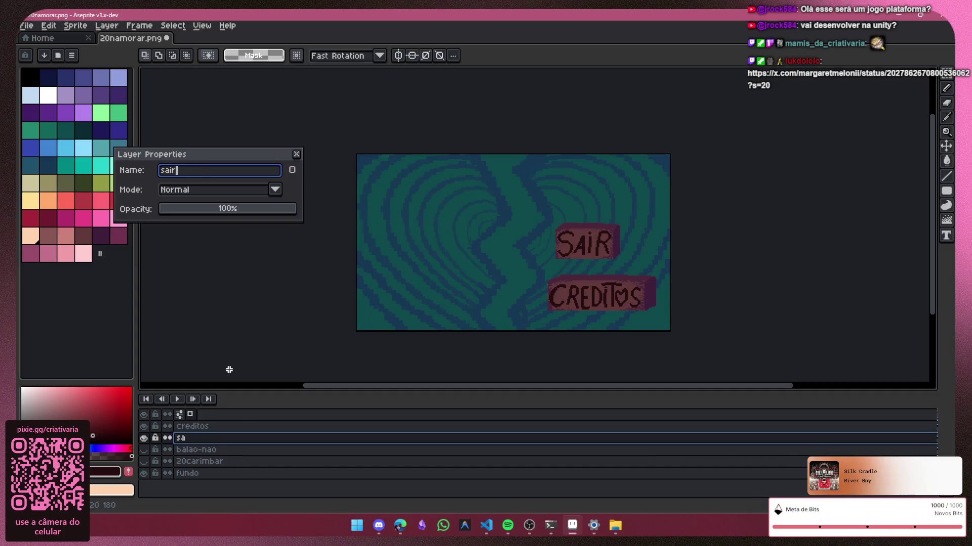
{"action": "key", "text": "Return"}
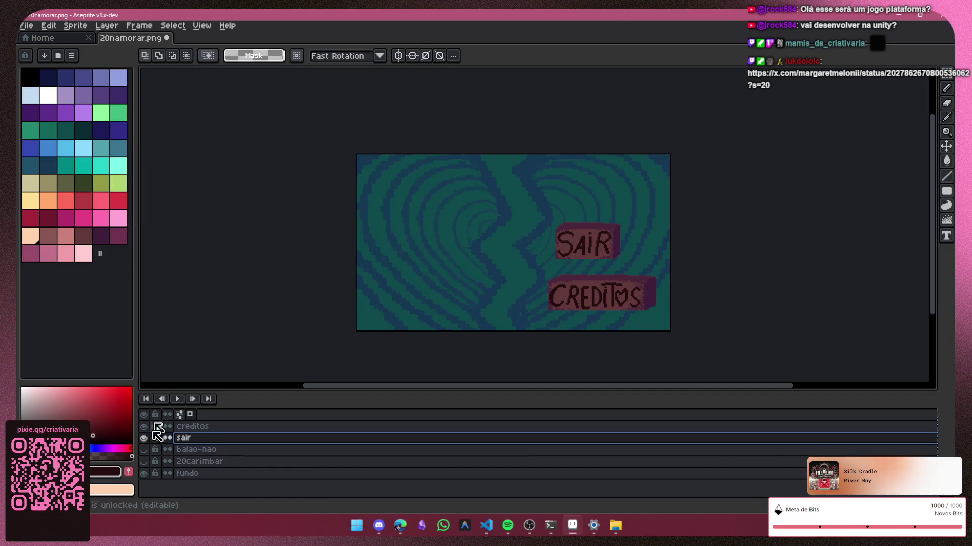
Step: Hide creditos and fundo, then scale the SAIR sign up and centre it on the canvas
{"action": "left_click", "coordinate": [144, 426]}
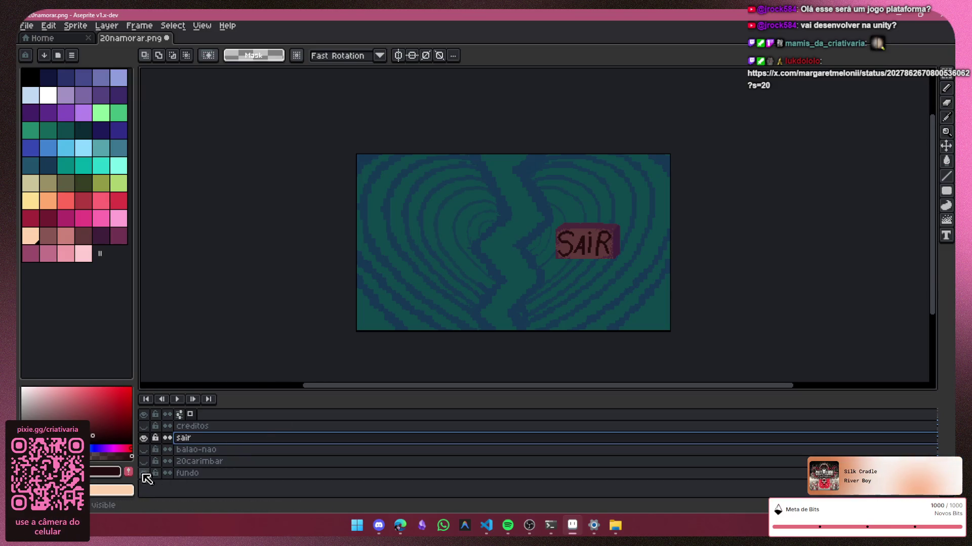
{"action": "mouse_move", "coordinate": [516, 205]}
{"action": "left_mouse_down"}
{"action": "mouse_move", "coordinate": [634, 282]}
{"action": "mouse_move", "coordinate": [637, 275]}
{"action": "left_mouse_up"}
{"action": "left_click_drag", "start_coordinate": [513, 278], "coordinate": [254, 373]}
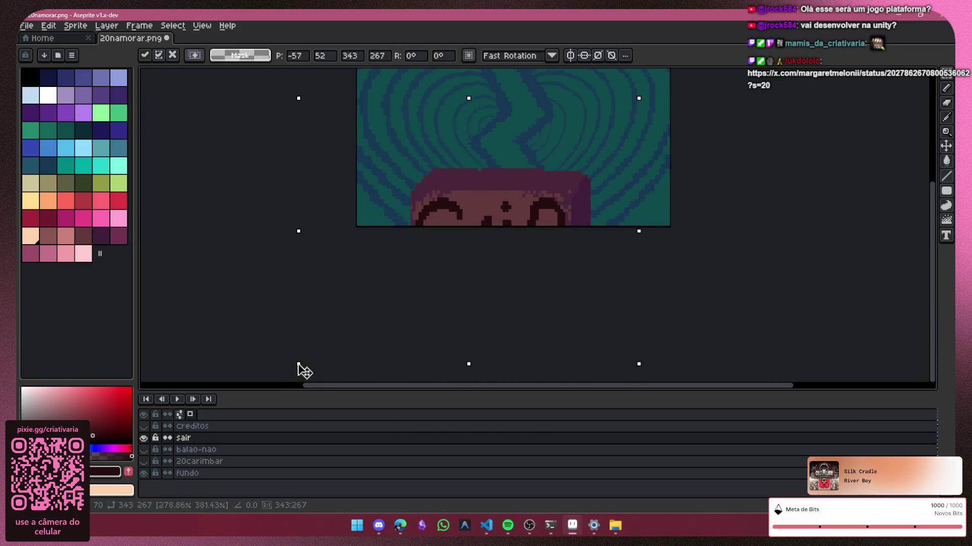
{"action": "left_click_drag", "start_coordinate": [516, 296], "coordinate": [547, 190]}
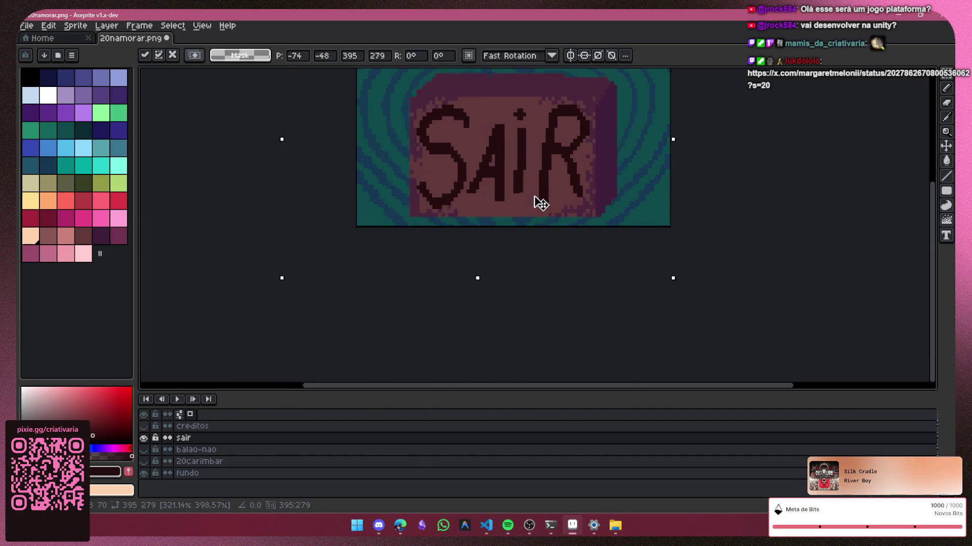
{"action": "scroll", "coordinate": [937, 280], "scroll_direction": "up", "scroll_amount": 2}
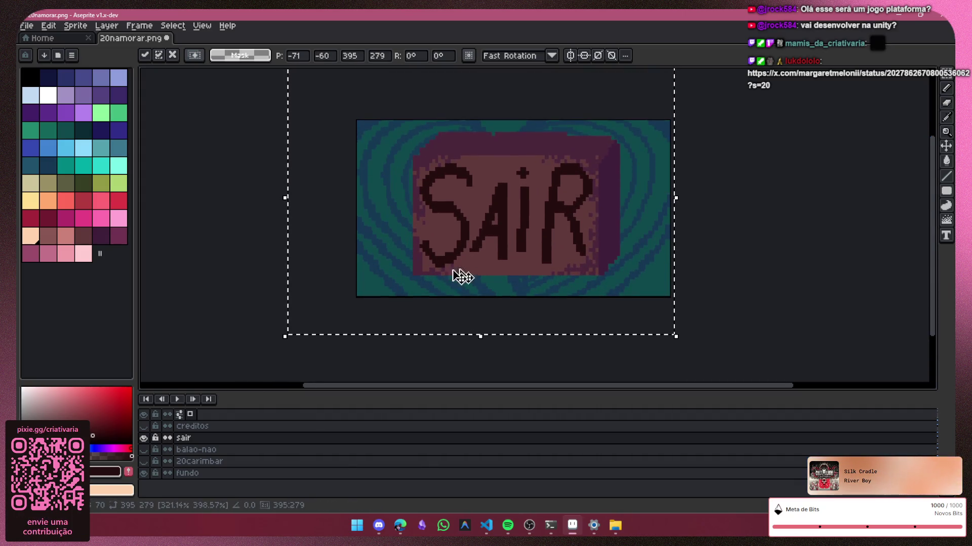
{"action": "mouse_move", "coordinate": [477, 335]}
{"action": "left_mouse_down"}
{"action": "mouse_move", "coordinate": [487, 329]}
{"action": "mouse_move", "coordinate": [482, 306]}
{"action": "left_mouse_up"}
{"action": "left_click_drag", "start_coordinate": [564, 238], "coordinate": [563, 271]}
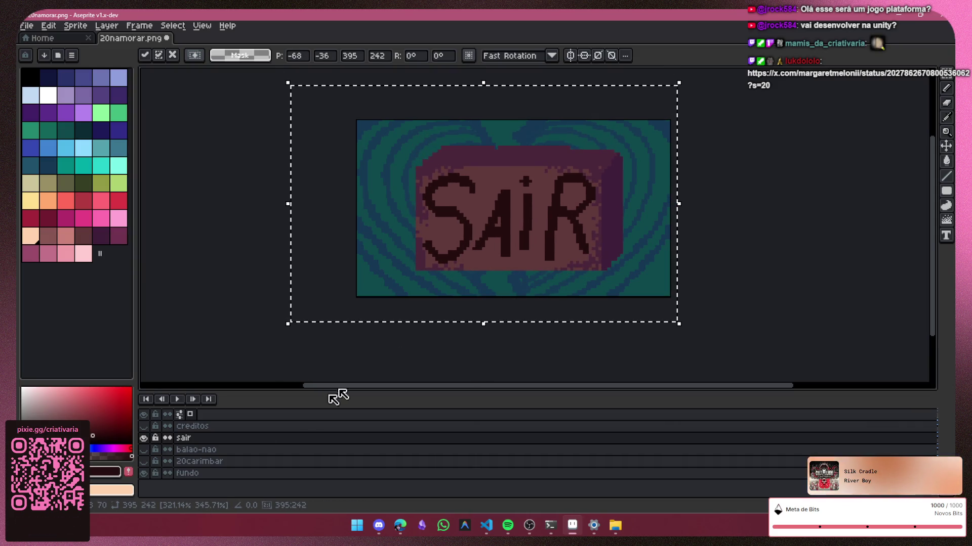
{"action": "left_click", "coordinate": [144, 473]}
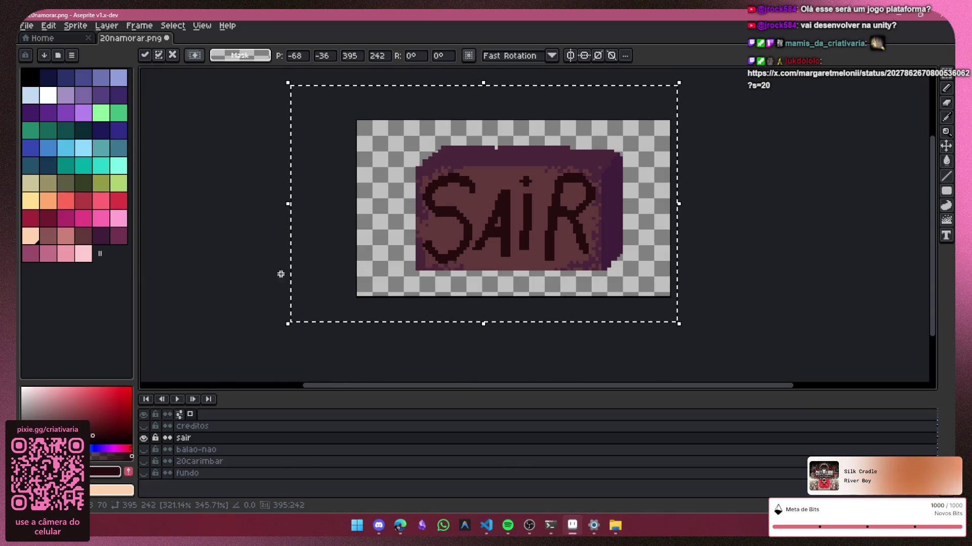
{"action": "key", "text": "ctrl+d"}
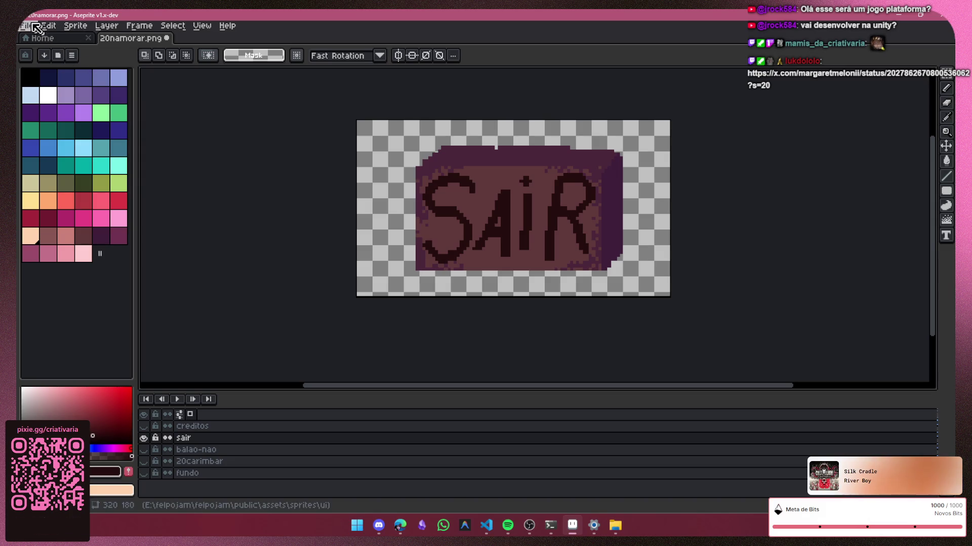
Step: Export a copy of the image with Export As under the name sair.png
{"action": "left_click", "coordinate": [38, 28]}
{"action": "mouse_move", "coordinate": [71, 124]}
{"action": "left_click", "coordinate": [155, 124]}
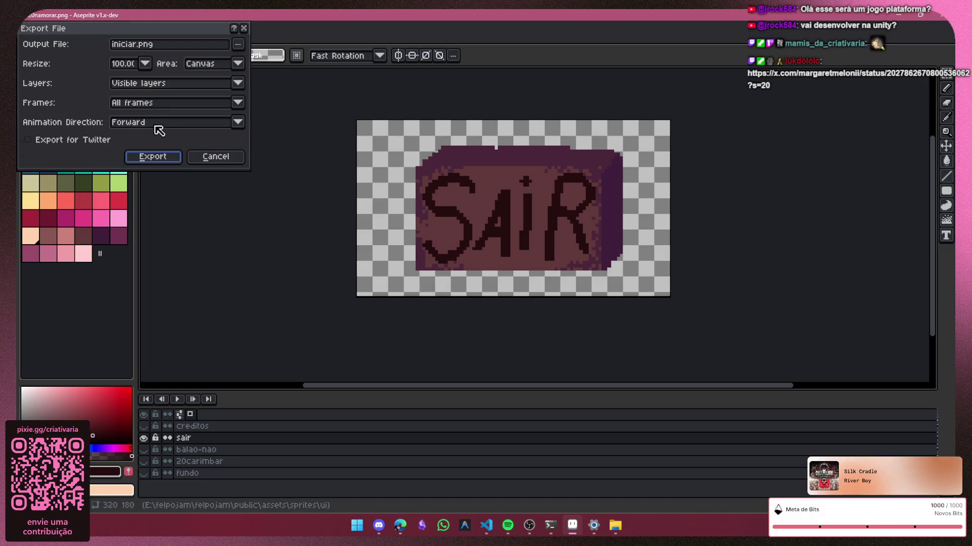
{"action": "left_click", "coordinate": [134, 45]}
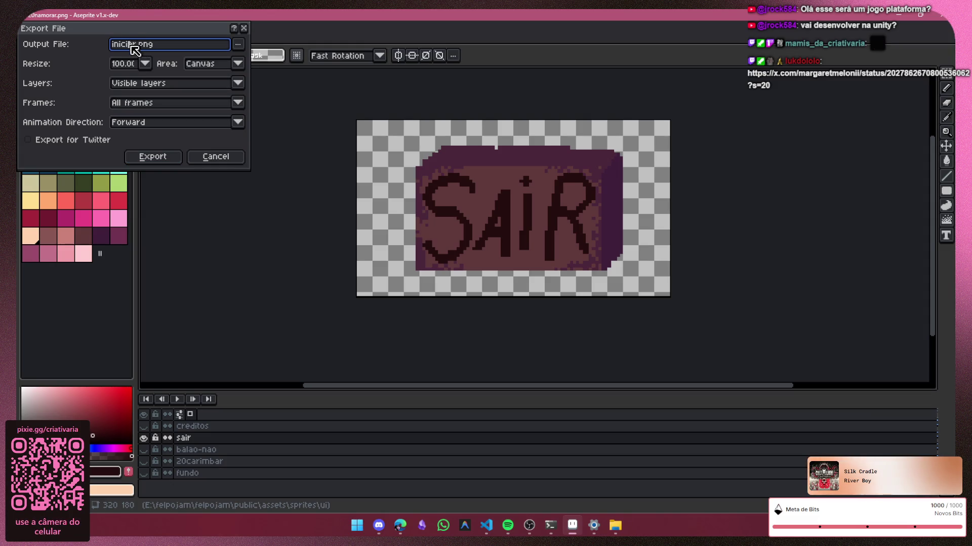
{"action": "type", "text": "r"}
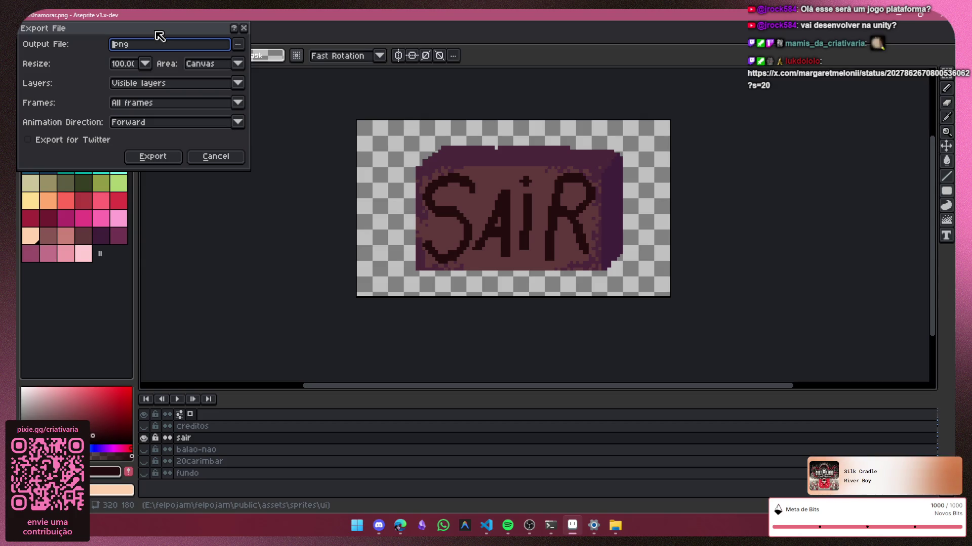
{"action": "key", "text": "Return"}
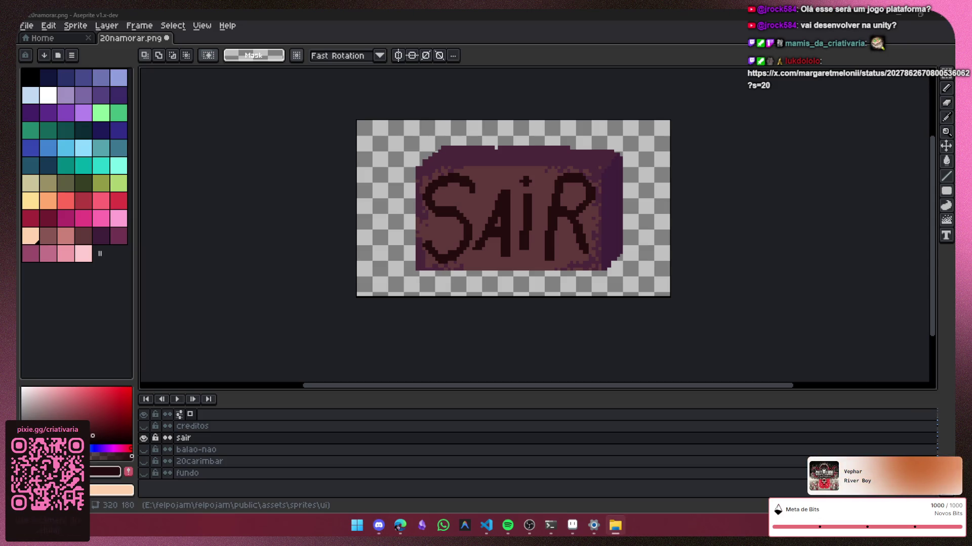
Step: Cancel the accidental quit and decline saving the sprite as a flattened PNG
{"action": "key", "text": "alt+F4"}
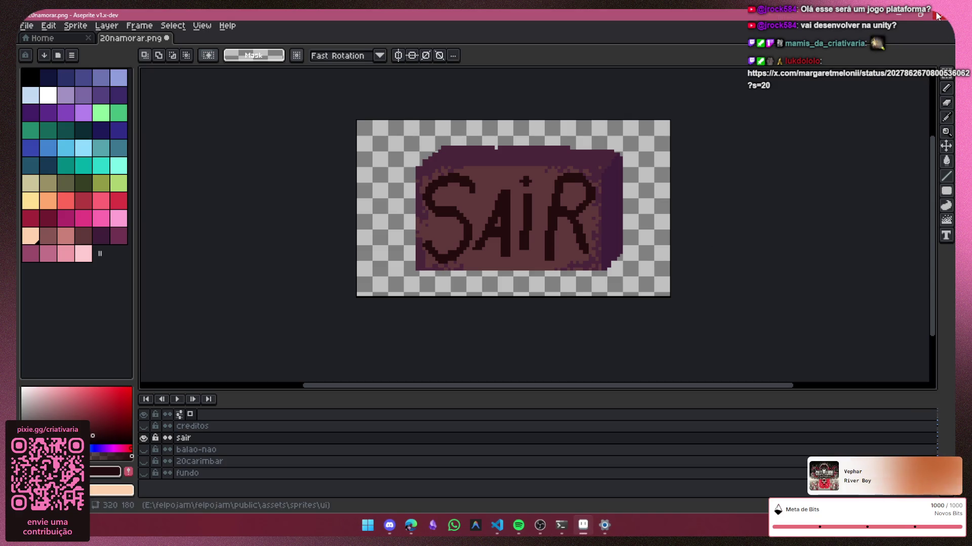
{"action": "key", "text": "alt+F4"}
{"action": "key", "text": "Return"}
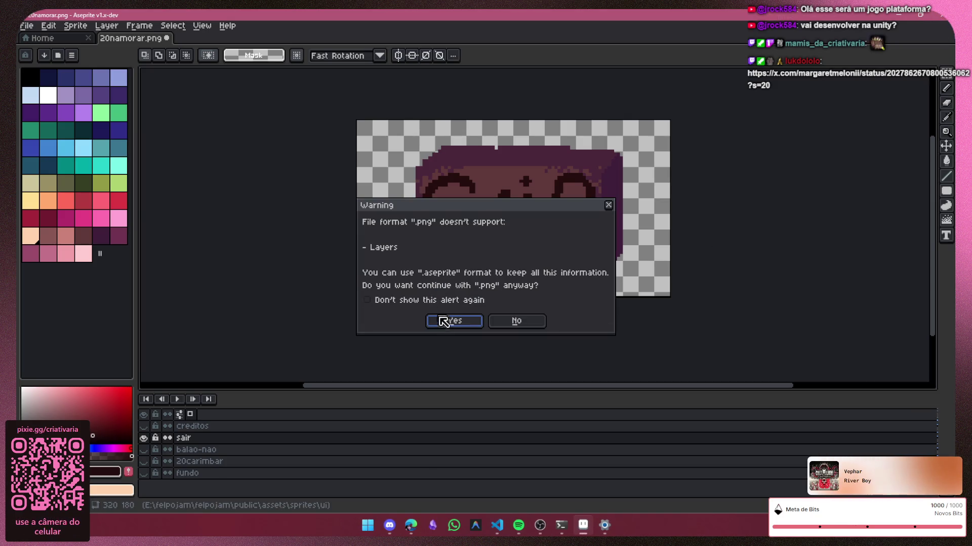
{"action": "left_click", "coordinate": [492, 321]}
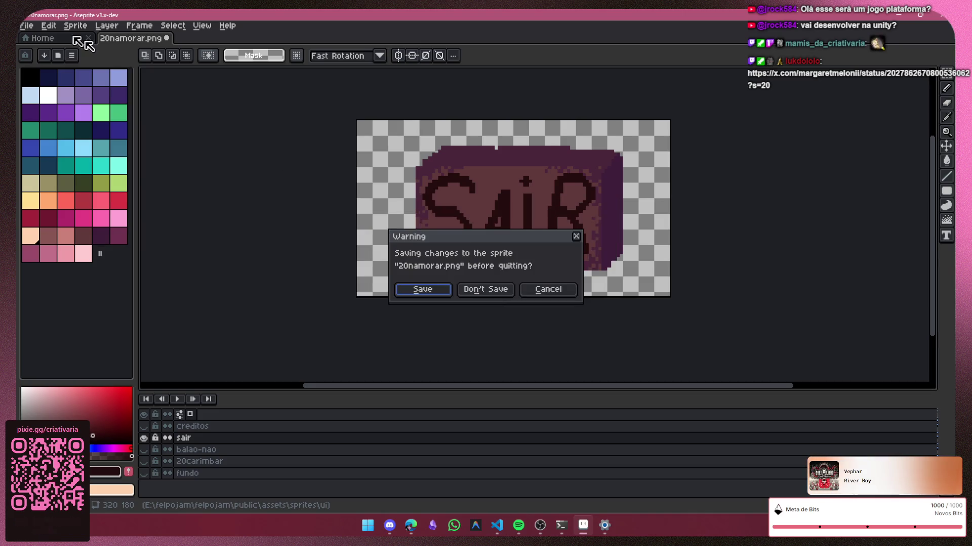
{"action": "key", "text": "Escape"}
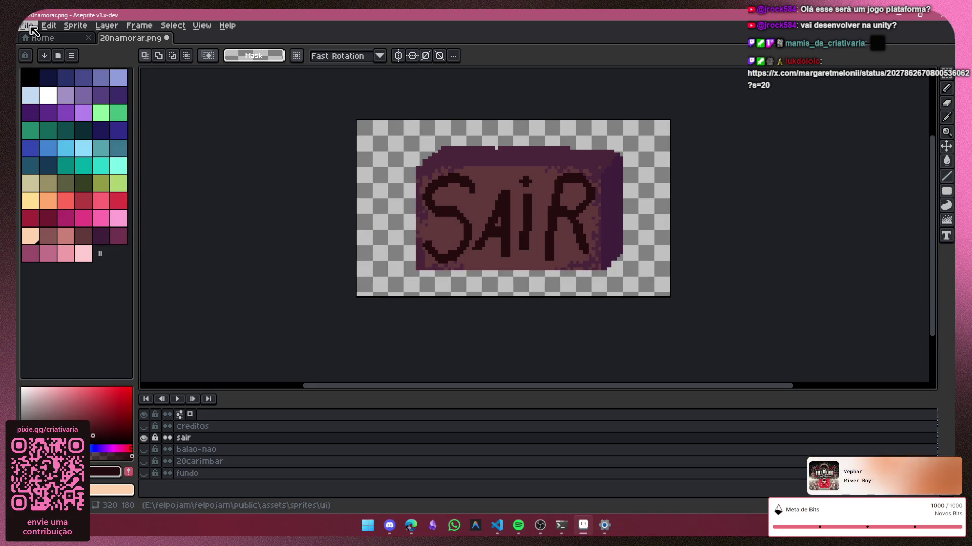
{"action": "left_click", "coordinate": [26, 26]}
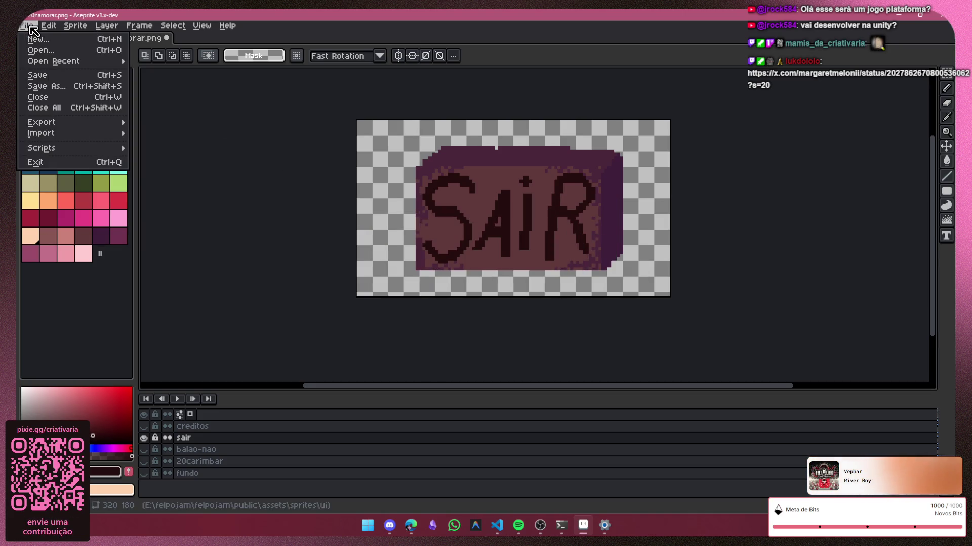
{"action": "left_click", "coordinate": [48, 77]}
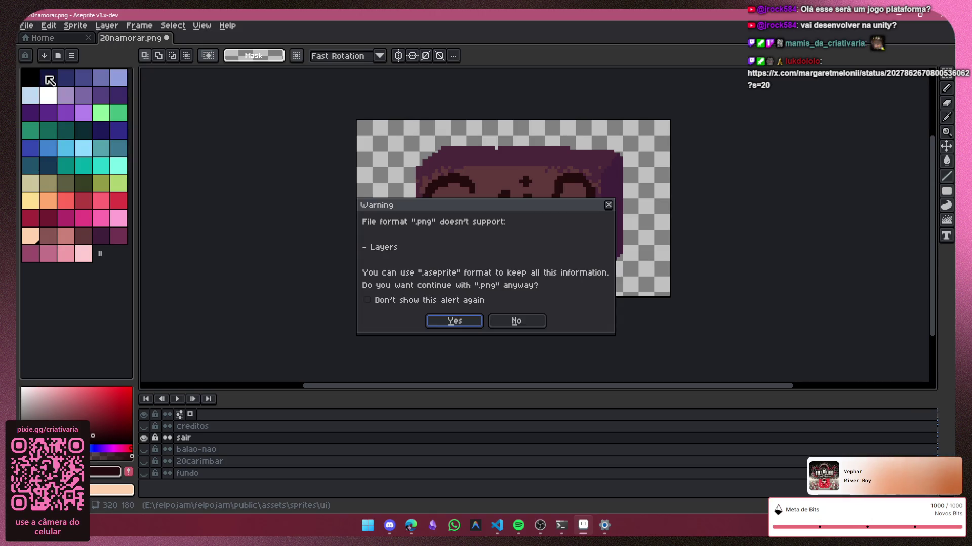
{"action": "left_click", "coordinate": [529, 322]}
Step: Save the sprite as 20namorar.aseprite in the felpojam folder, then close Aseprite
{"action": "left_click", "coordinate": [26, 25]}
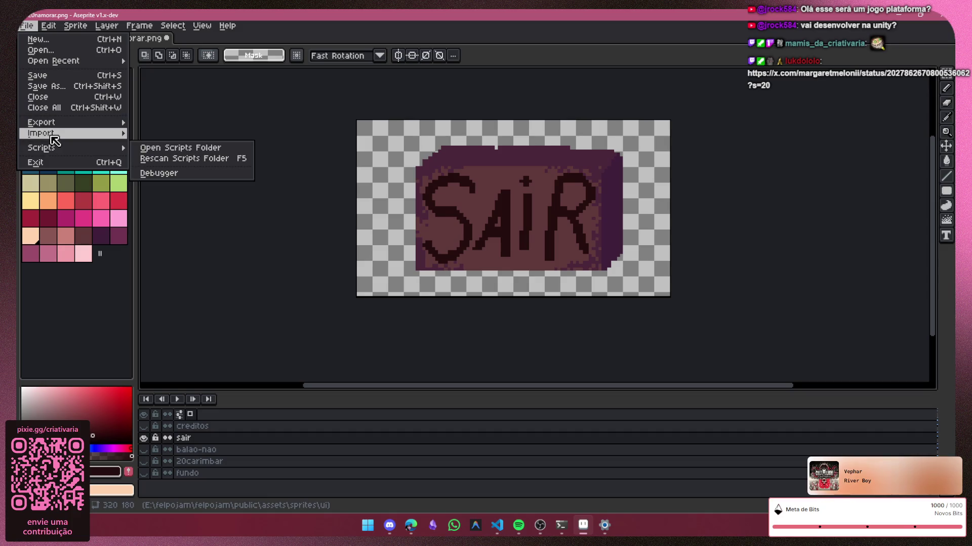
{"action": "mouse_move", "coordinate": [66, 127]}
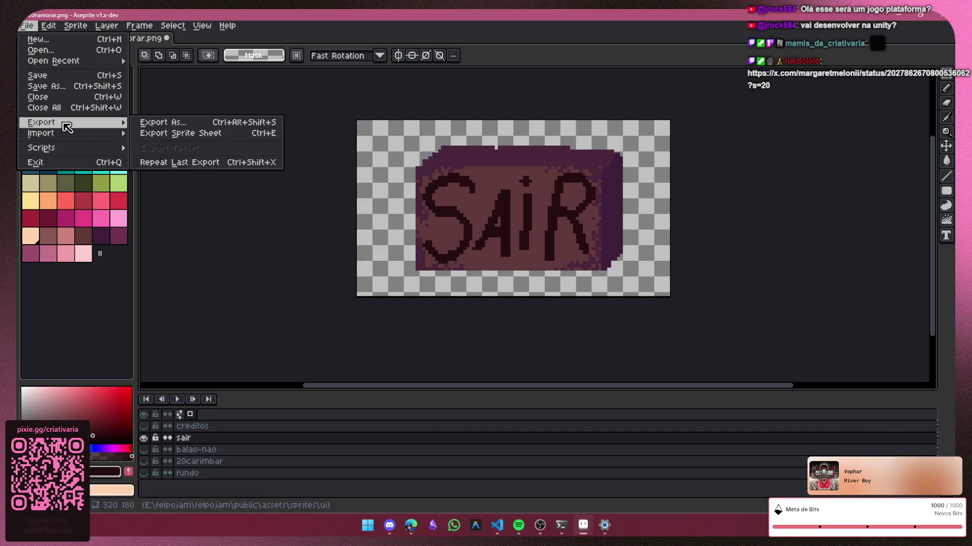
{"action": "left_click", "coordinate": [65, 85]}
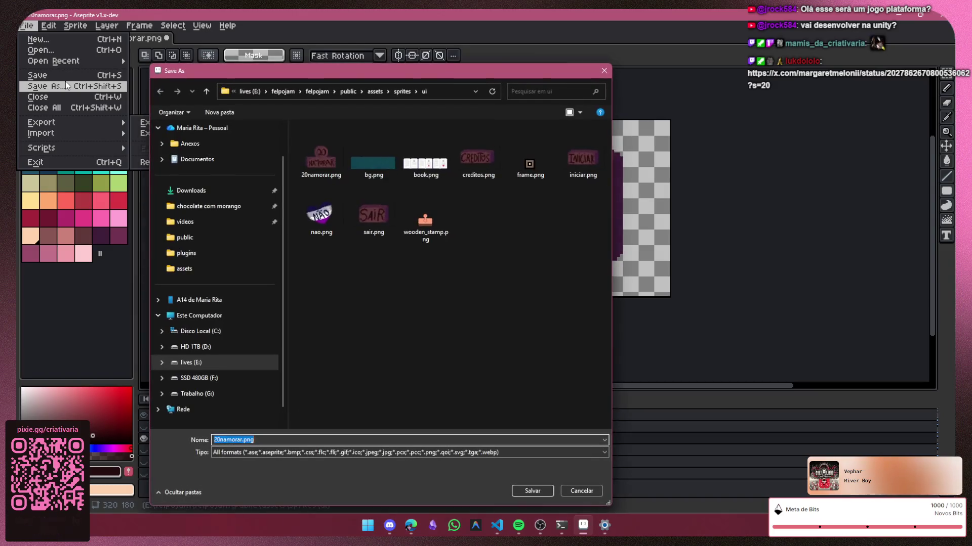
{"action": "left_click", "coordinate": [343, 93]}
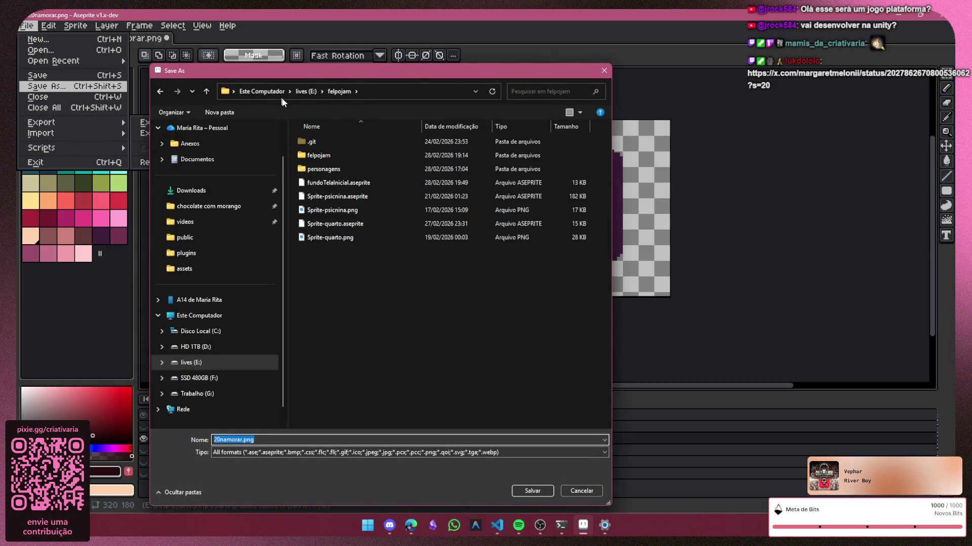
{"action": "left_click", "coordinate": [363, 315]}
{"action": "double_click", "coordinate": [235, 440]}
{"action": "left_click", "coordinate": [303, 440]}
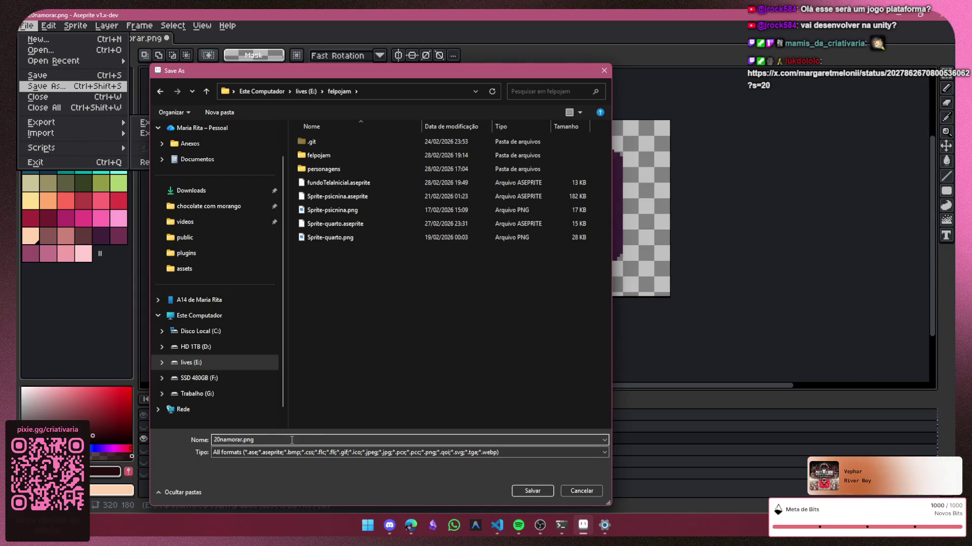
{"action": "key", "text": "BackSpace"}
{"action": "key", "text": "BackSpace"}
{"action": "key", "text": "BackSpace"}
{"action": "type", "text": "aseprite"}
{"action": "key", "text": "Return"}
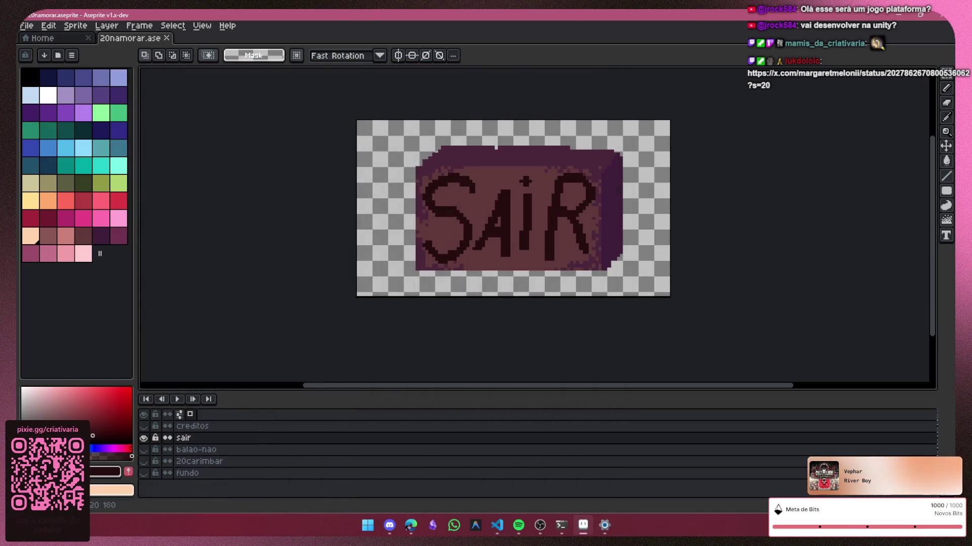
{"action": "left_click", "coordinate": [939, 17]}
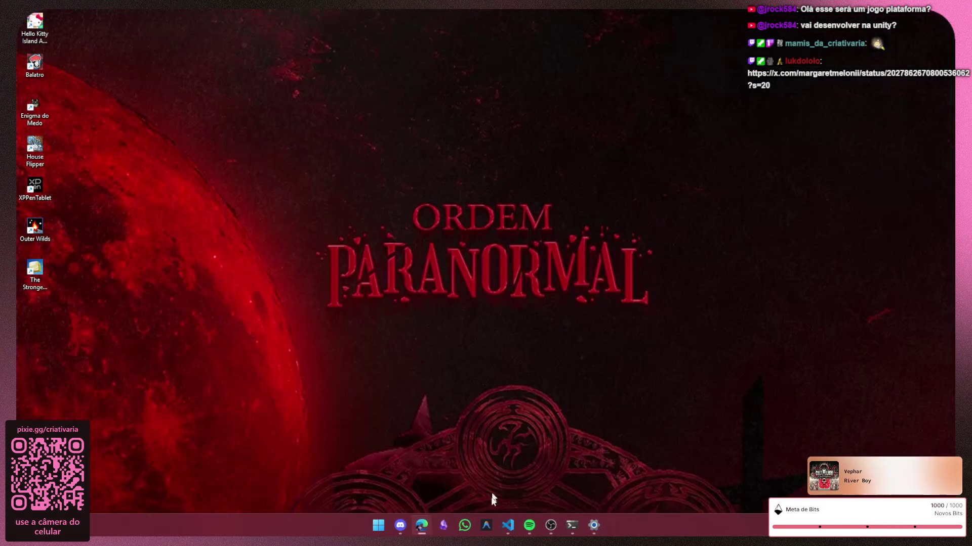
Step: Launch Notion and maximize the historia principal script page
{"action": "key", "text": "super"}
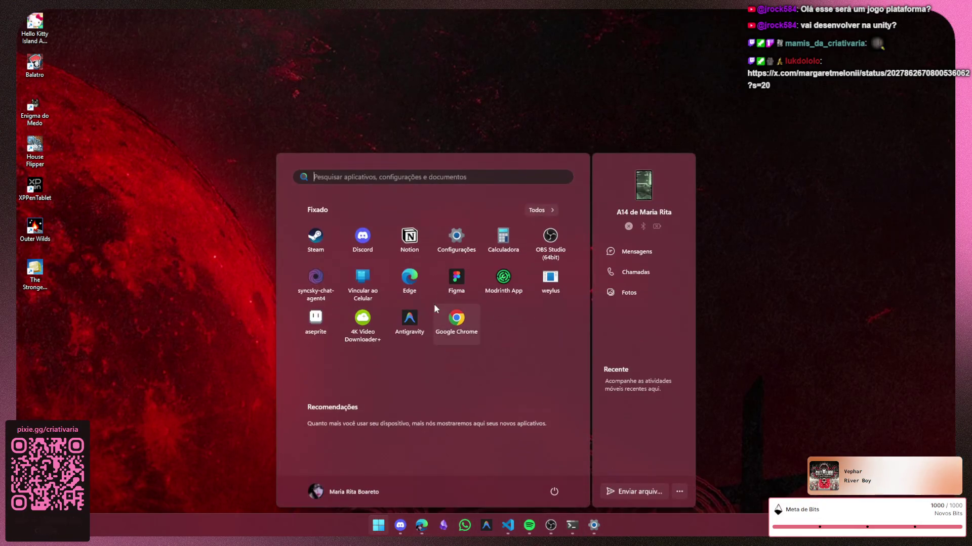
{"action": "left_click", "coordinate": [410, 242]}
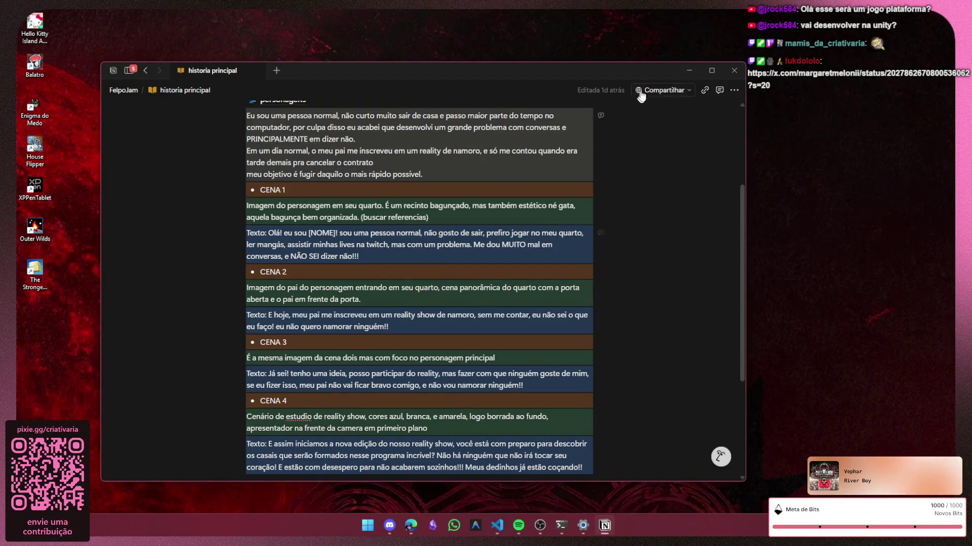
{"action": "left_click", "coordinate": [711, 71]}
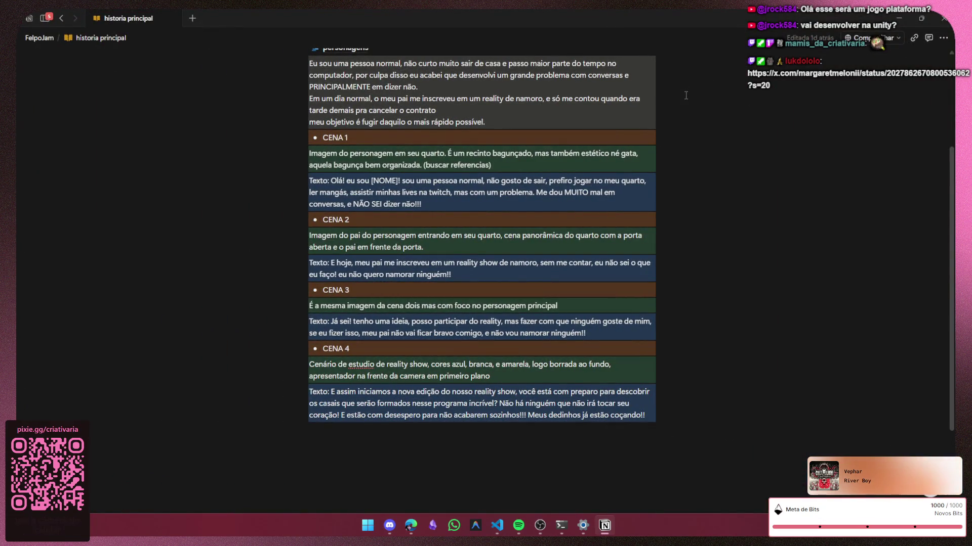
{"action": "scroll", "coordinate": [471, 201], "scroll_direction": "up", "scroll_amount": 3}
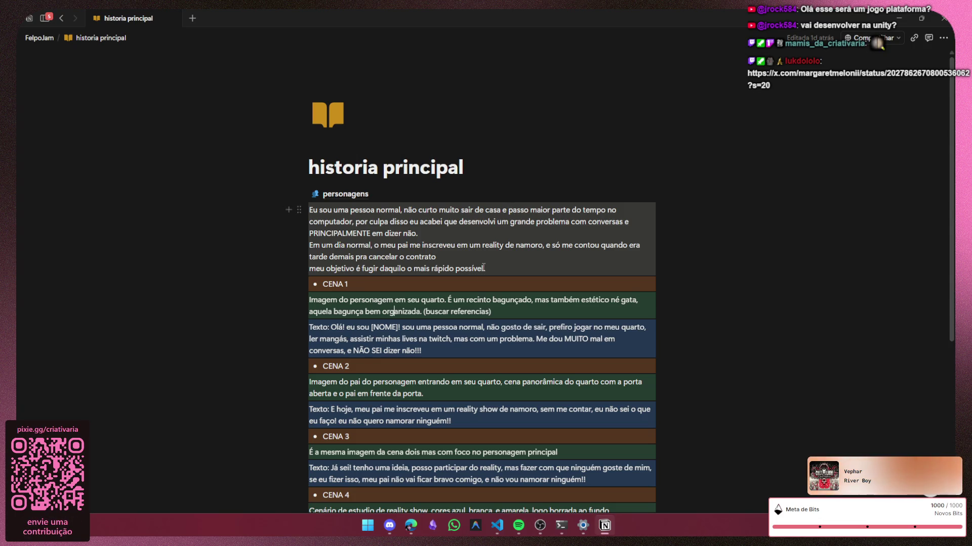
{"action": "scroll", "coordinate": [510, 239], "scroll_direction": "down", "scroll_amount": 1}
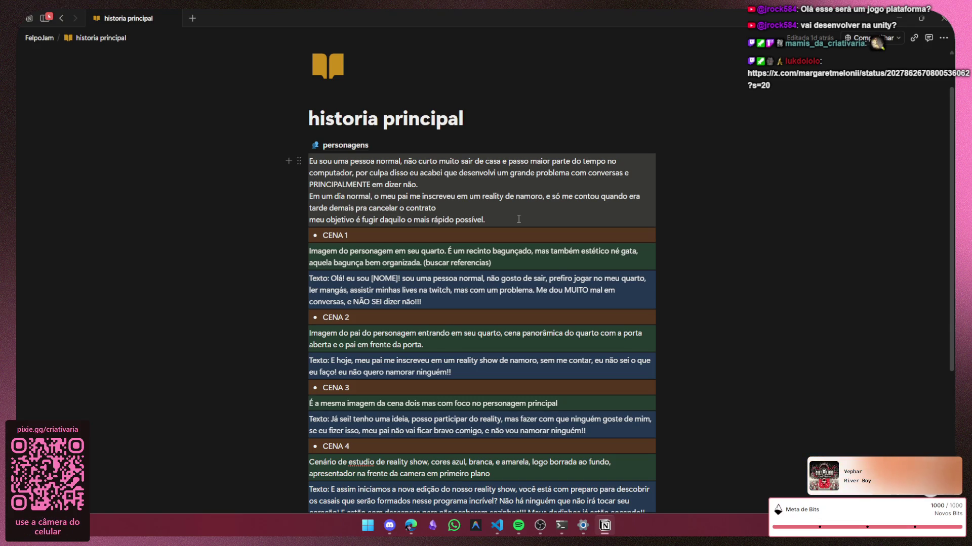
Step: Review the first story paragraph and the CENA 2 description by selecting their text
{"action": "left_click_drag", "start_coordinate": [515, 218], "coordinate": [308, 160]}
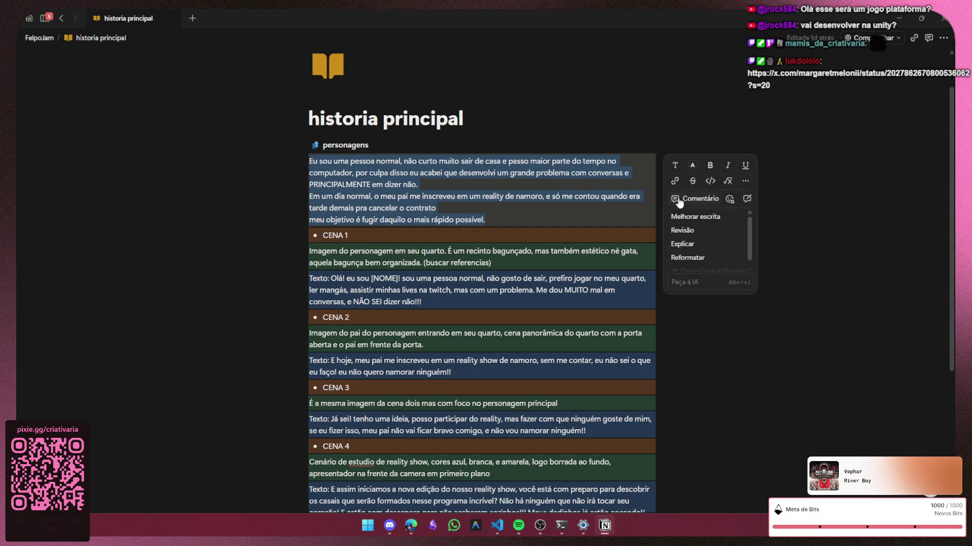
{"action": "left_click", "coordinate": [479, 210]}
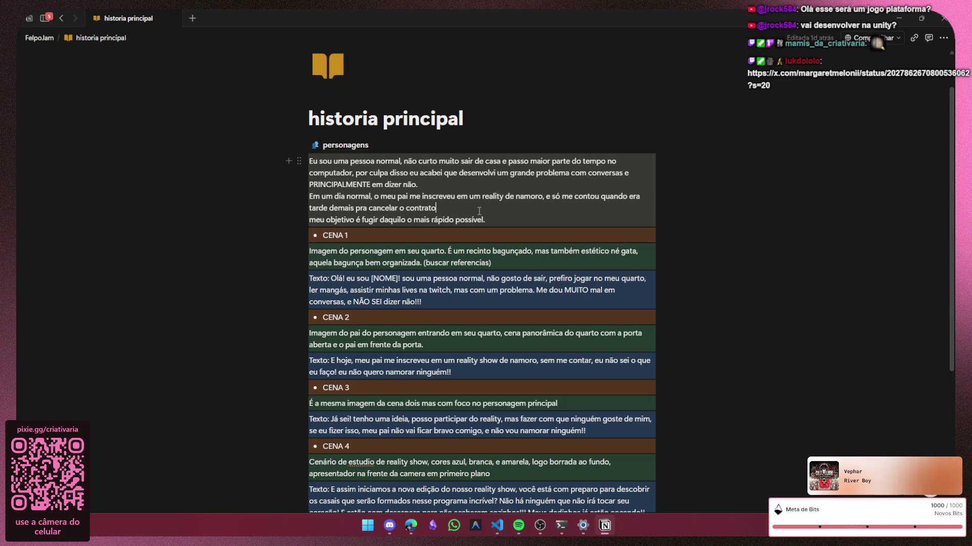
{"action": "scroll", "coordinate": [478, 213], "scroll_direction": "down", "scroll_amount": 2}
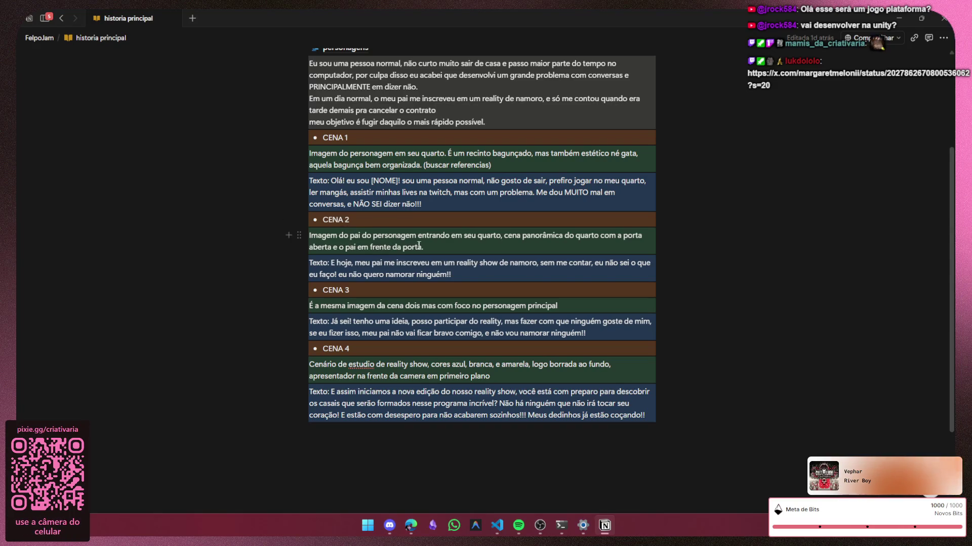
{"action": "left_click_drag", "start_coordinate": [432, 247], "coordinate": [303, 242]}
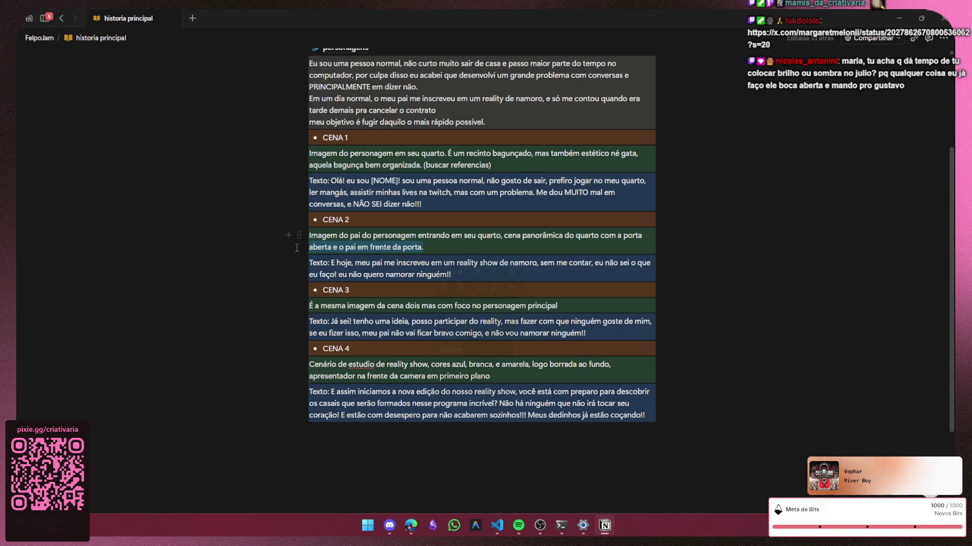
{"action": "right_click", "coordinate": [303, 242]}
{"action": "left_click", "coordinate": [304, 236]}
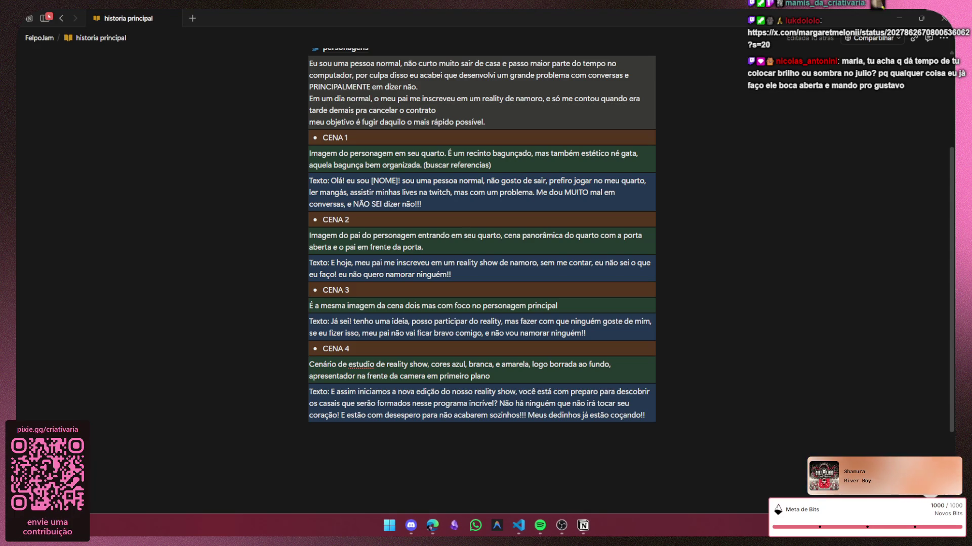
Step: Scroll through the remaining CENA blocks of the script
{"action": "key", "text": "super"}
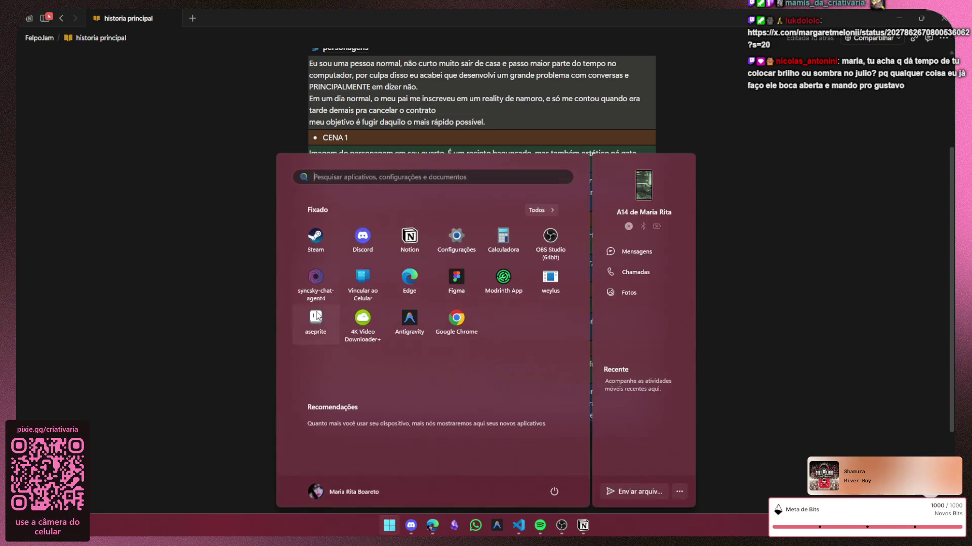
{"action": "key", "text": "super"}
{"action": "key", "text": "super"}
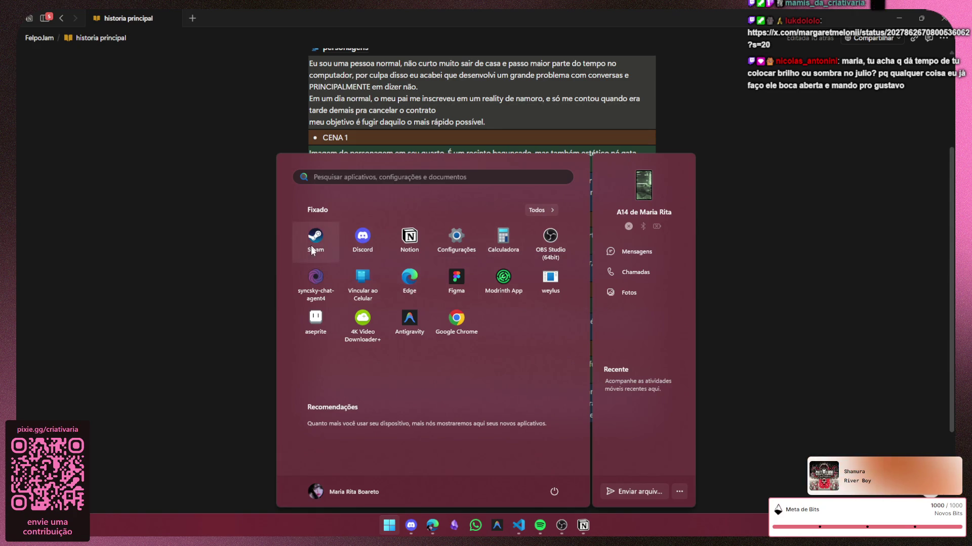
{"action": "left_click", "coordinate": [784, 261]}
{"action": "scroll", "coordinate": [393, 308], "scroll_direction": "down", "scroll_amount": 3}
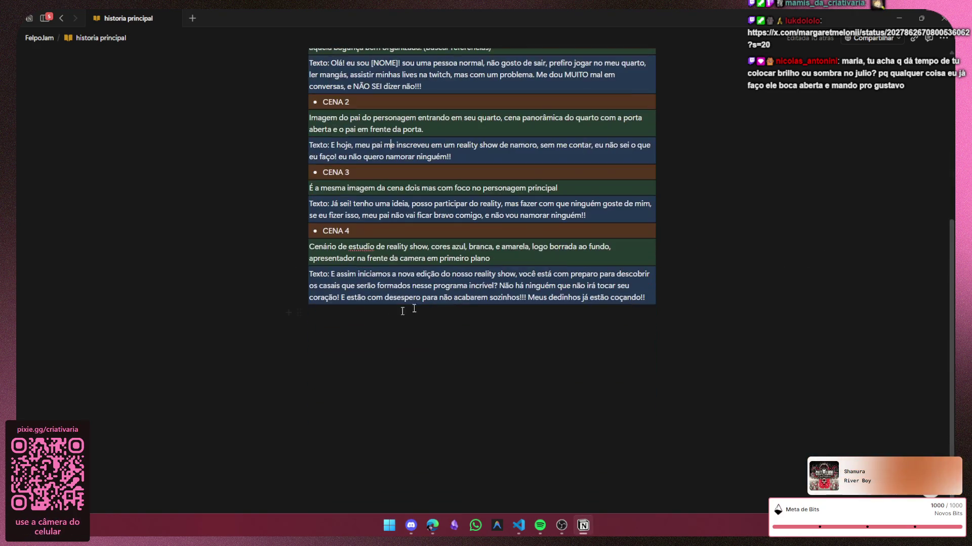
{"action": "scroll", "coordinate": [599, 298], "scroll_direction": "up", "scroll_amount": 3}
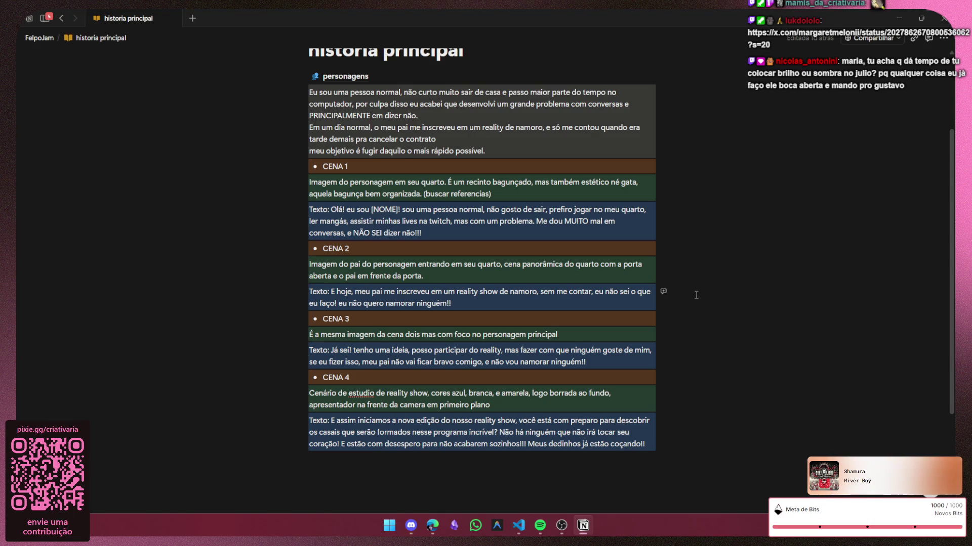
{"action": "left_click", "coordinate": [389, 525]}
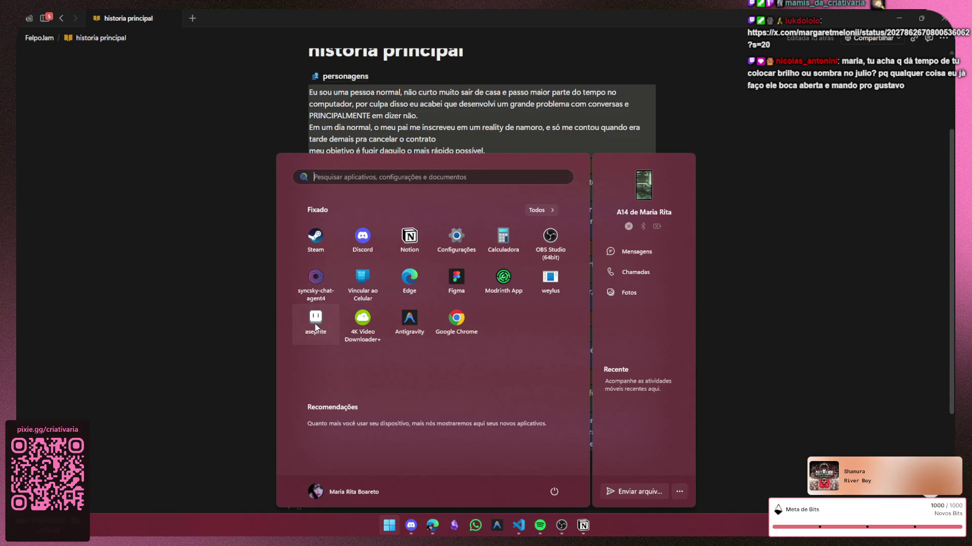
Step: Launch Aseprite and open the Julio-d287 sprite from recent files
{"action": "left_click", "coordinate": [316, 324]}
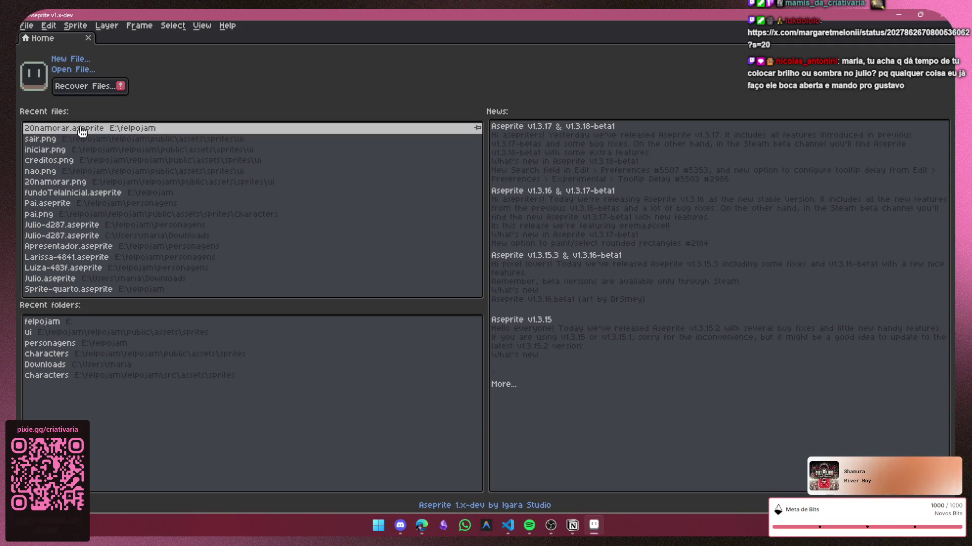
{"action": "left_click", "coordinate": [101, 226]}
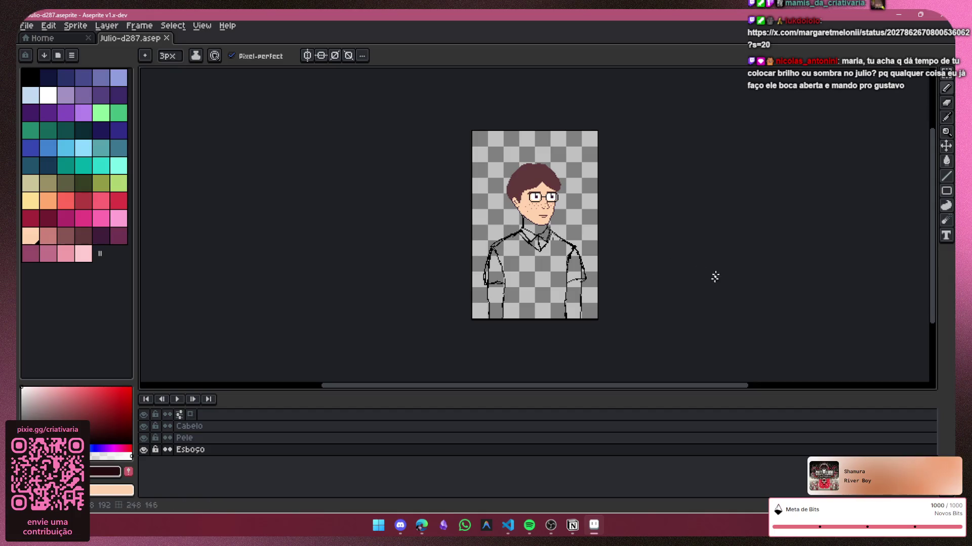
{"action": "scroll", "coordinate": [624, 284], "scroll_direction": "up", "scroll_amount": 2}
{"action": "left_click_drag", "start_coordinate": [624, 284], "coordinate": [642, 308]}
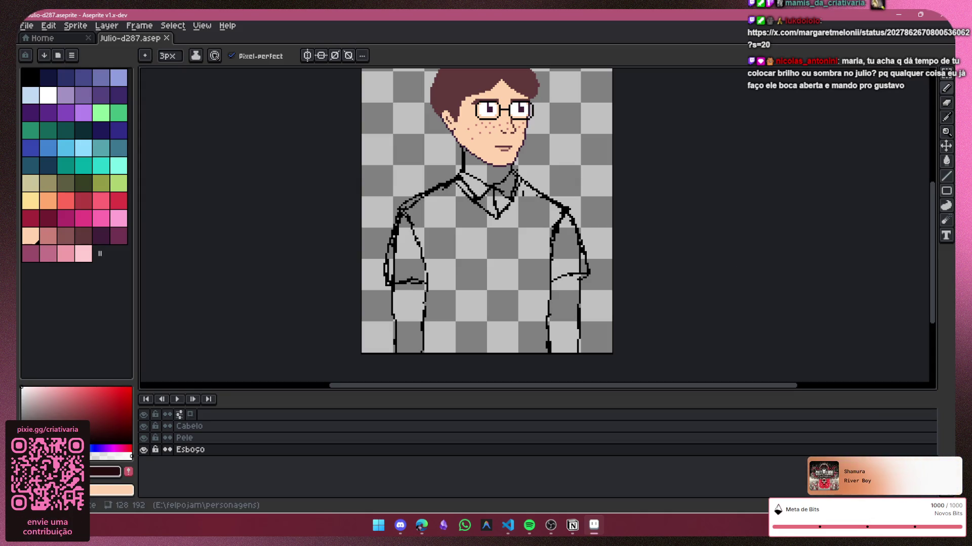
Step: Zoom the canvas out and switch to Notion's historia principal script
{"action": "key", "text": "alt+Tab"}
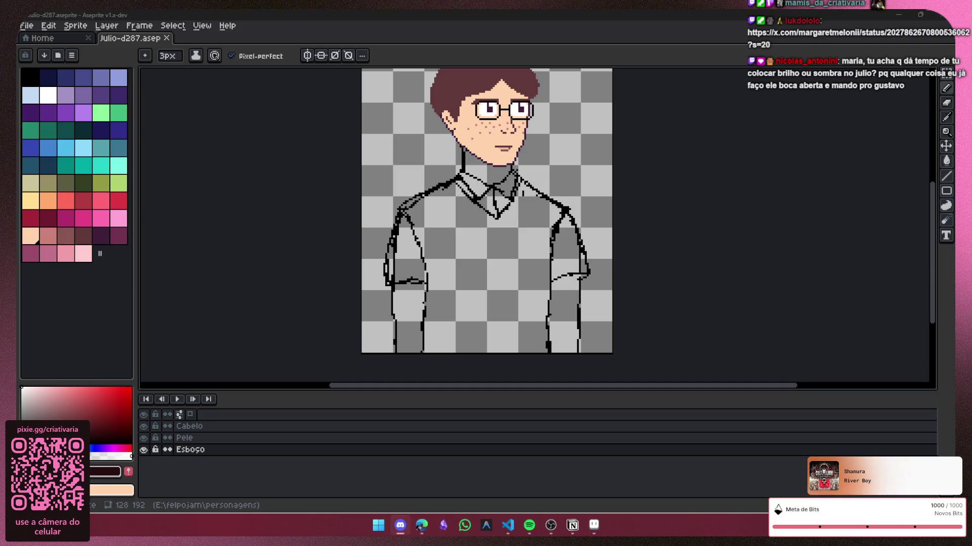
{"action": "key", "text": "alt+Tab"}
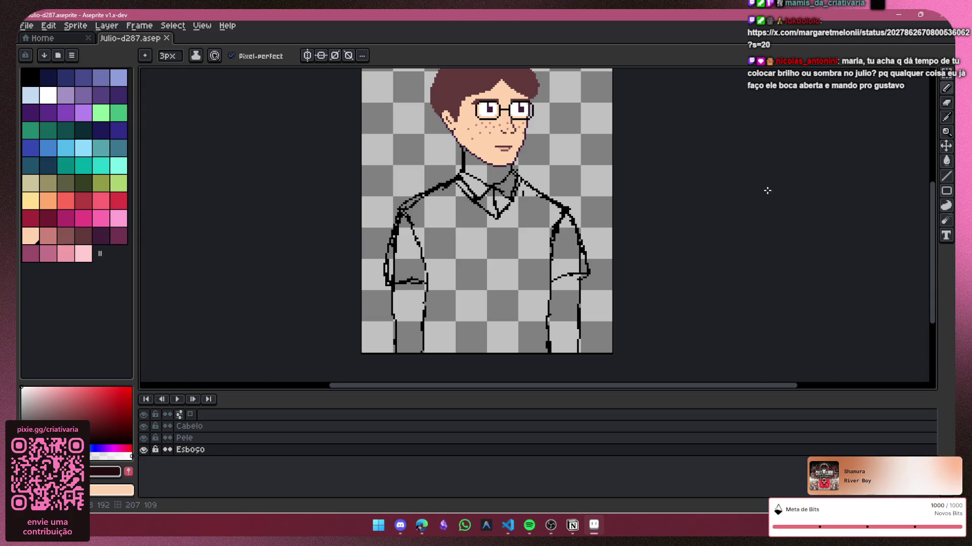
{"action": "scroll", "coordinate": [498, 203], "scroll_direction": "down", "scroll_amount": 2}
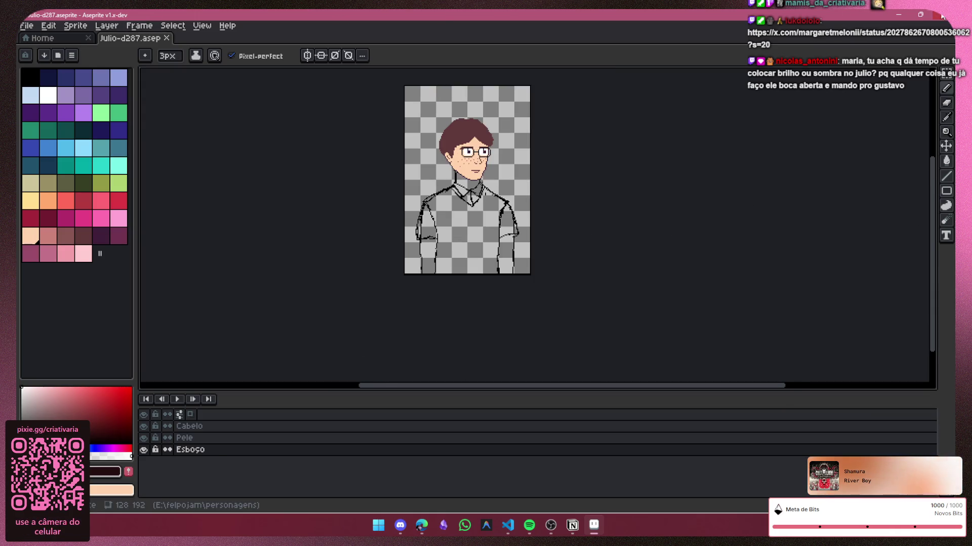
{"action": "key", "text": "alt+Tab"}
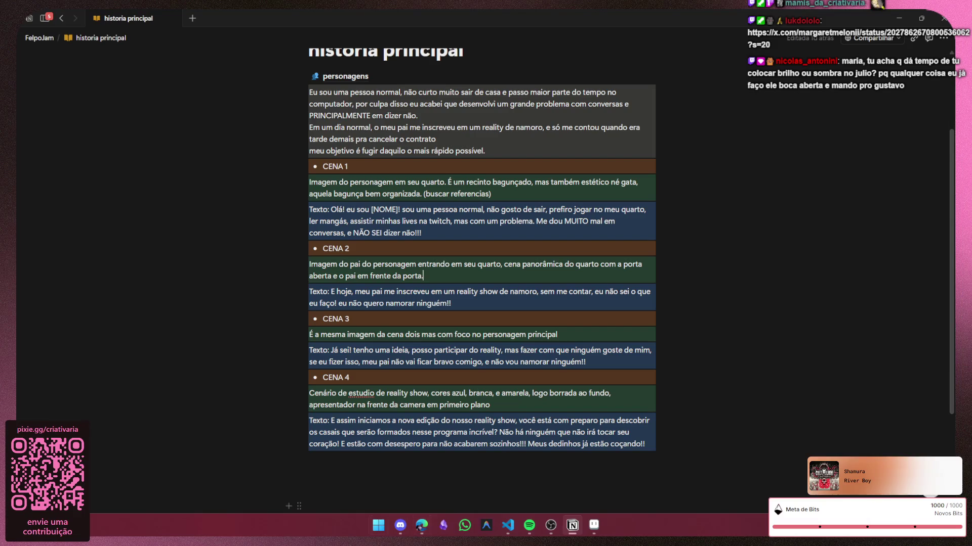
Step: Switch to the Discord FELPOJAM_2 voice channel showing the screen share
{"action": "left_click", "coordinate": [397, 528]}
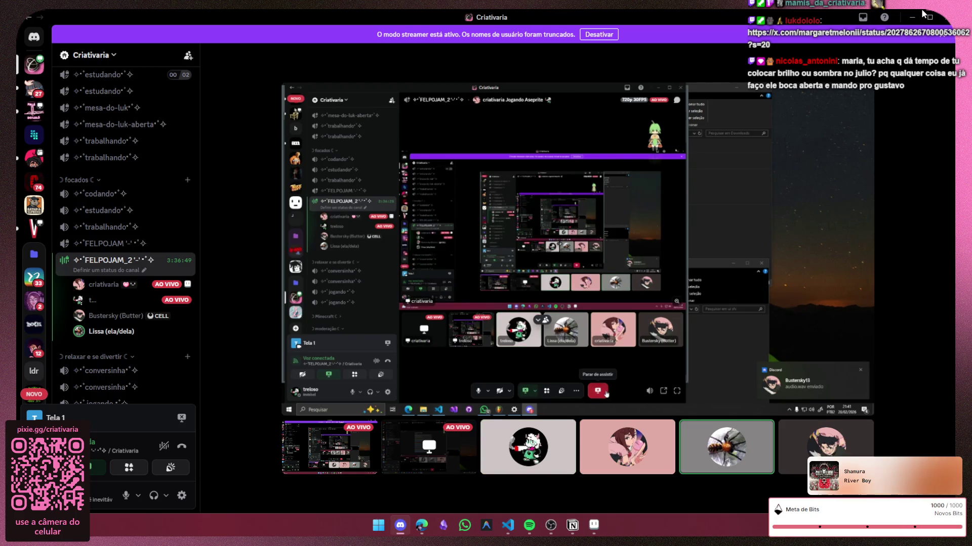
Step: Switch back to the historia principal script page in Notion
{"action": "key", "text": "alt+Tab"}
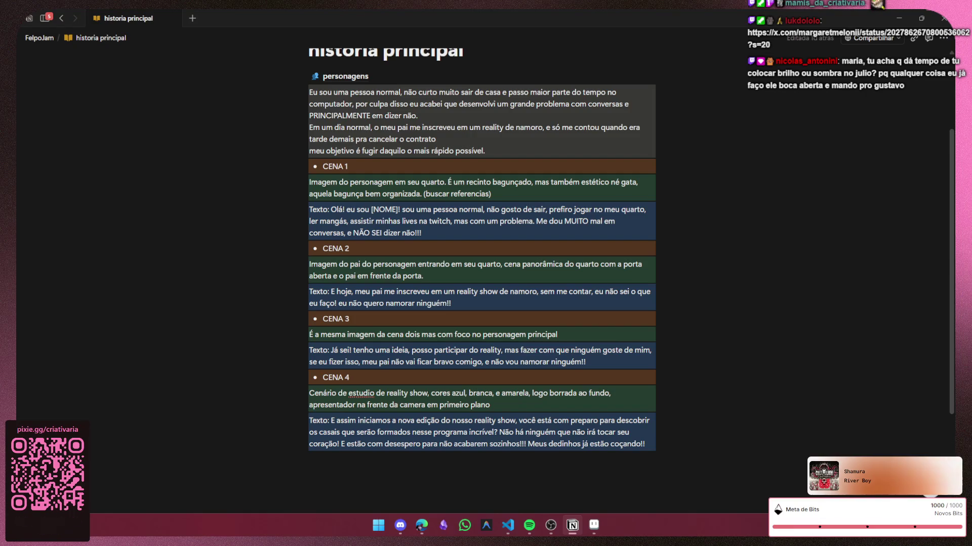
Step: Trim the CENA 2 image description so it ends at 'entrando em seu quarto'
{"action": "key", "text": "BackSpace"}
{"action": "key", "text": "BackSpace"}
{"action": "key", "text": "BackSpace"}
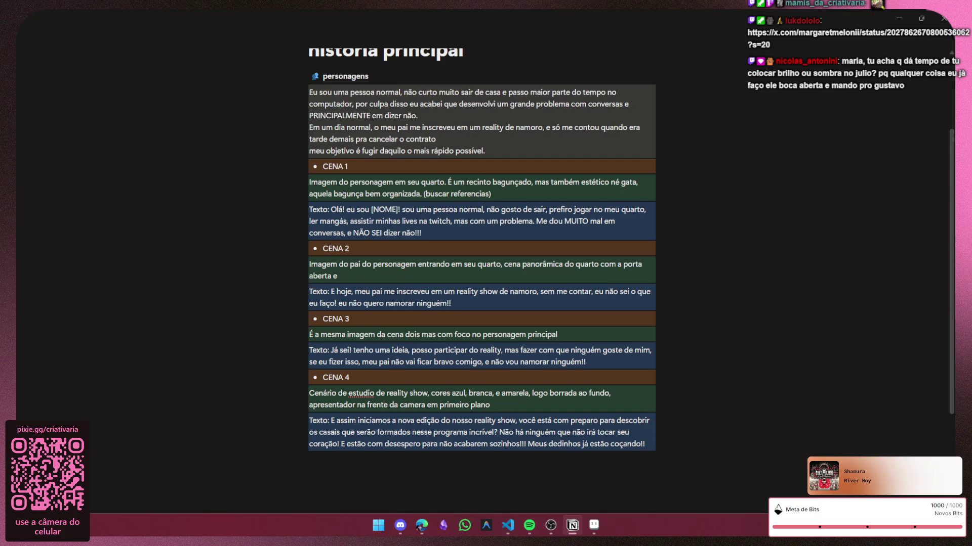
{"action": "key", "text": "ctrl+BackSpace"}
{"action": "key", "text": "ctrl+BackSpace"}
{"action": "key", "text": "ctrl+BackSpace"}
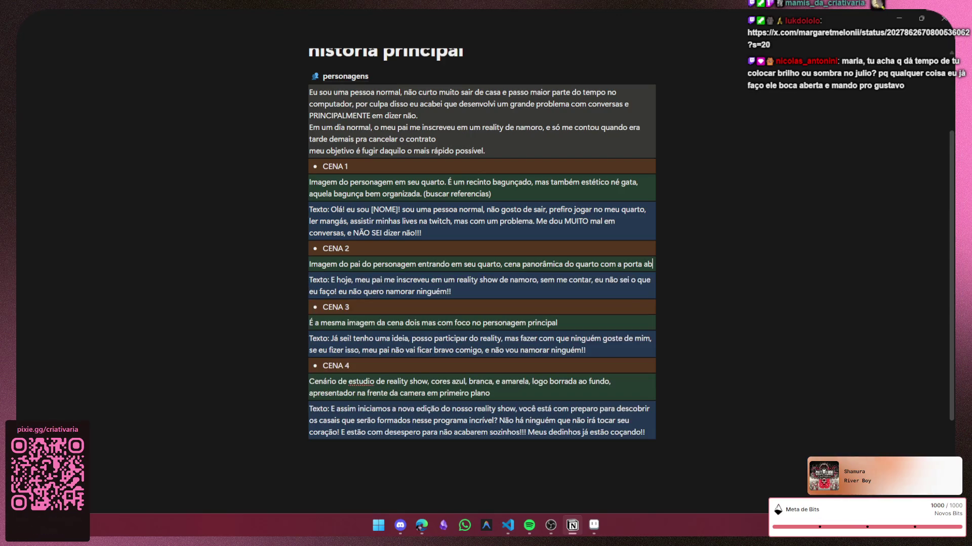
{"action": "key", "text": "ctrl+BackSpace"}
{"action": "key", "text": "ctrl+BackSpace"}
{"action": "key", "text": "ctrl+BackSpace"}
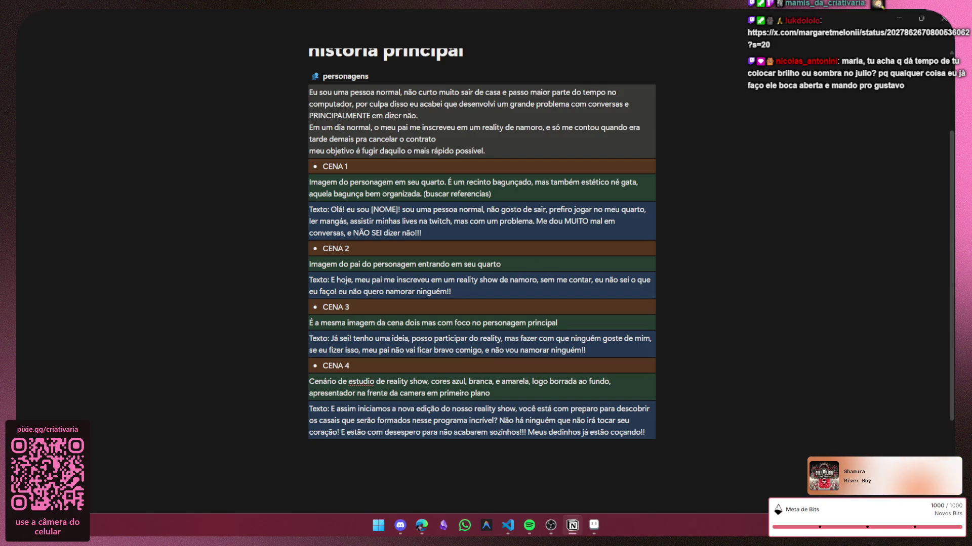
Step: Delete all the old text in the CENA 2 dialogue block
{"action": "left_click", "coordinate": [454, 291]}
{"action": "key", "text": "ctrl+a"}
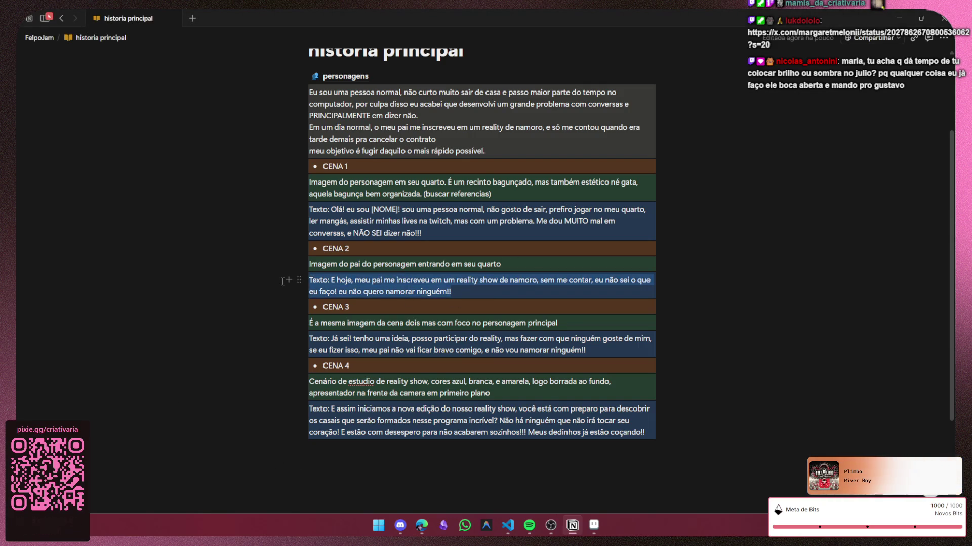
{"action": "key", "text": "BackSpace"}
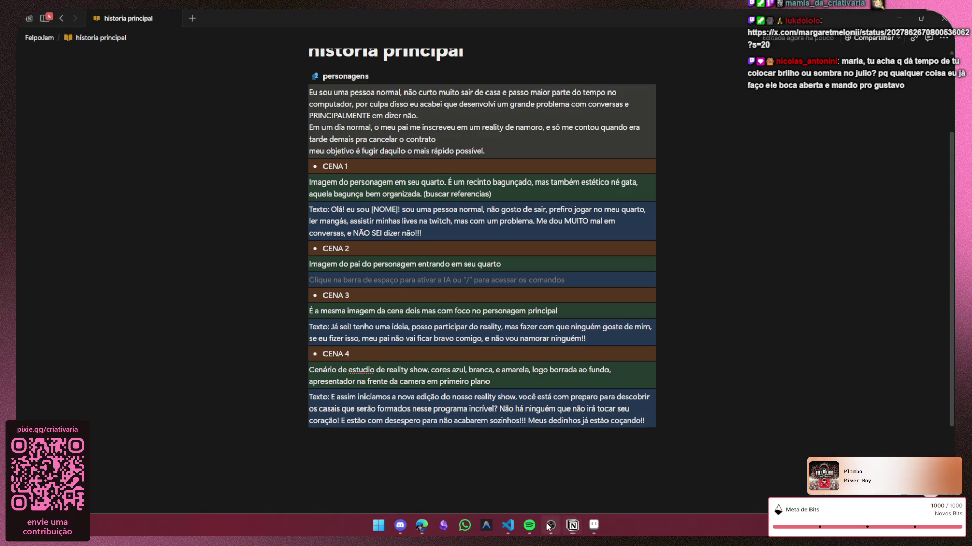
{"action": "left_click", "coordinate": [400, 532]}
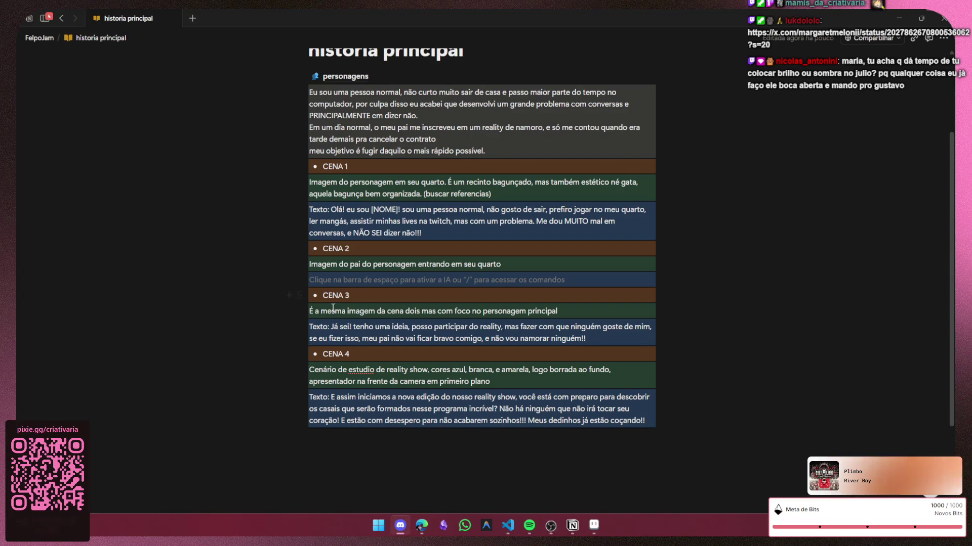
{"action": "left_click", "coordinate": [299, 280]}
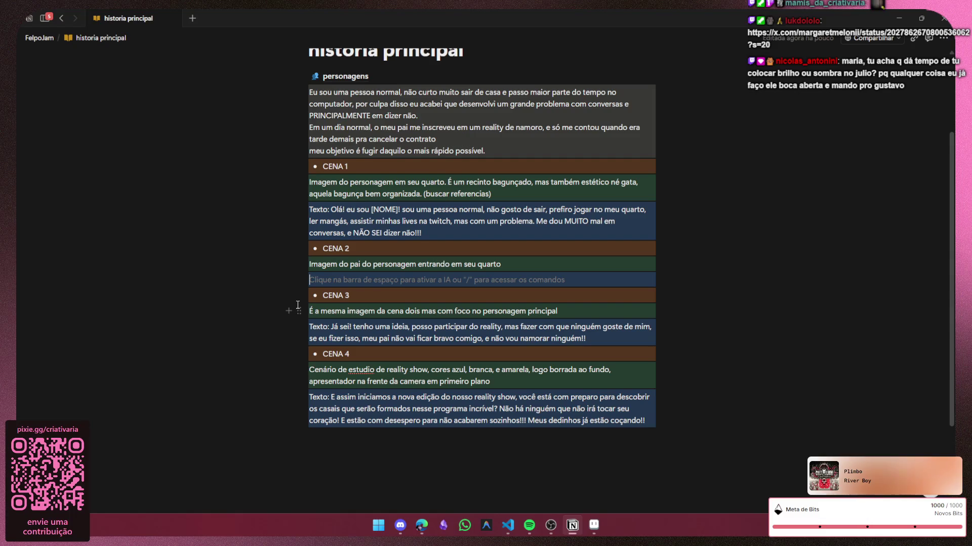
Step: Type the line 'texto: e ai filhão só nos compiter?' into the CENA 2 block
{"action": "type", "text": "e"}
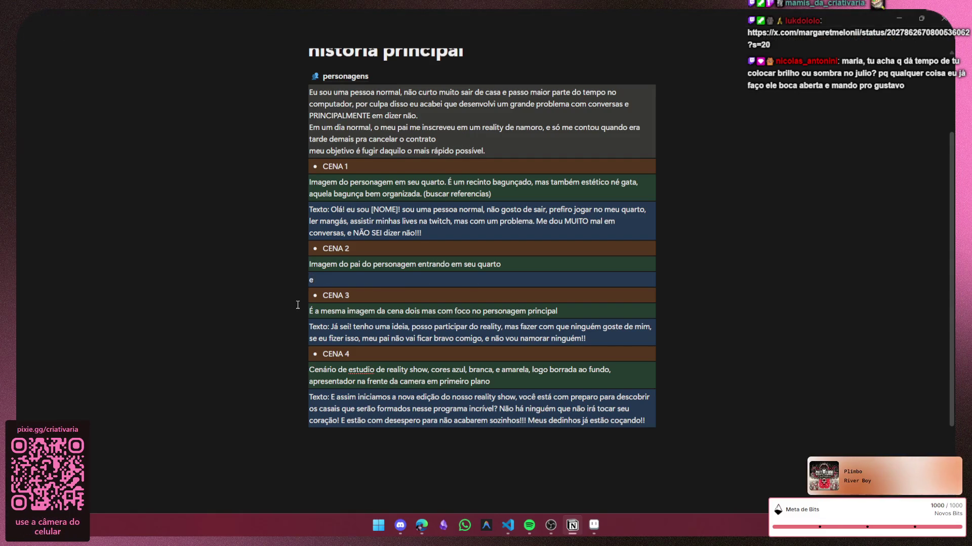
{"action": "key", "text": "BackSpace"}
{"action": "key", "text": "BackSpace"}
{"action": "type", "text": "testo"}
{"action": "key", "text": "BackSpace"}
{"action": "key", "text": "BackSpace"}
{"action": "key", "text": "BackSpace"}
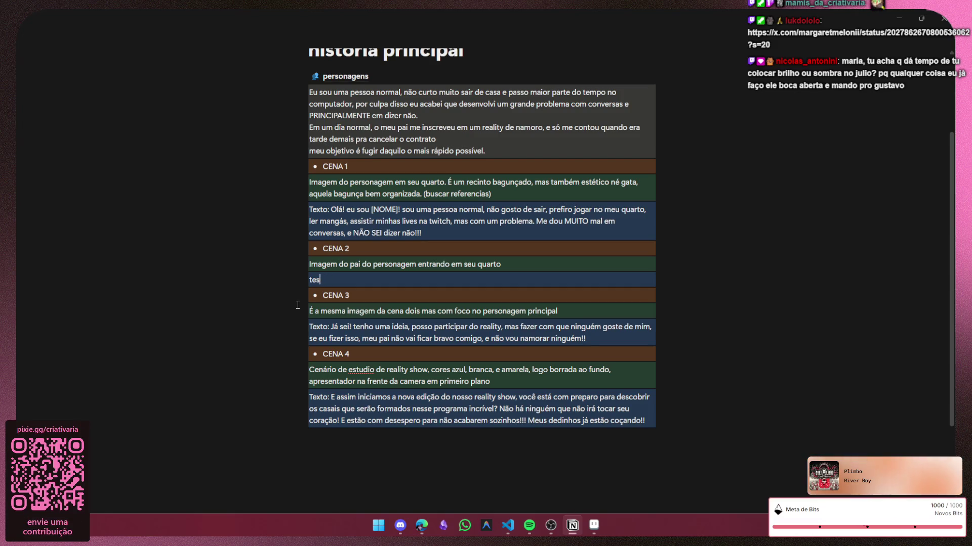
{"action": "type", "text": "xto:"}
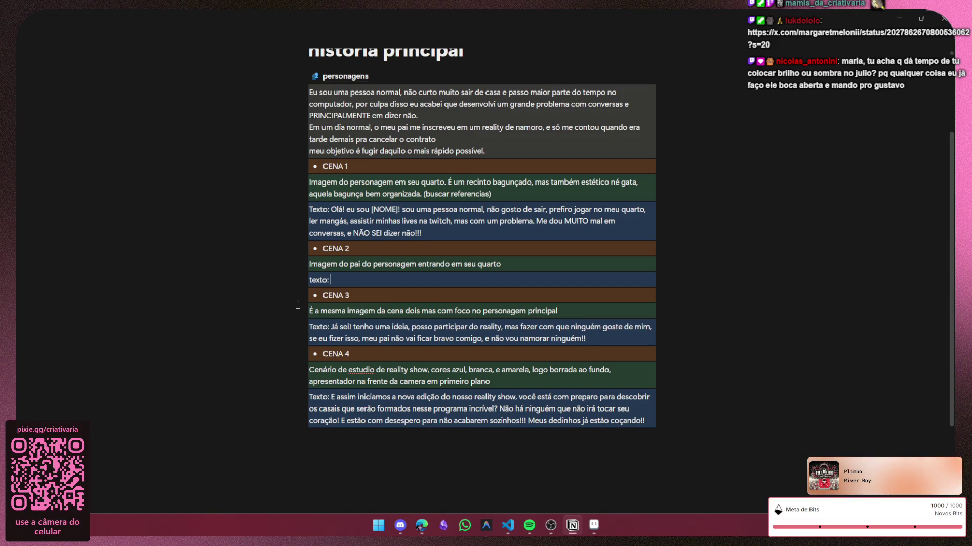
{"action": "type", "text": "  e ai filh"}
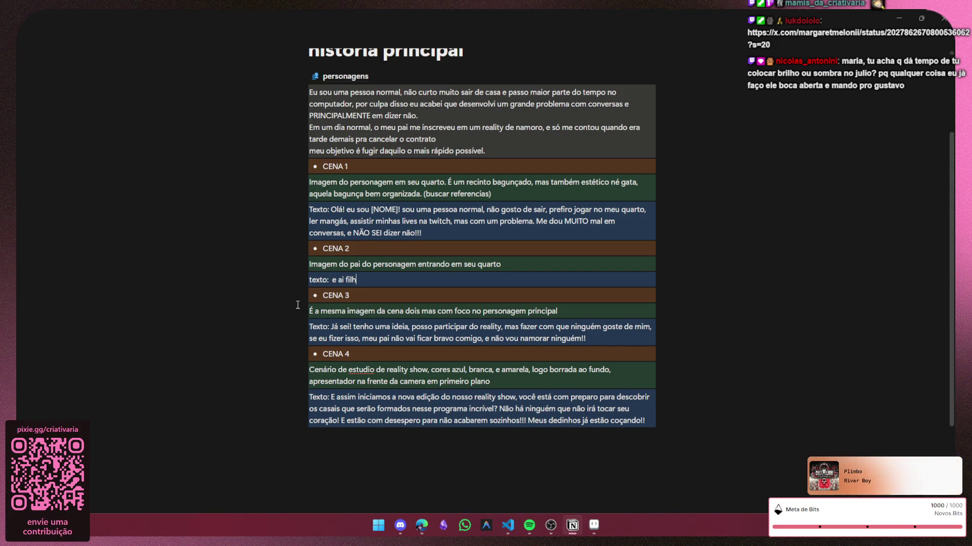
{"action": "type", "text": "ão só n"}
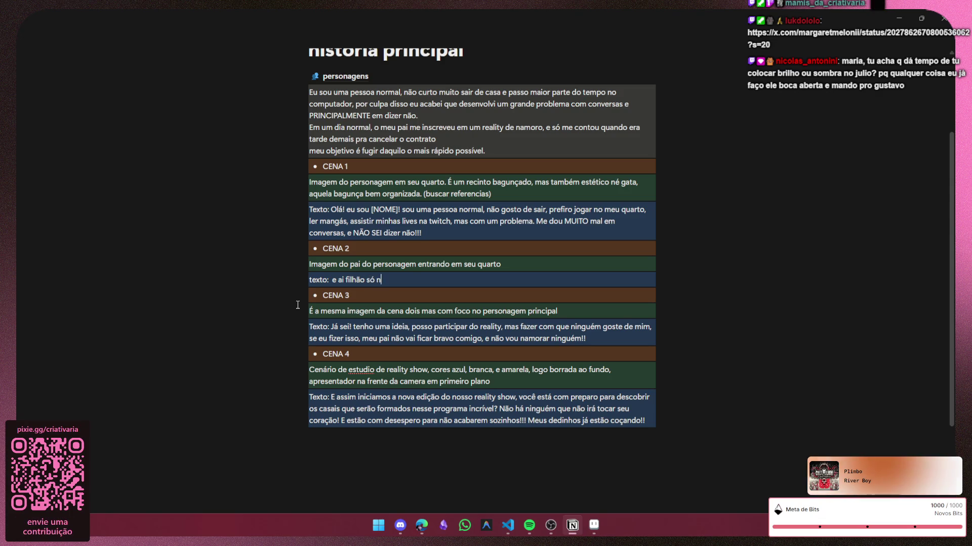
{"action": "type", "text": "os comp"}
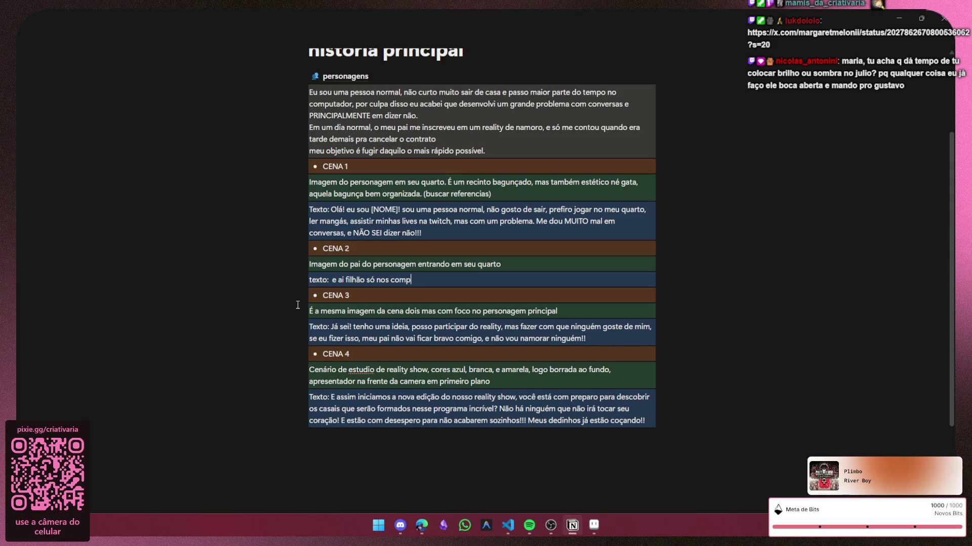
{"action": "type", "text": "it"}
{"action": "key", "text": "BackSpace"}
{"action": "key", "text": "BackSpace"}
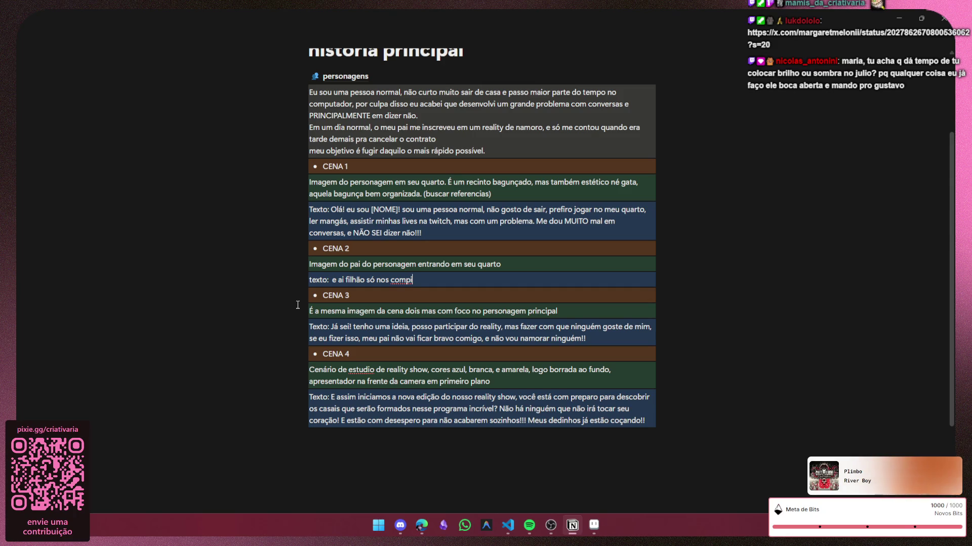
{"action": "type", "text": "ter?"}
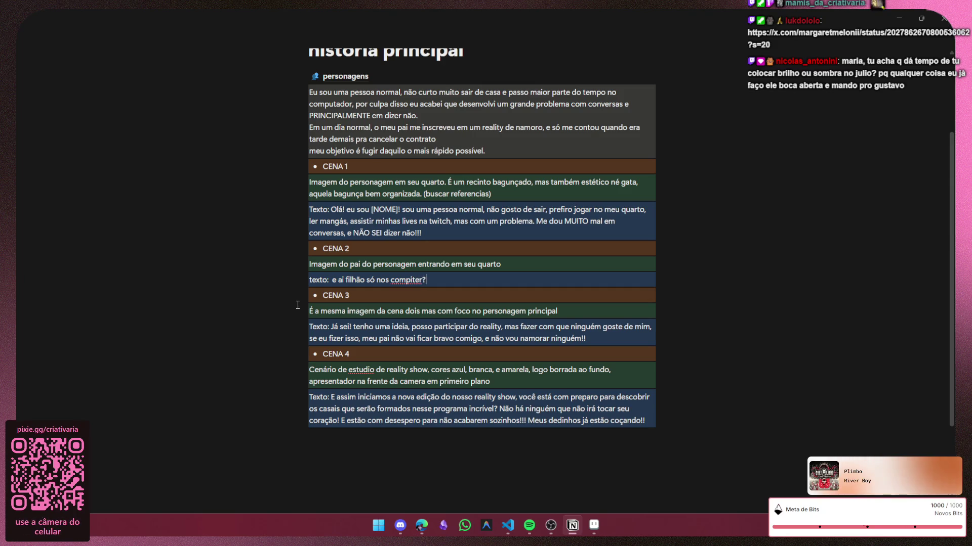
Step: Replace the 'texto:' label with 'Pai:' and add a new line for the reply
{"action": "key", "text": "Left"}
{"action": "key", "text": "Left"}
{"action": "key", "text": "Left"}
{"action": "key", "text": "ctrl+Left"}
{"action": "key", "text": "ctrl+Left"}
{"action": "key", "text": "ctrl+Left"}
{"action": "key", "text": "shift+Left"}
{"action": "key", "text": "ctrl+shift+Left"}
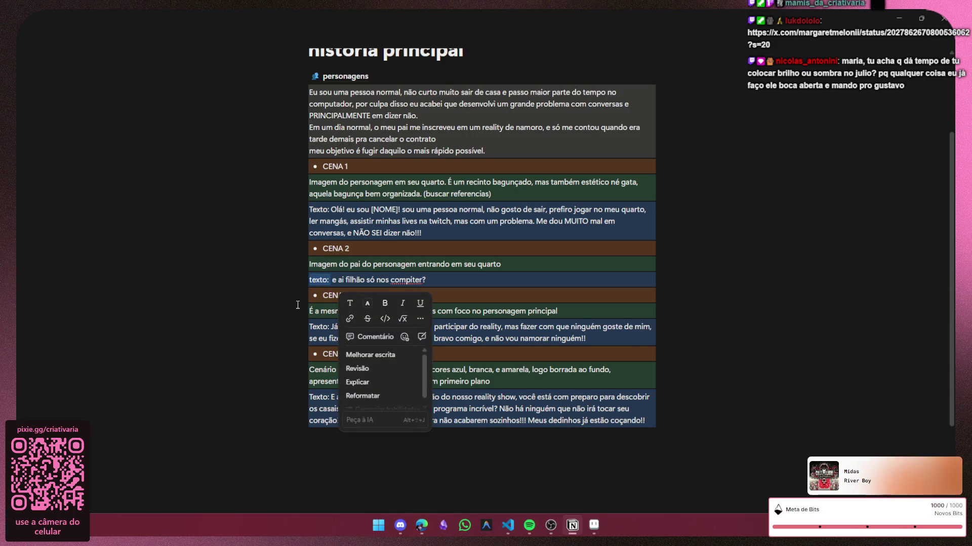
{"action": "key", "text": "BackSpace"}
{"action": "key", "text": "BackSpace"}
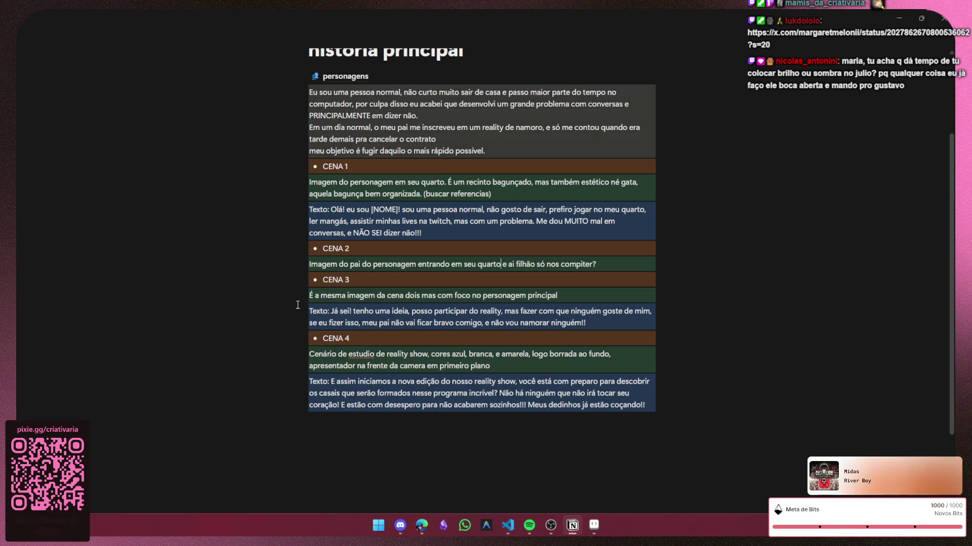
{"action": "key", "text": "Return"}
{"action": "key", "text": "BackSpace"}
{"action": "key", "text": "Return"}
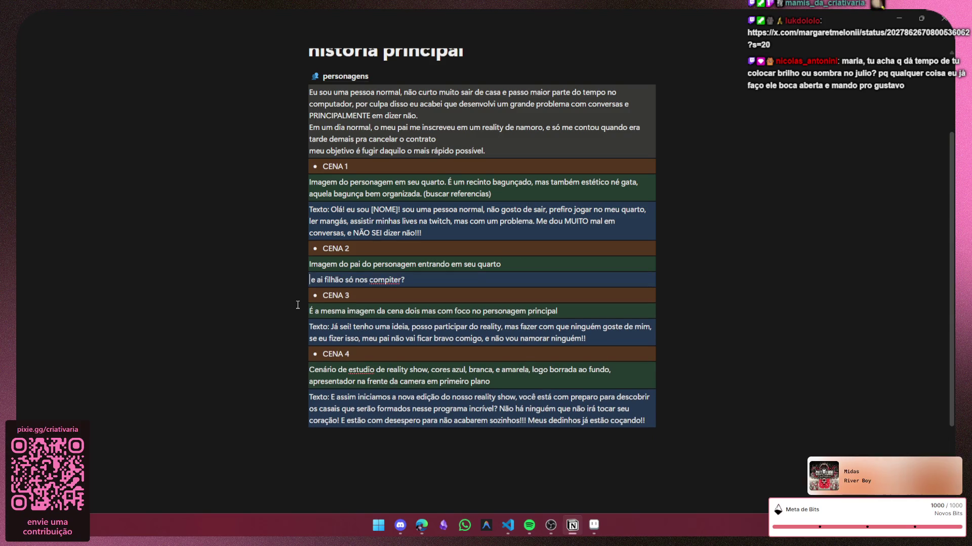
{"action": "type", "text": "Pai "}
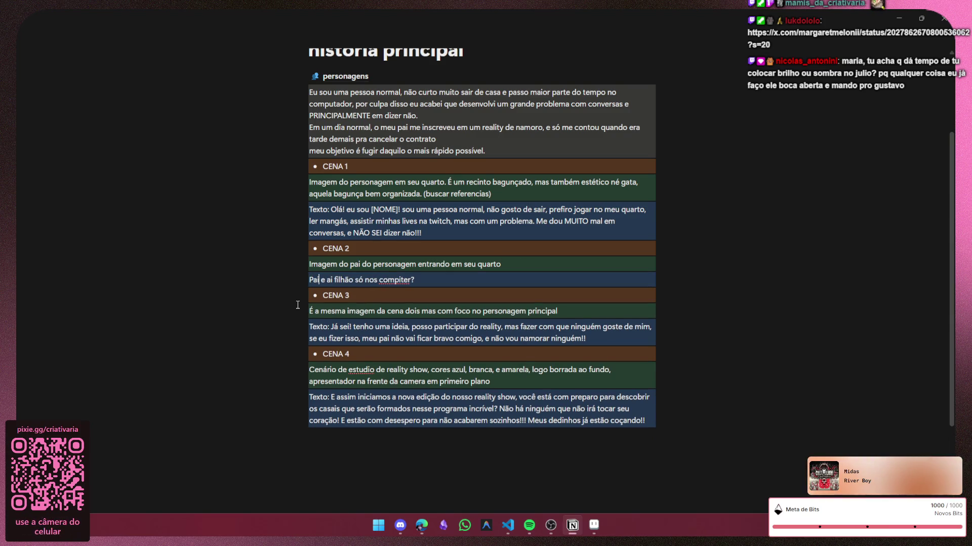
{"action": "type", "text": ":"}
{"action": "key", "text": "End"}
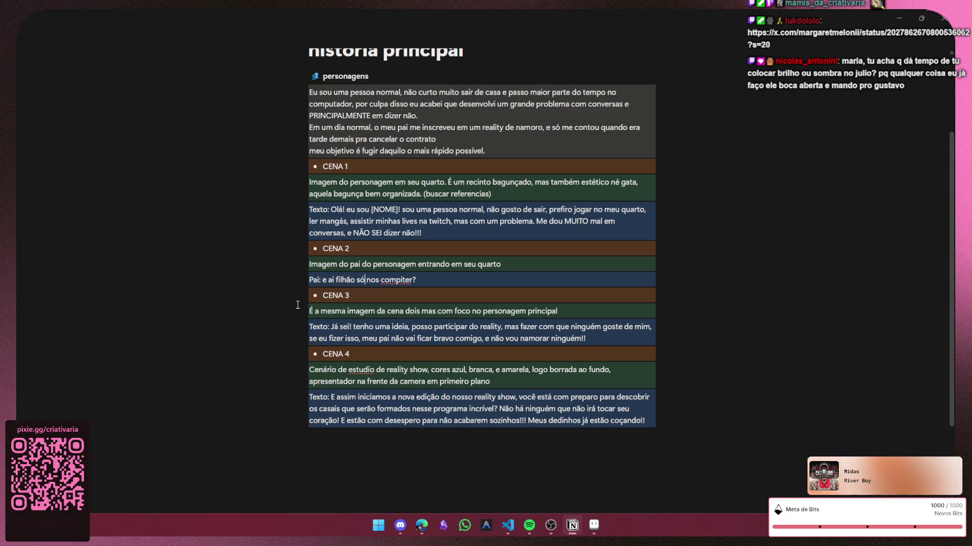
{"action": "key", "text": "shift+Return"}
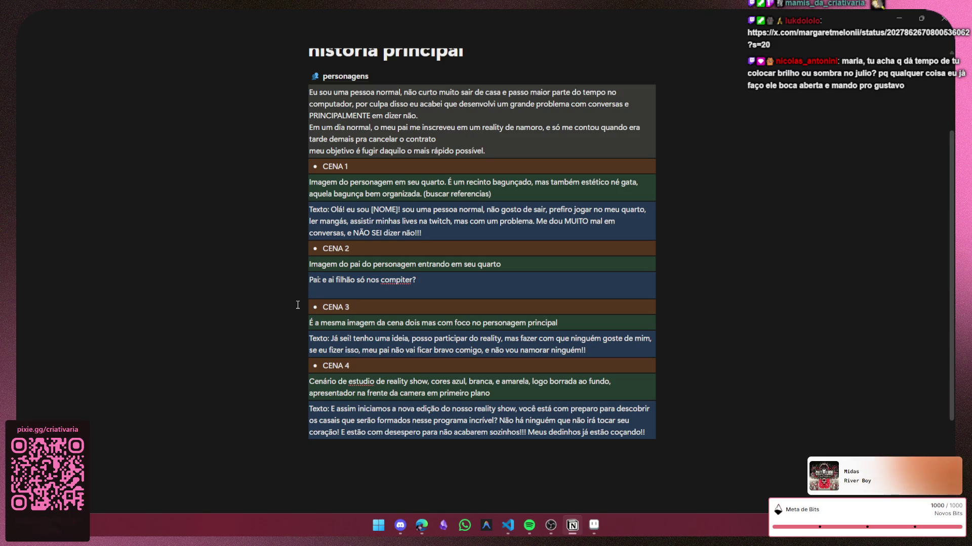
Step: Write the son's reply 'arial: oi pai, to assistindo aqui a MELHOR STREAMER CRIATIVARIA'
{"action": "type", "text": "arial: oi pa"}
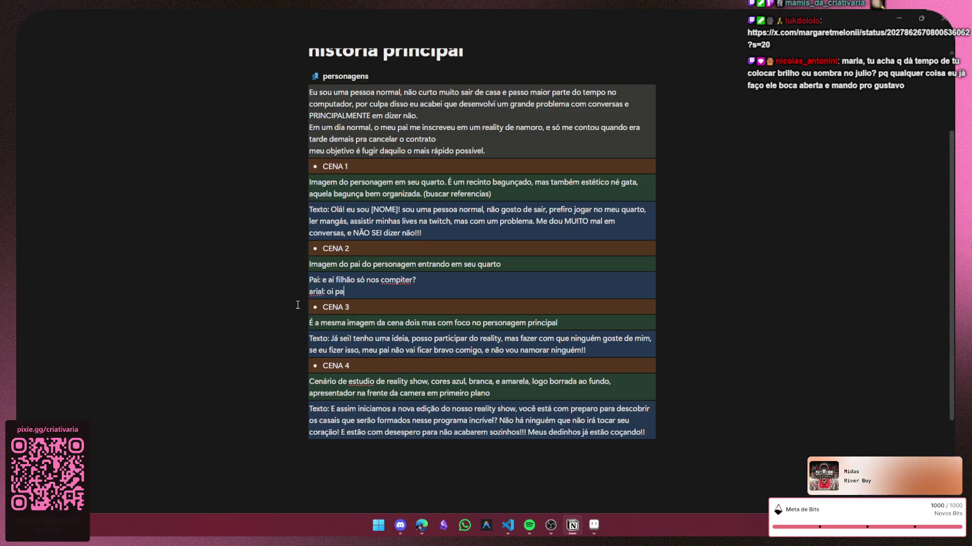
{"action": "type", "text": "i, to a"}
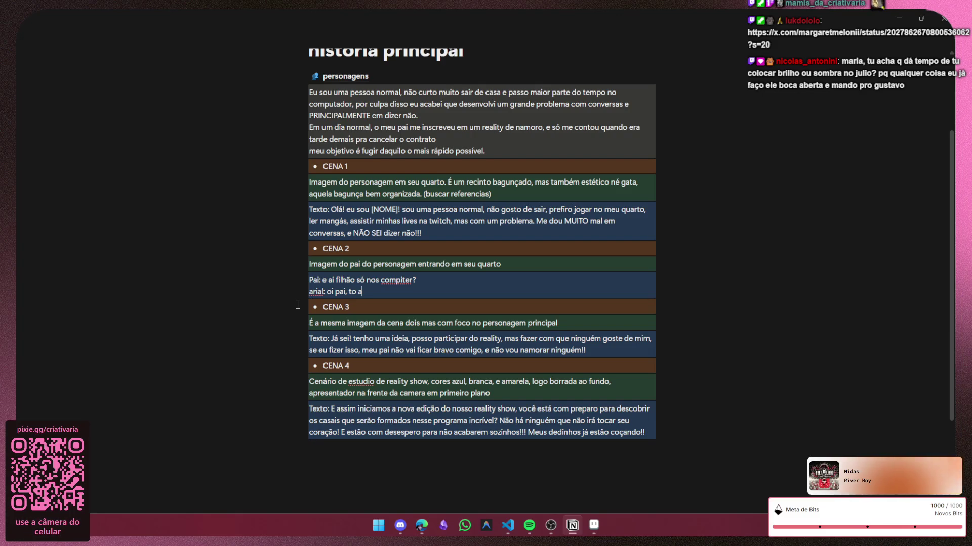
{"action": "type", "text": "ssisit"}
{"action": "type", "text": "ndo"}
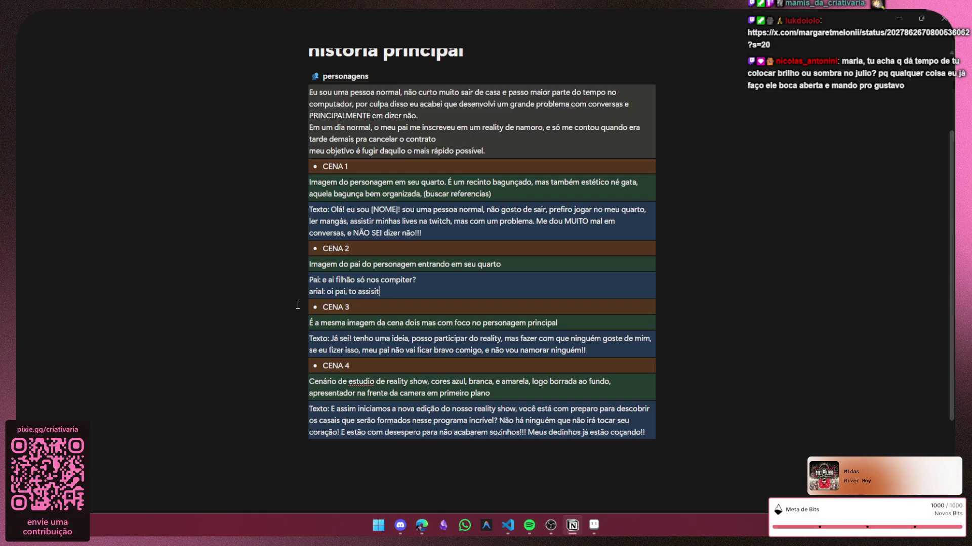
{"action": "type", "text": "tindo aqui"}
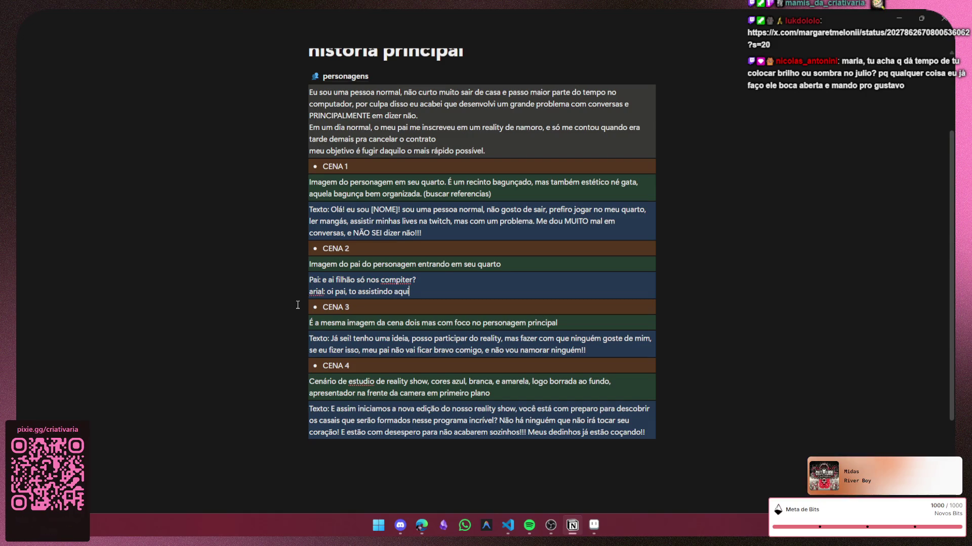
{"action": "type", "text": " a"}
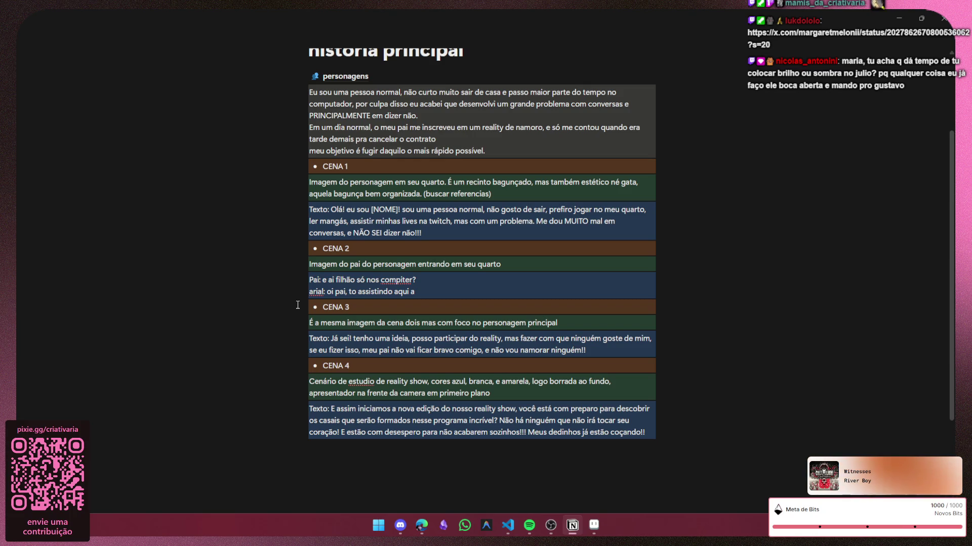
{"action": "key", "text": "alt+Tab"}
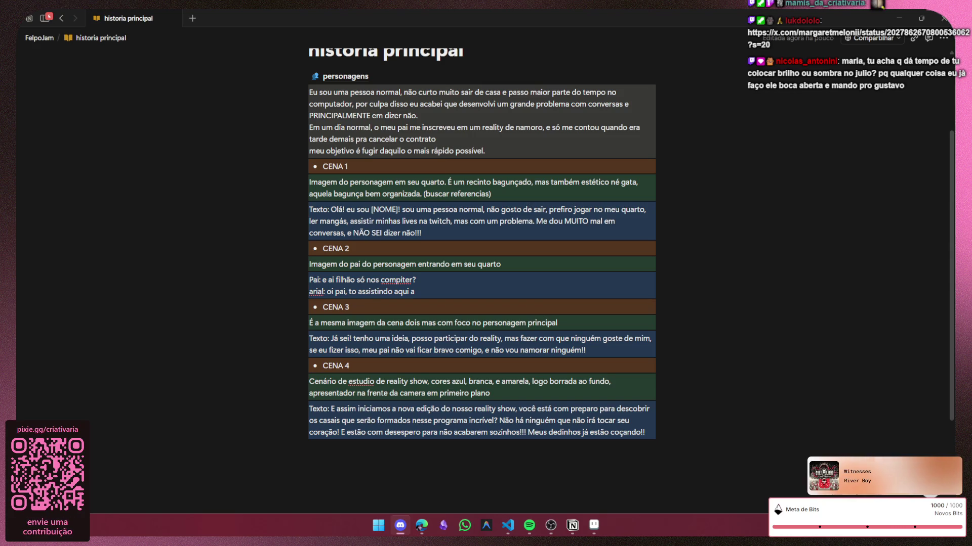
{"action": "key", "text": "alt+Tab"}
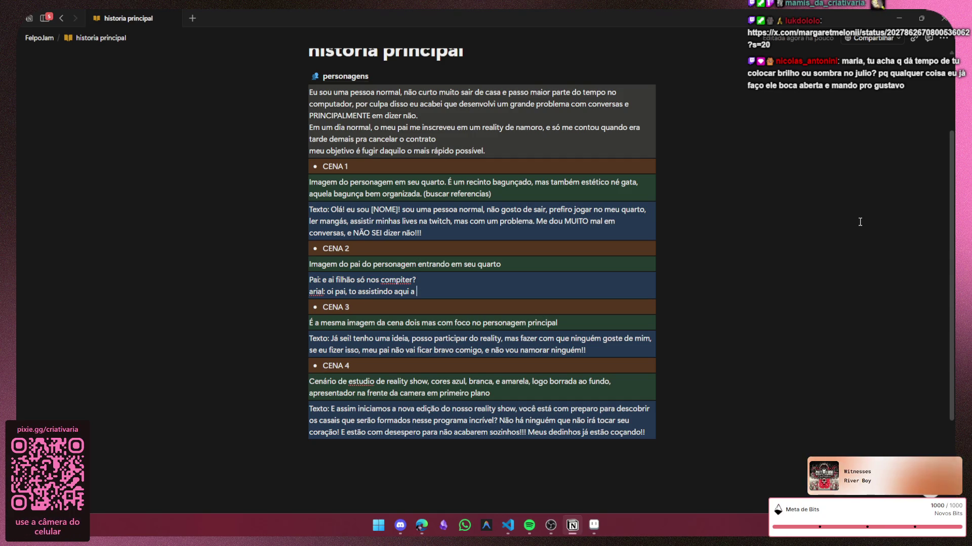
{"action": "type", "text": "MELHOR STR"}
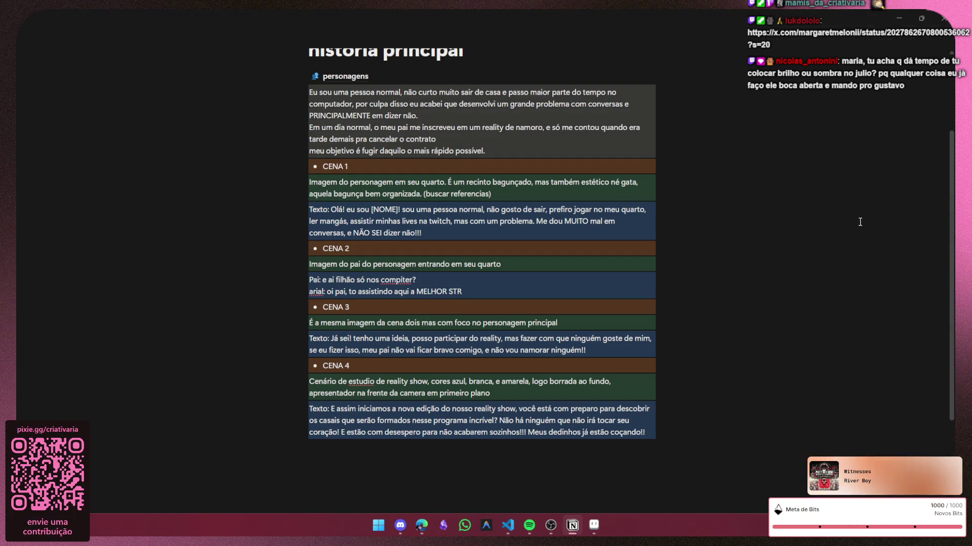
{"action": "type", "text": "EAMER CRIATIVARIA"}
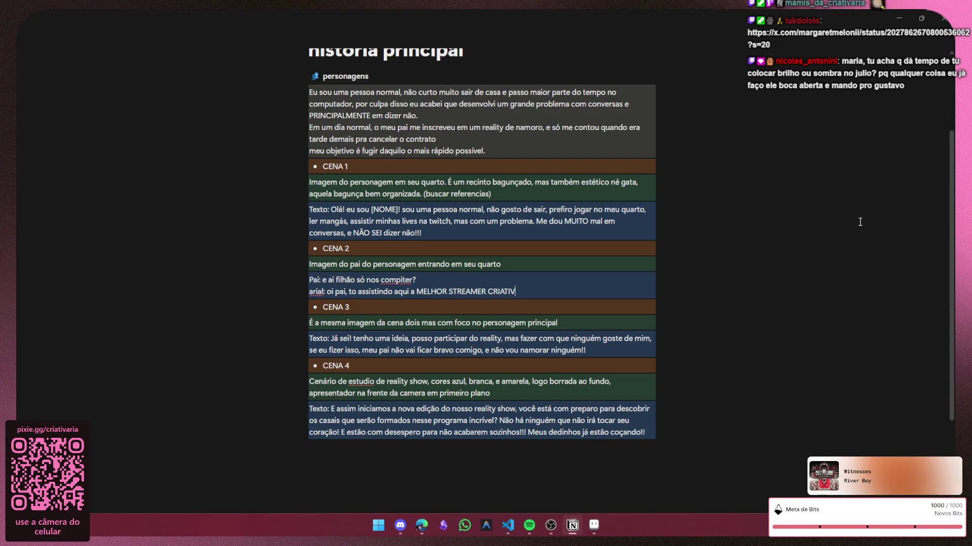
{"action": "key", "text": "shift+Return"}
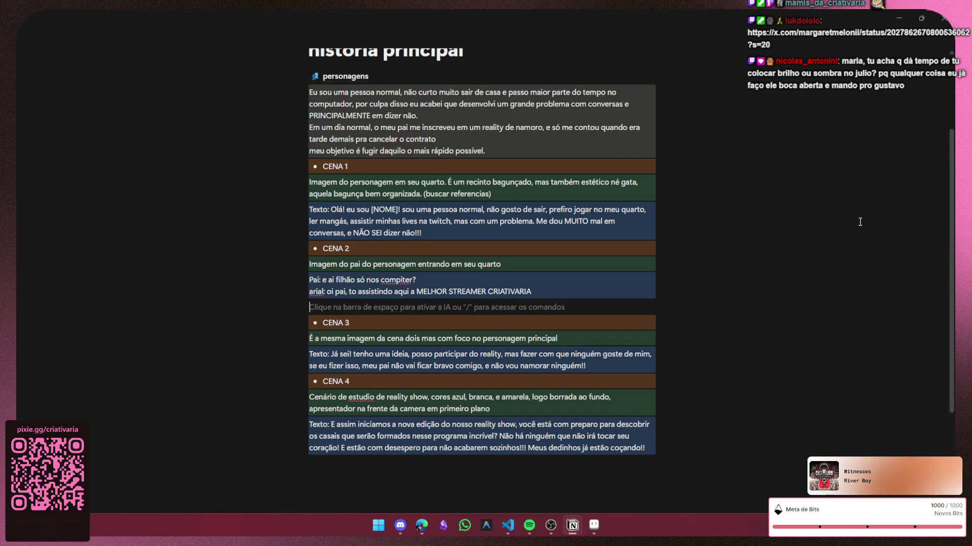
Step: Write 'pai: sabe o que vc precisa? vc precisa é sair de casa, viver a vida, ver as pessoas'
{"action": "type", "text": "pai: e"}
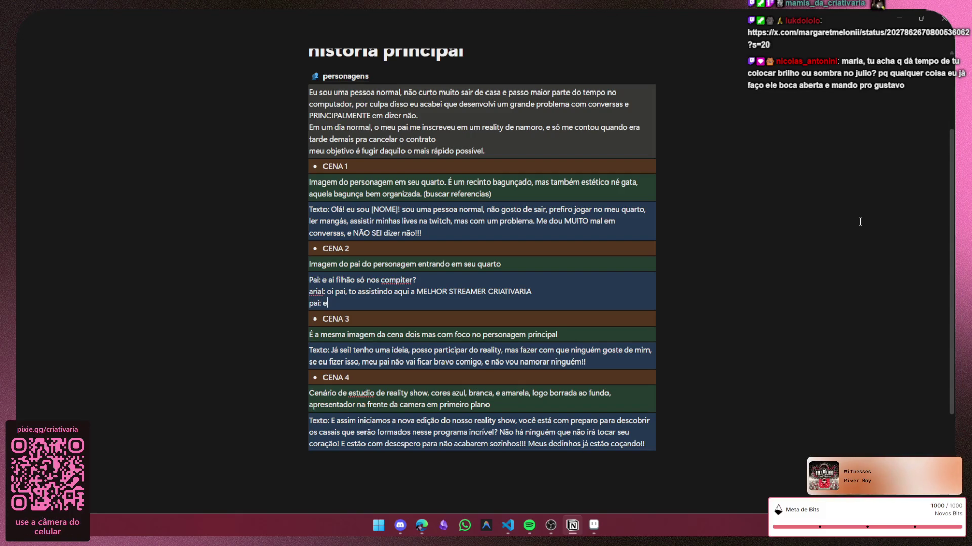
{"action": "type", "text": " sa"}
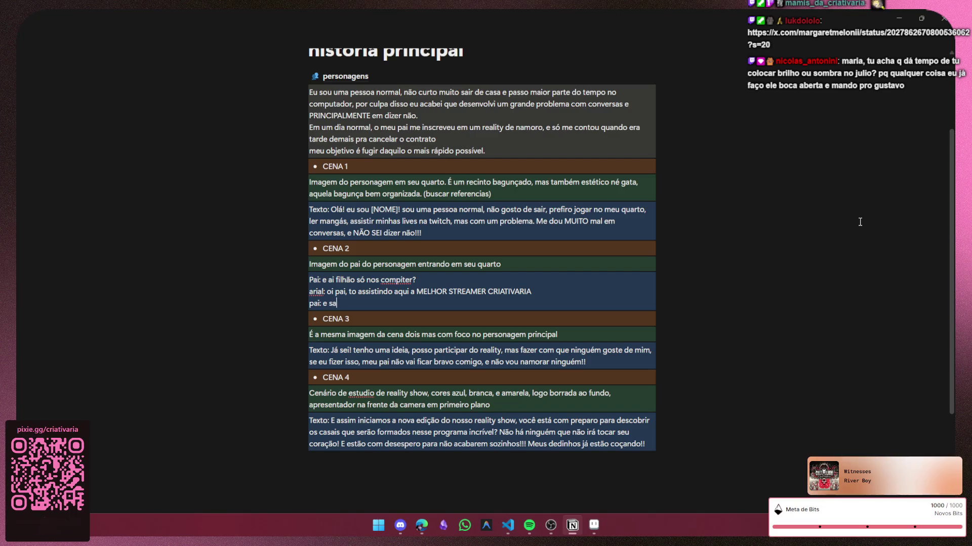
{"action": "type", "text": "ir do quarto "}
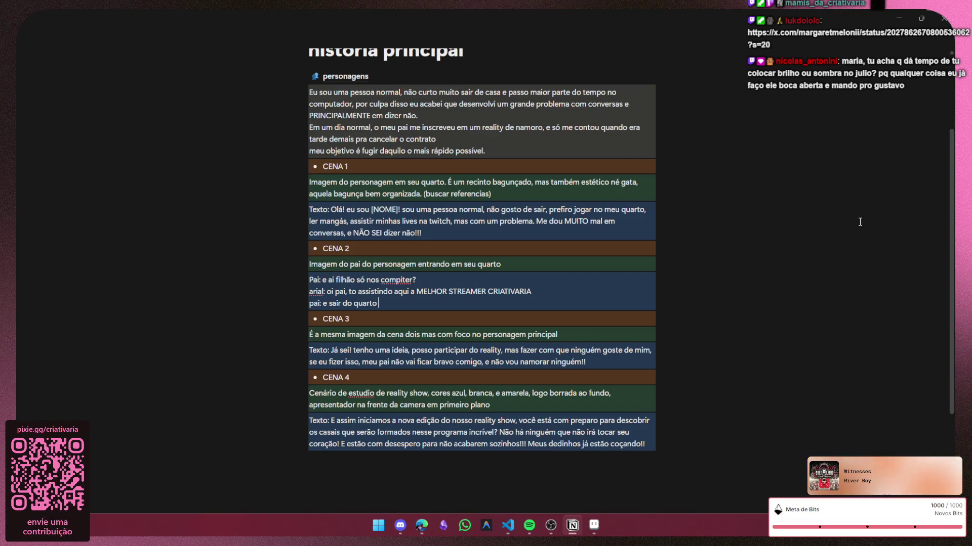
{"action": "type", "text": "quer nã"}
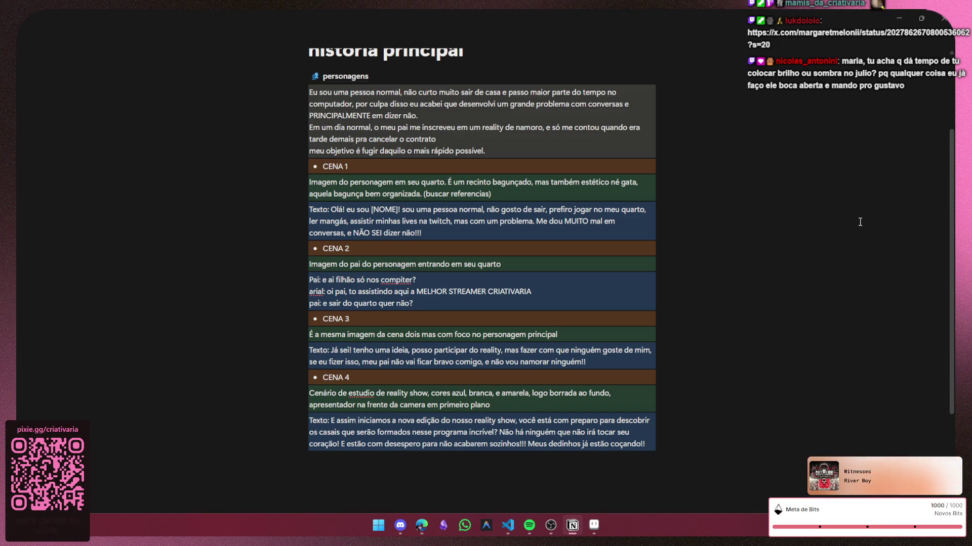
{"action": "key", "text": "BackSpace"}
{"action": "key", "text": "BackSpace"}
{"action": "key", "text": "BackSpace"}
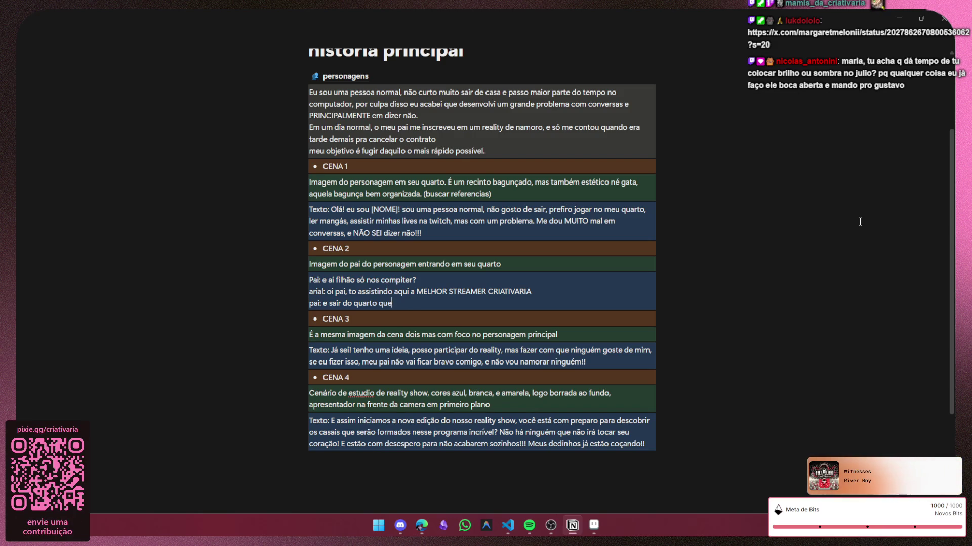
{"action": "key", "text": "BackSpace"}
{"action": "key", "text": "BackSpace"}
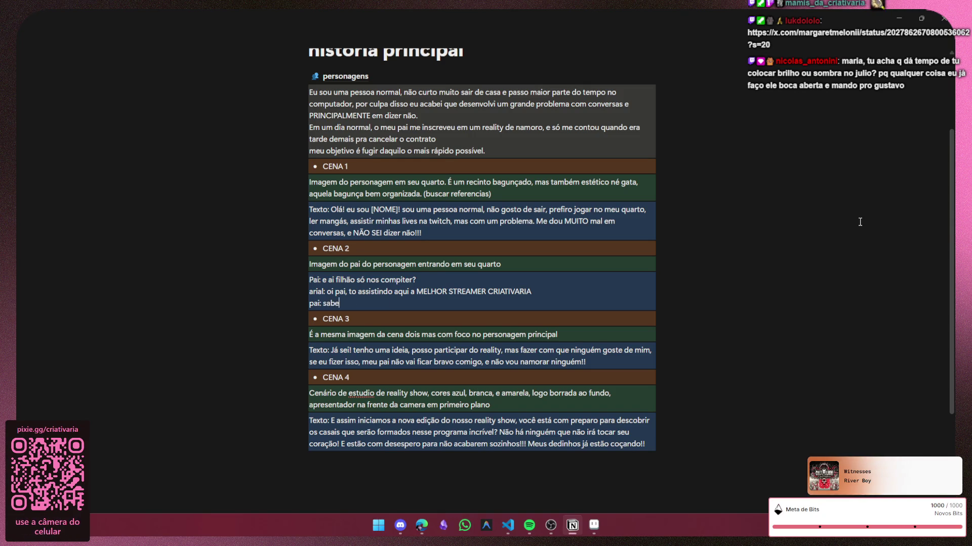
{"action": "type", "text": " o que vc pr"}
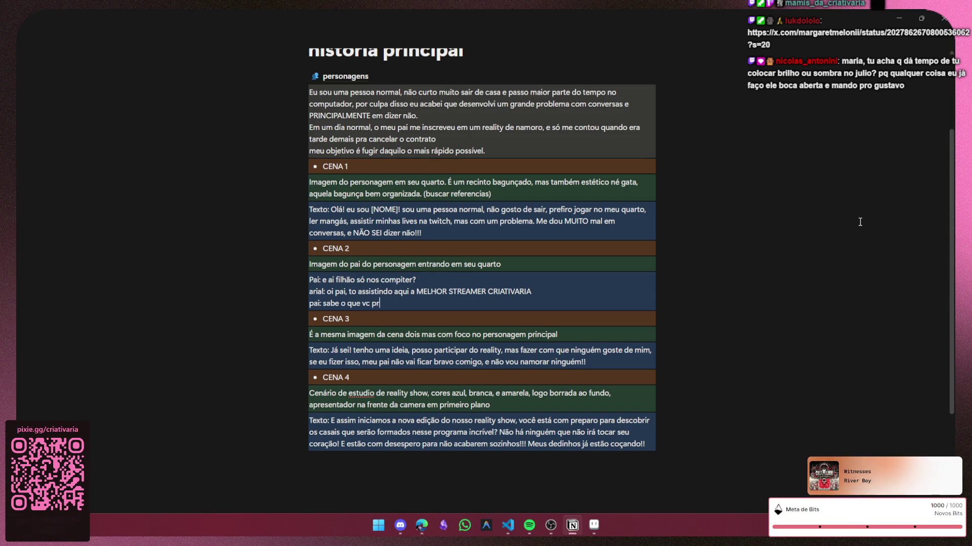
{"action": "type", "text": "ecisa? vc "}
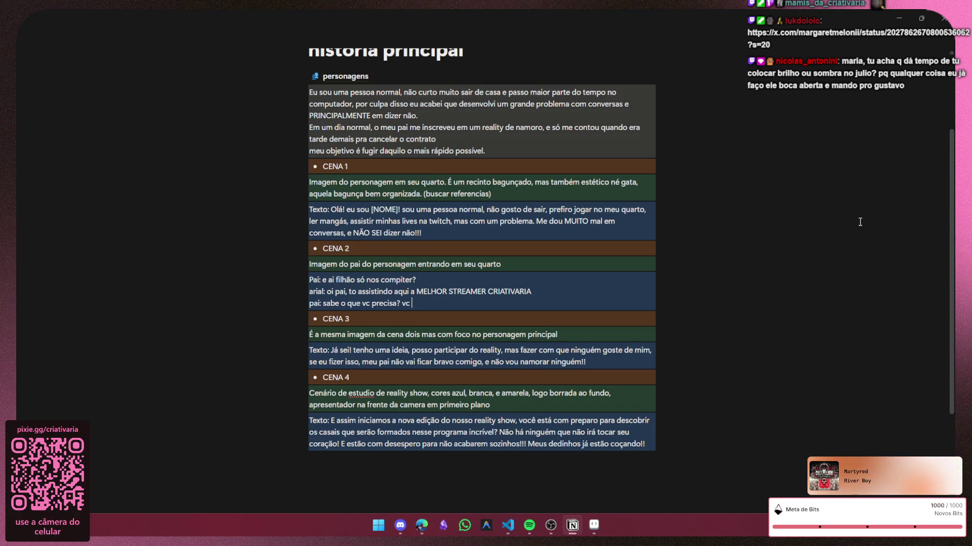
{"action": "type", "text": "precisa é sair de casa"}
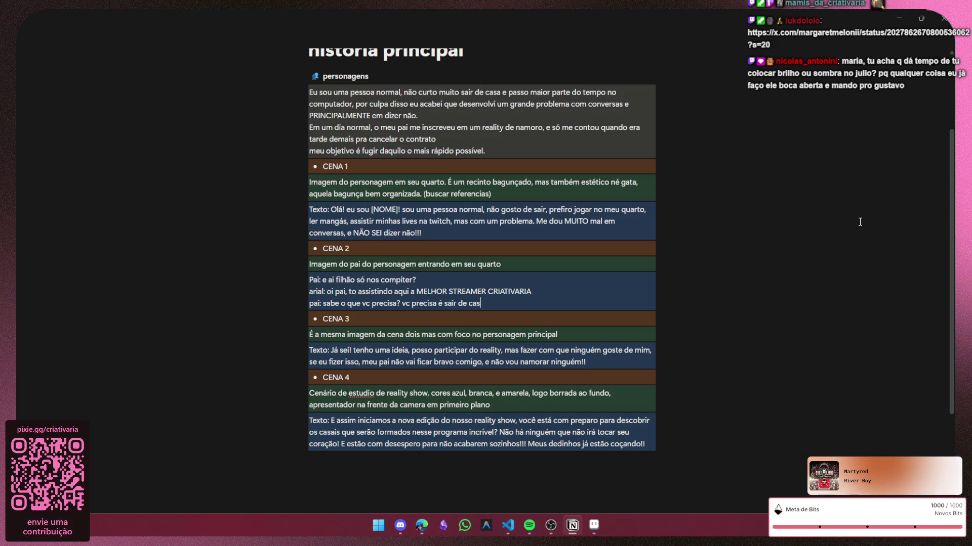
{"action": "type", "text": ","}
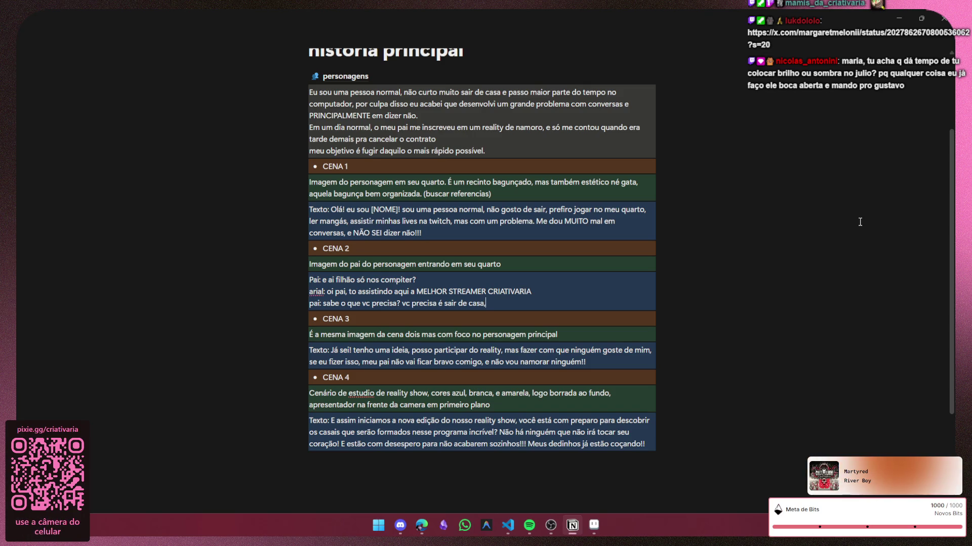
{"action": "type", "text": " viver a vida"}
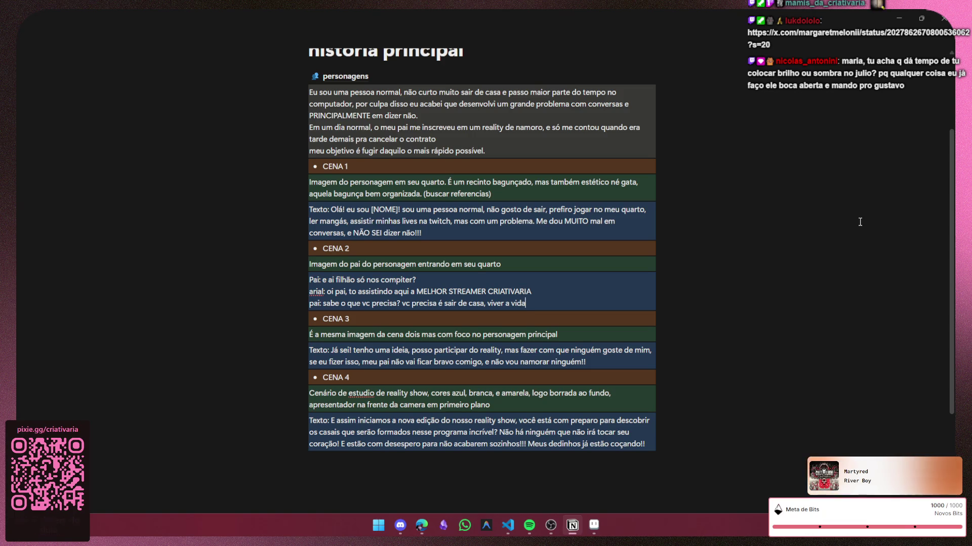
{"action": "type", "text": "."}
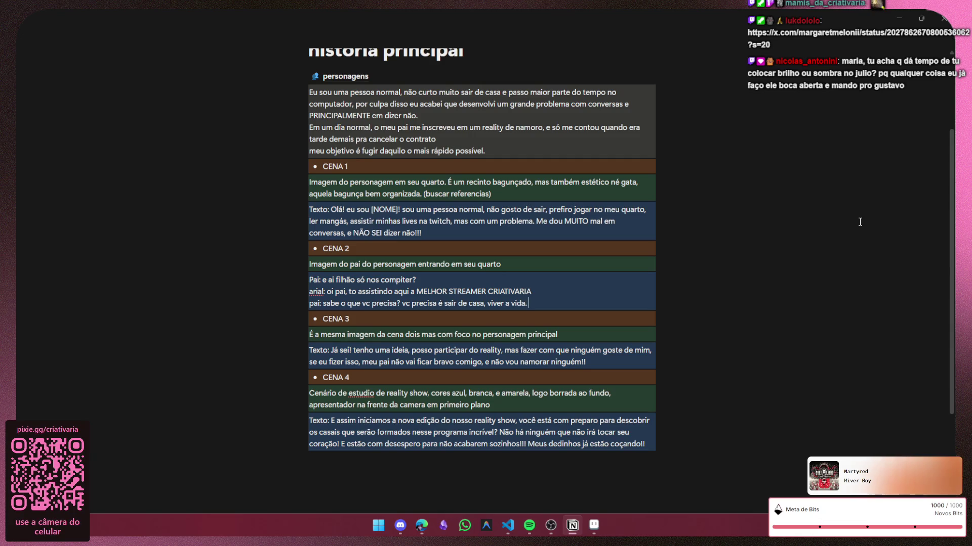
{"action": "type", "text": " ver as pessoas"}
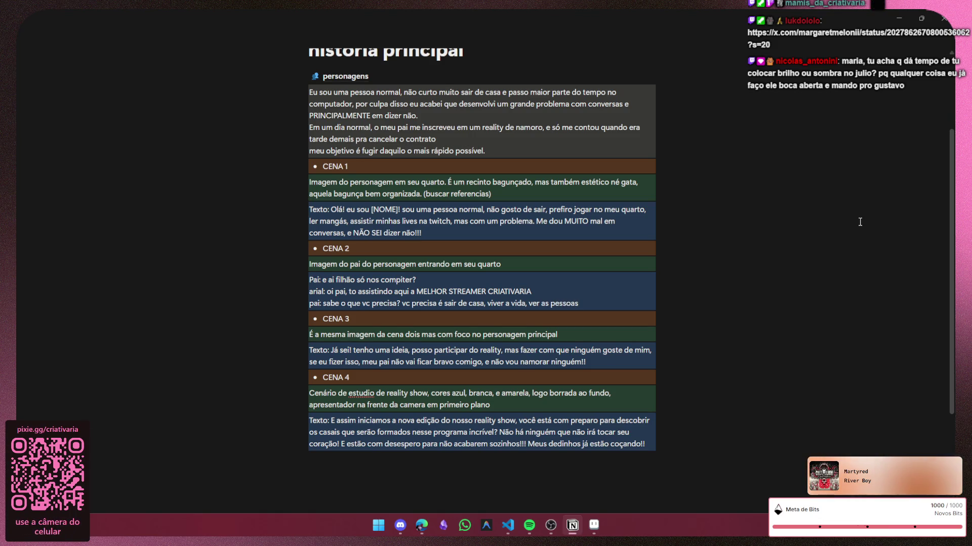
{"action": "type", "text": "."}
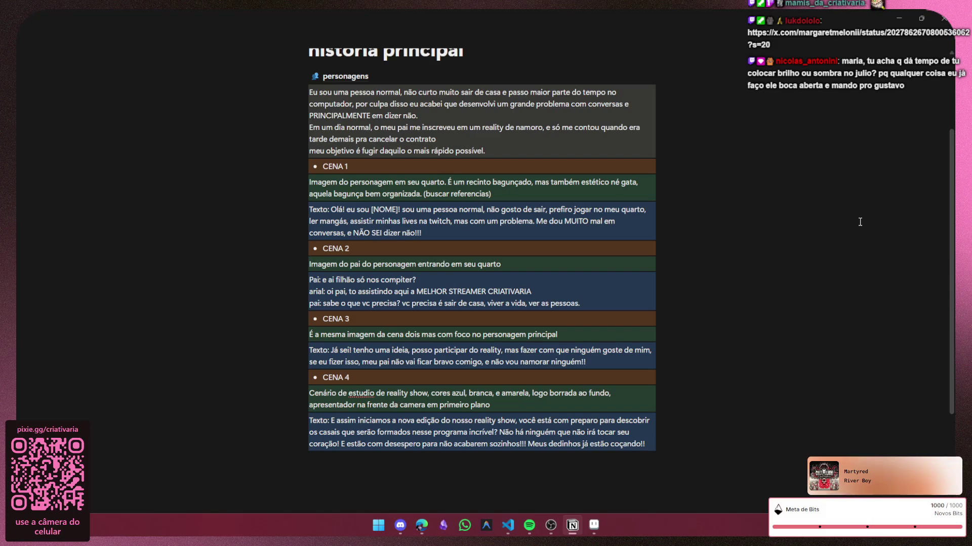
{"action": "key", "text": "BackSpace"}
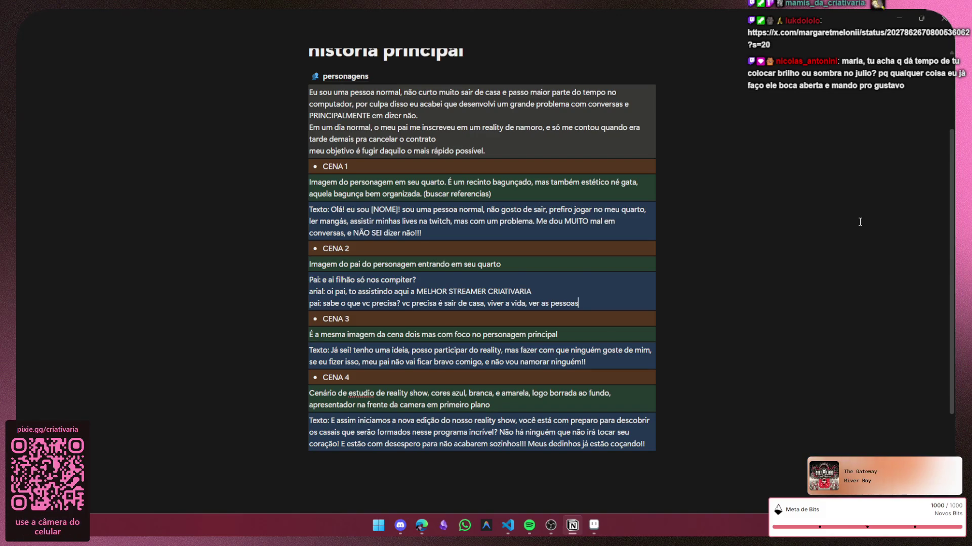
{"action": "type", "text": ". Por "}
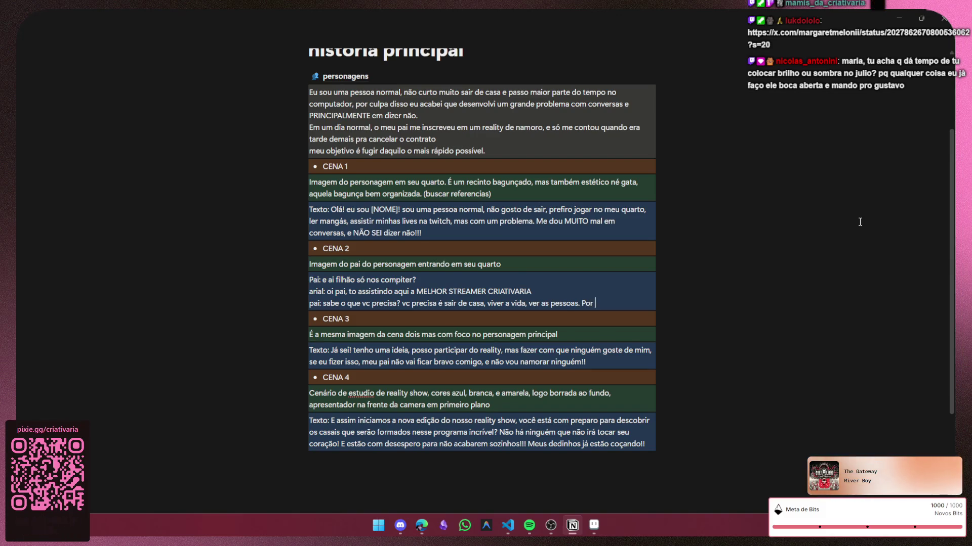
{"action": "type", "text": "iss"}
{"action": "key", "text": "BackSpace"}
{"action": "key", "text": "BackSpace"}
{"action": "key", "text": "BackSpace"}
{"action": "key", "text": "BackSpace"}
{"action": "key", "text": "BackSpace"}
{"action": "key", "text": "BackSpace"}
{"action": "key", "text": "BackSpace"}
{"action": "key", "text": "BackSpace"}
{"action": "key", "text": "BackSpace"}
{"action": "key", "text": "BackSpace"}
{"action": "key", "text": "BackSpace"}
{"action": "key", "text": "BackSpace"}
{"action": "key", "text": "BackSpace"}
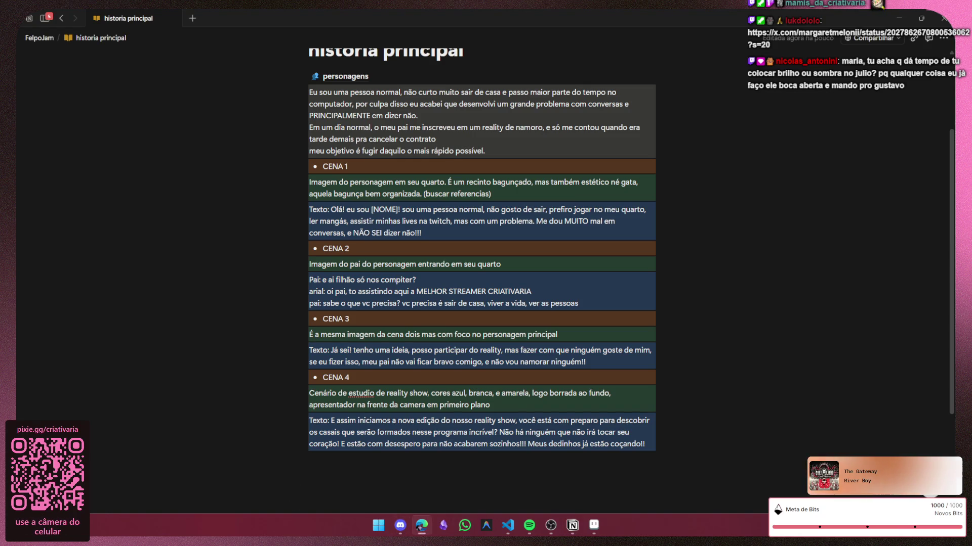
{"action": "key", "text": "alt+Tab"}
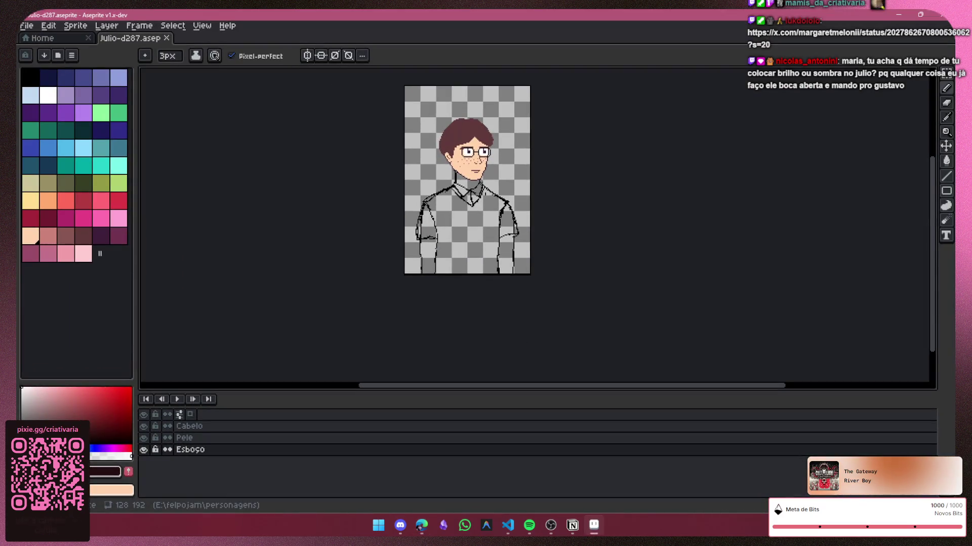
Step: Close Julio-d287 and zoom into Julio-b589's head and green shirt
{"action": "left_click", "coordinate": [170, 43]}
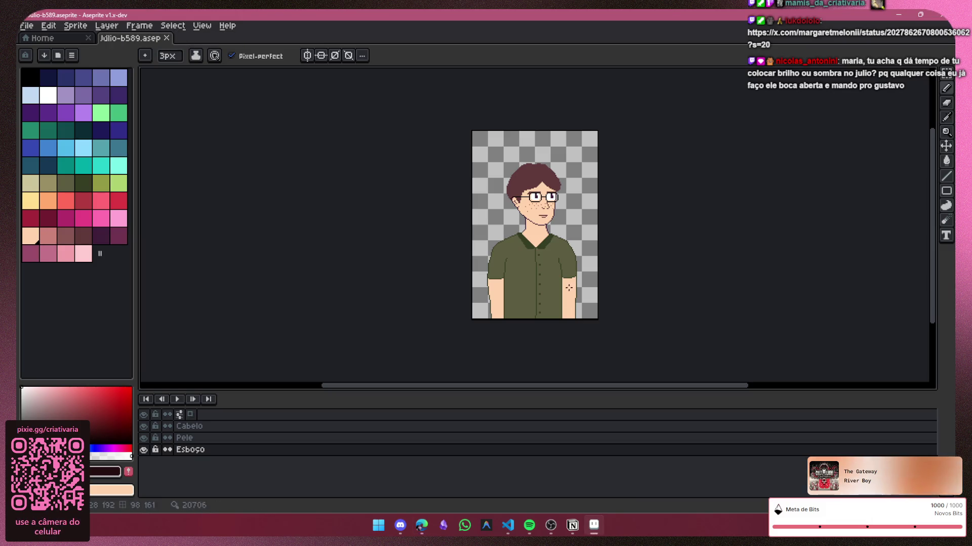
{"action": "scroll", "coordinate": [577, 287], "scroll_direction": "up", "scroll_amount": 2}
{"action": "mouse_move", "coordinate": [565, 274]}
{"action": "left_mouse_down"}
{"action": "mouse_move", "coordinate": [494, 254]}
{"action": "mouse_move", "coordinate": [519, 280]}
{"action": "left_mouse_up"}
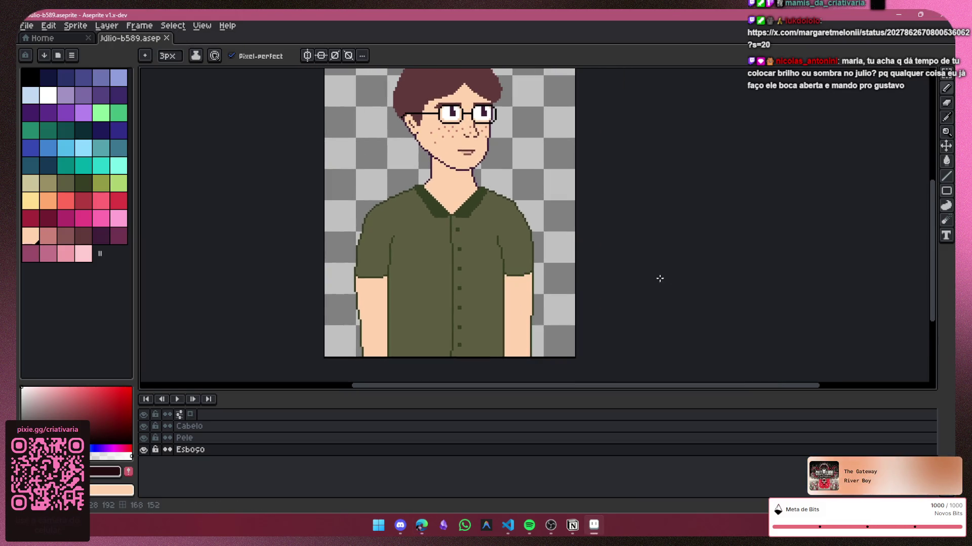
Step: Add a new empty Layer 1 above the Cabelo layer
{"action": "left_click", "coordinate": [903, 11]}
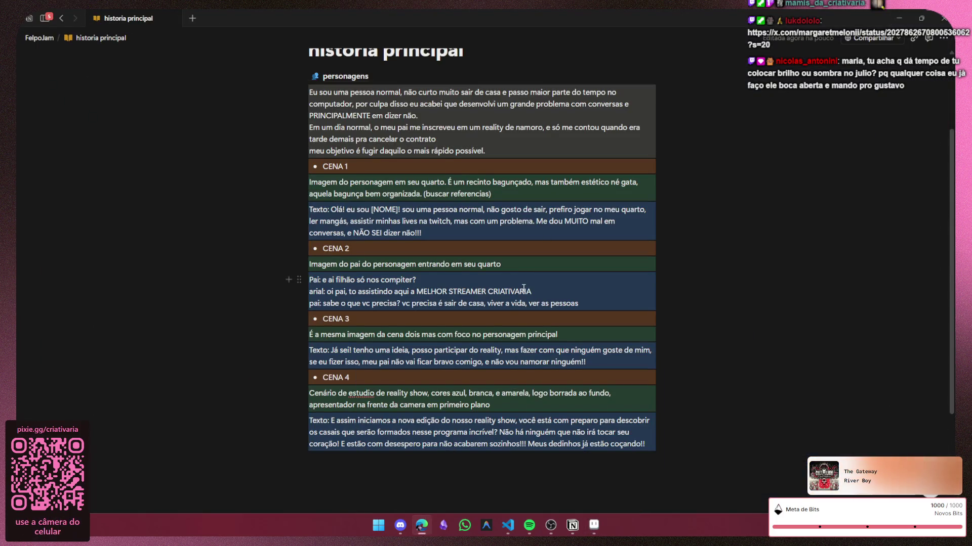
{"action": "left_click", "coordinate": [579, 303]}
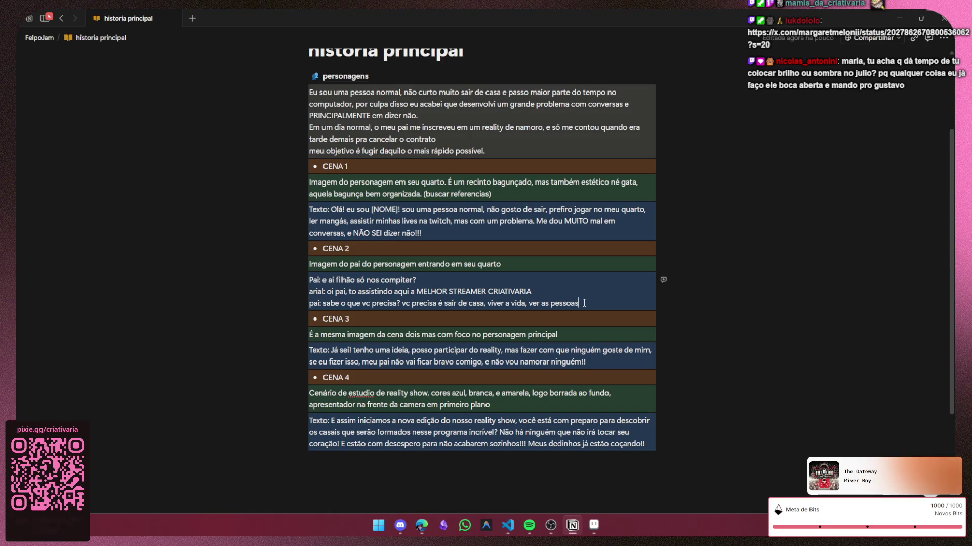
{"action": "left_click", "coordinate": [594, 526]}
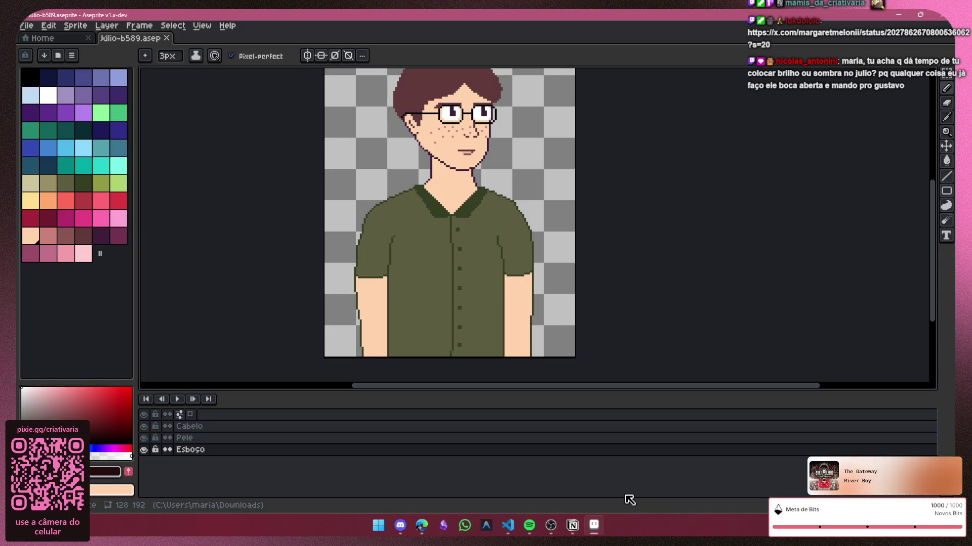
{"action": "left_click_drag", "start_coordinate": [935, 270], "coordinate": [935, 256]}
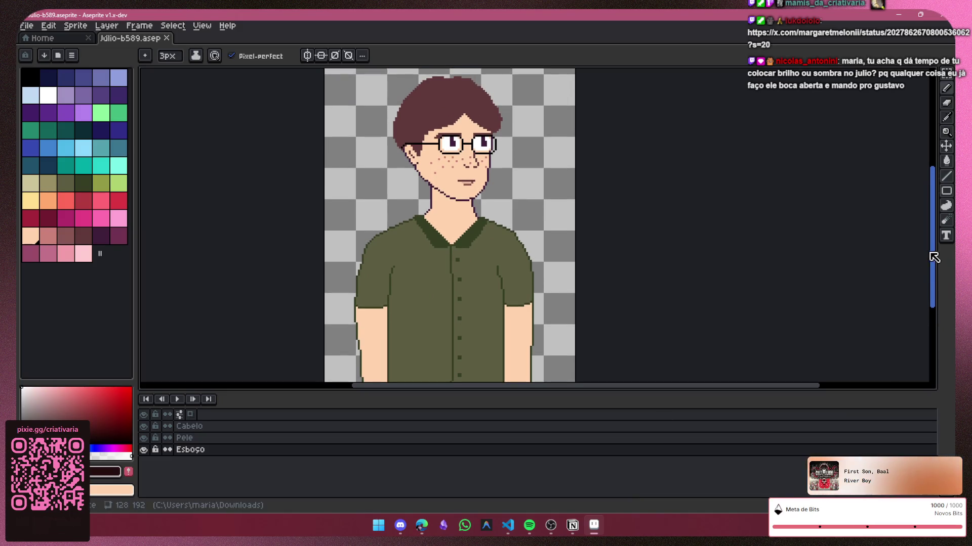
{"action": "left_click", "coordinate": [209, 428]}
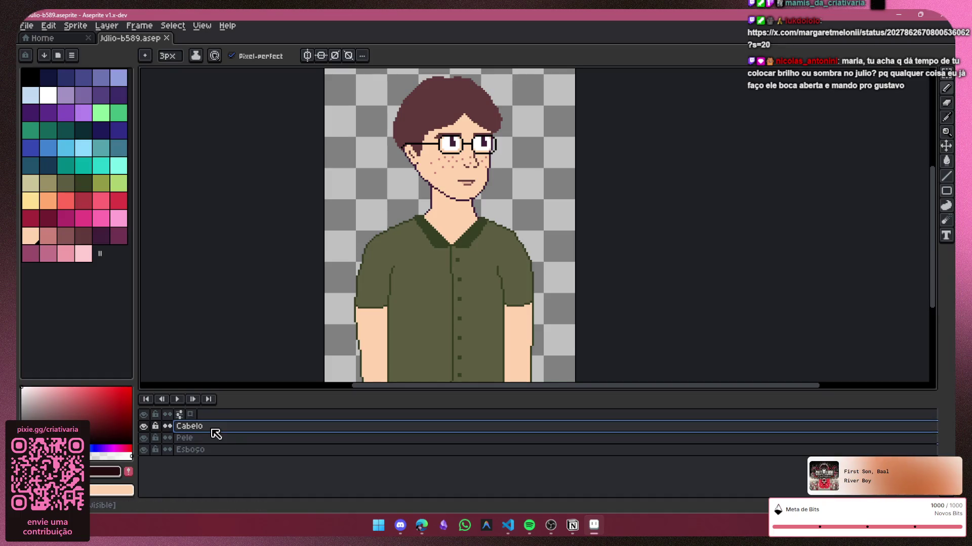
{"action": "key", "text": "shift+p"}
Step: Sample the shirt's olive green, then pick the dark green swatch and switch to the Spray tool
{"action": "key", "text": "shift+n"}
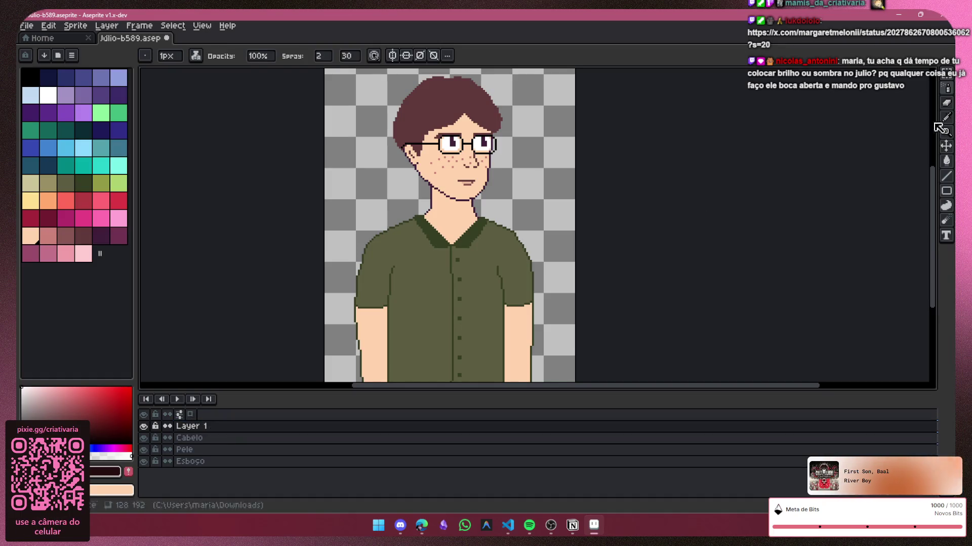
{"action": "left_click", "coordinate": [947, 118]}
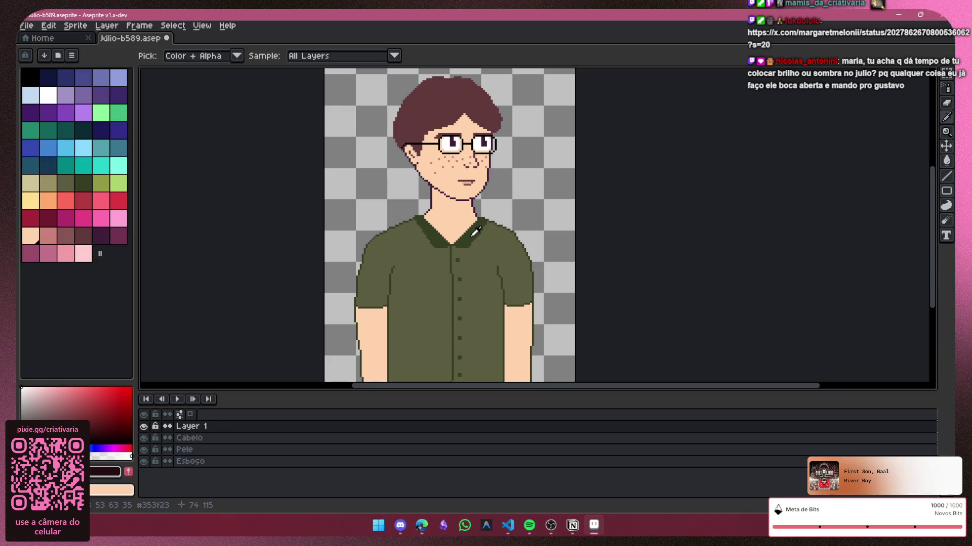
{"action": "left_click", "coordinate": [473, 233]}
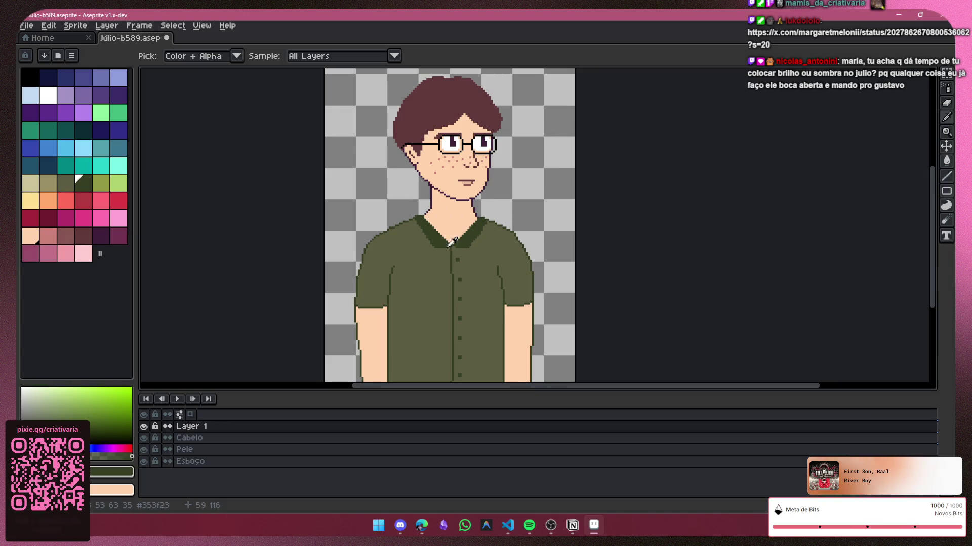
{"action": "left_click", "coordinate": [84, 185]}
{"action": "key", "text": "shift+b"}
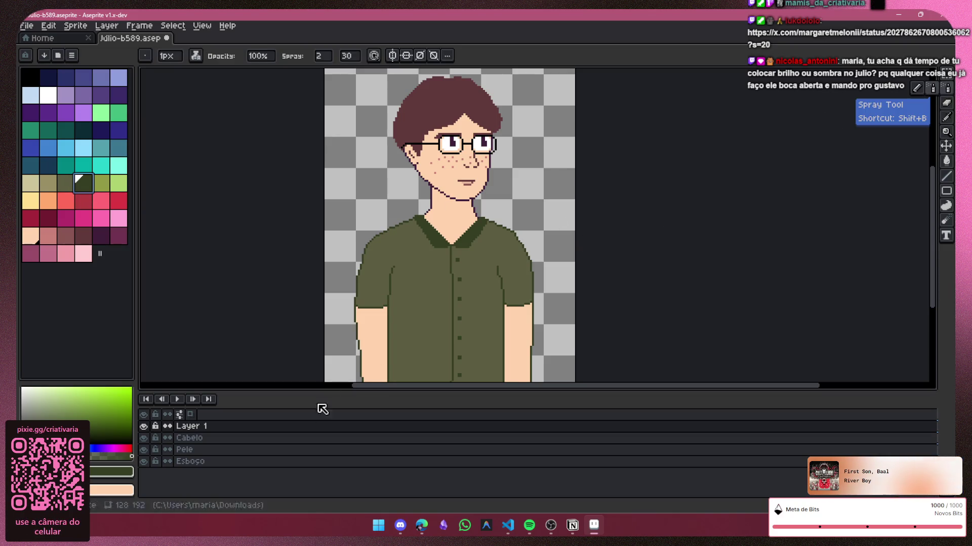
Step: Set the spray ink to Alpha Compositing, adjust its blending, and reselect the dark green shade
{"action": "left_click", "coordinate": [144, 438]}
{"action": "left_click", "coordinate": [144, 438]}
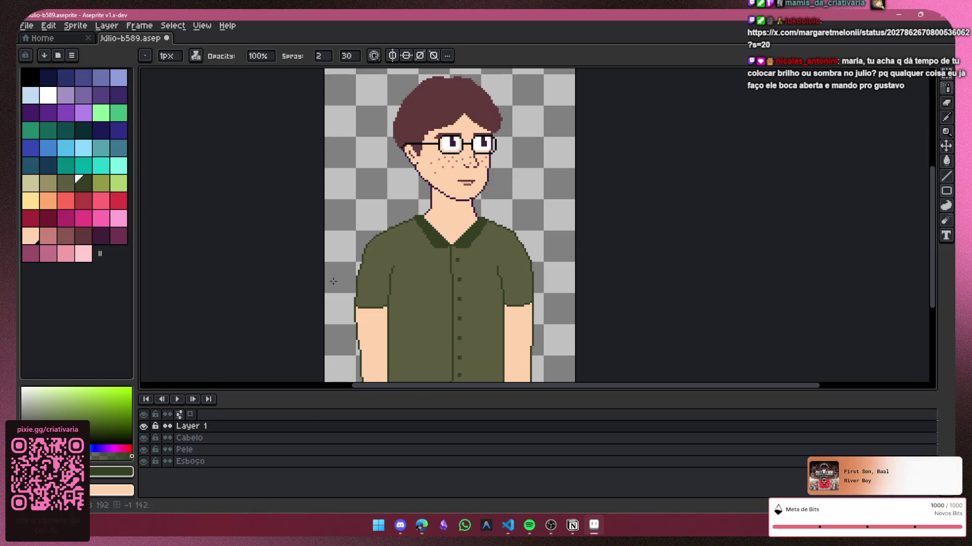
{"action": "scroll", "coordinate": [373, 267], "scroll_direction": "up", "scroll_amount": 2}
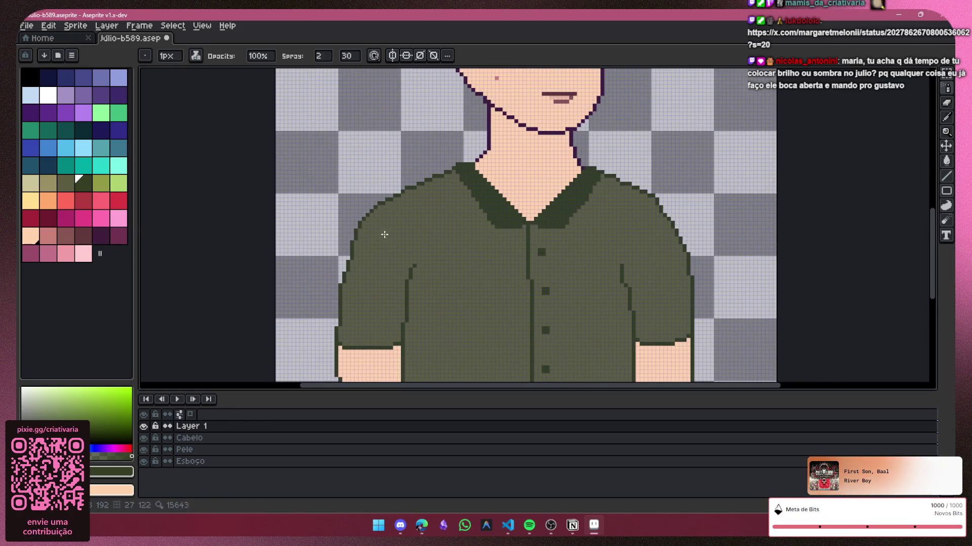
{"action": "left_click", "coordinate": [195, 56]}
{"action": "left_click", "coordinate": [233, 82]}
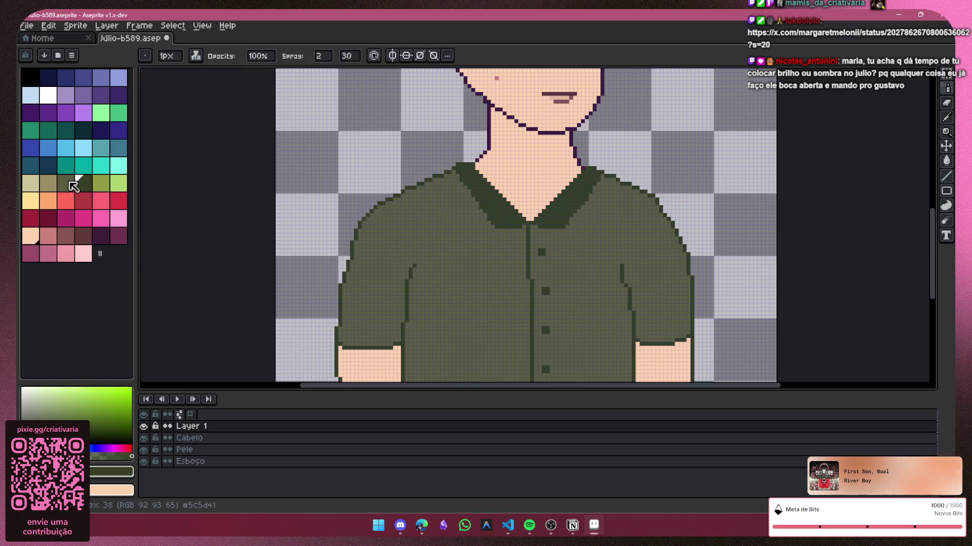
{"action": "left_click", "coordinate": [71, 183]}
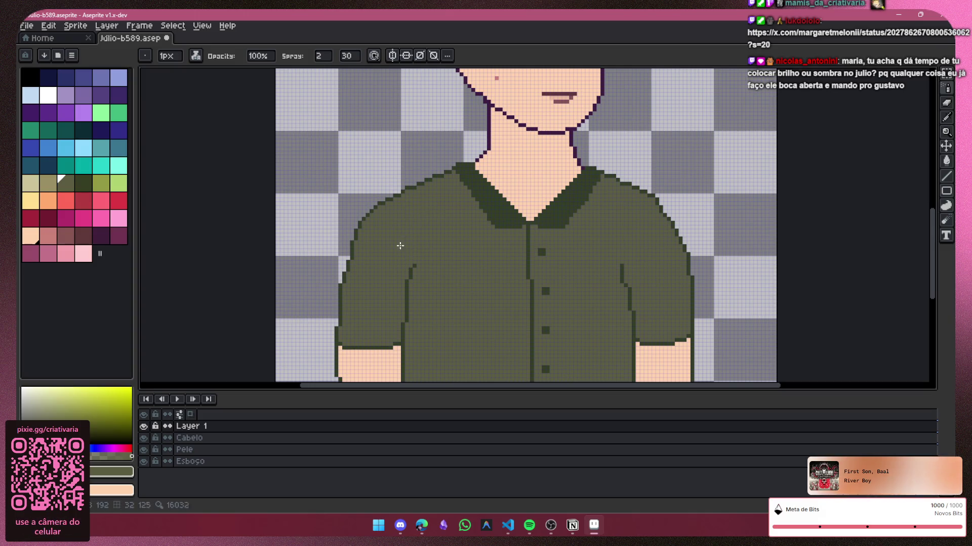
{"action": "left_click", "coordinate": [195, 55]}
{"action": "left_click", "coordinate": [223, 70]}
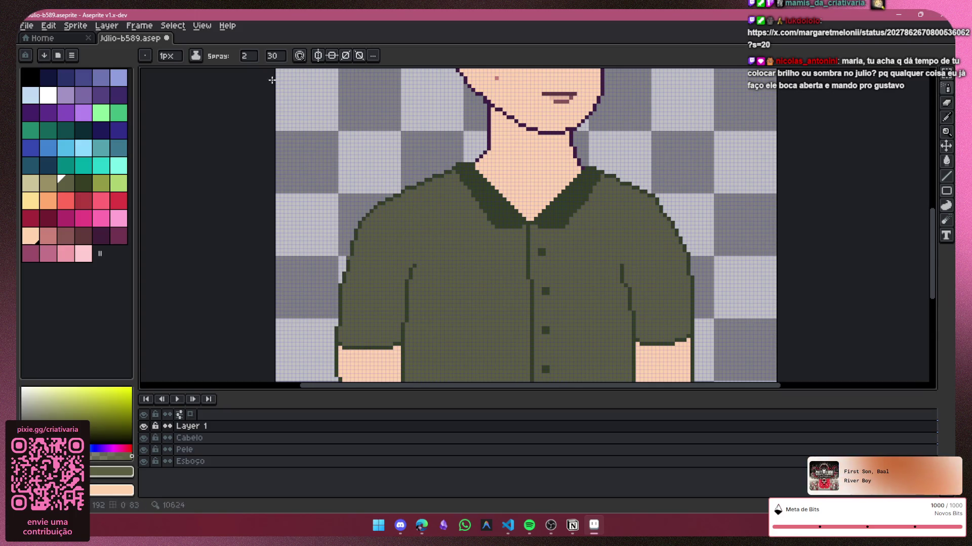
{"action": "left_click", "coordinate": [84, 183]}
Step: Test-spray dark green on the left shoulder, then erase the stray stroke with Cabelo and Pele hidden
{"action": "left_click_drag", "start_coordinate": [430, 197], "coordinate": [397, 231]}
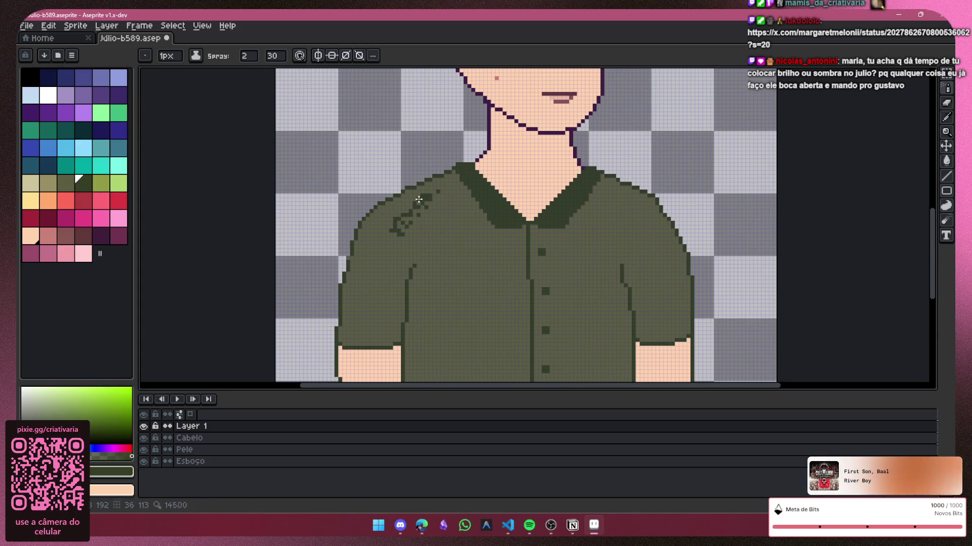
{"action": "double_click", "coordinate": [325, 426]}
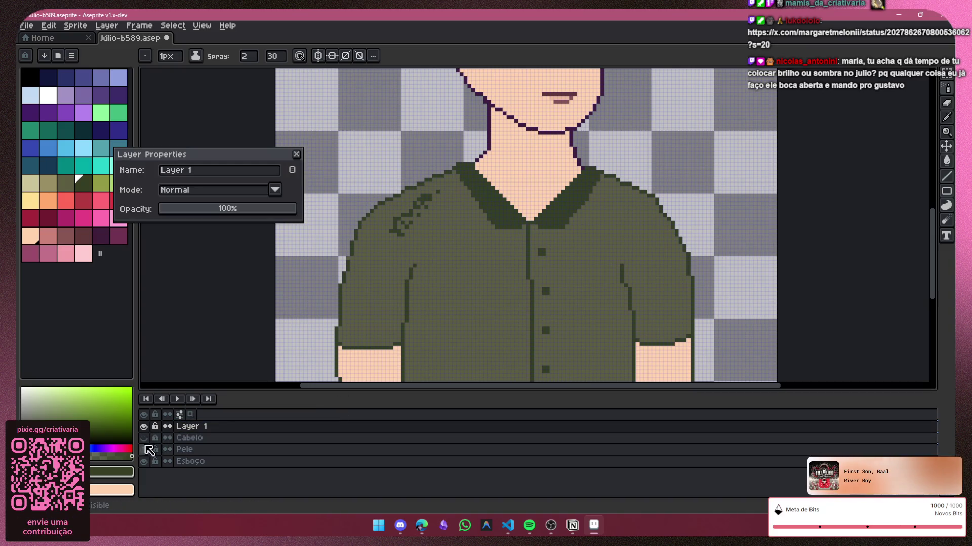
{"action": "left_click_drag", "start_coordinate": [143, 438], "coordinate": [144, 450]}
{"action": "key", "text": "b"}
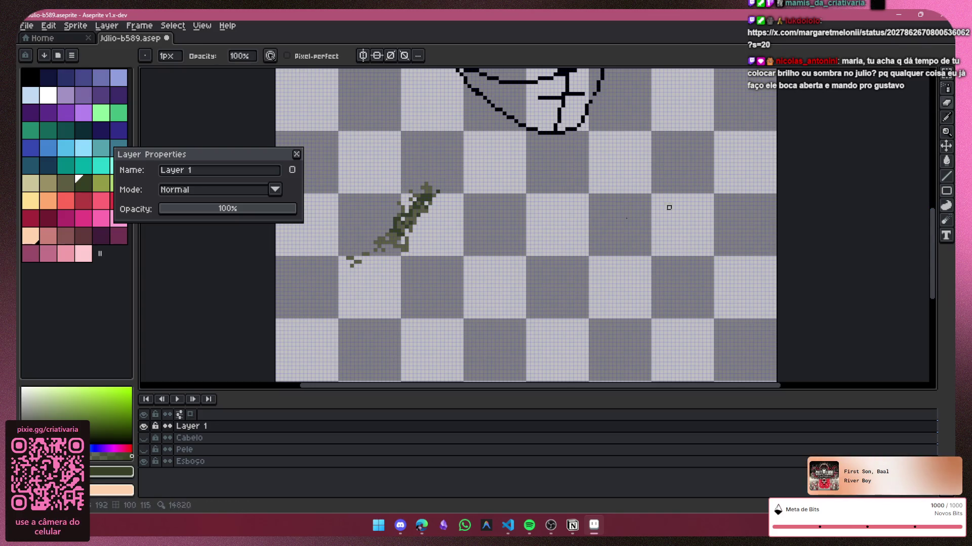
{"action": "key", "text": "e"}
{"action": "left_click_drag", "start_coordinate": [439, 188], "coordinate": [373, 248]}
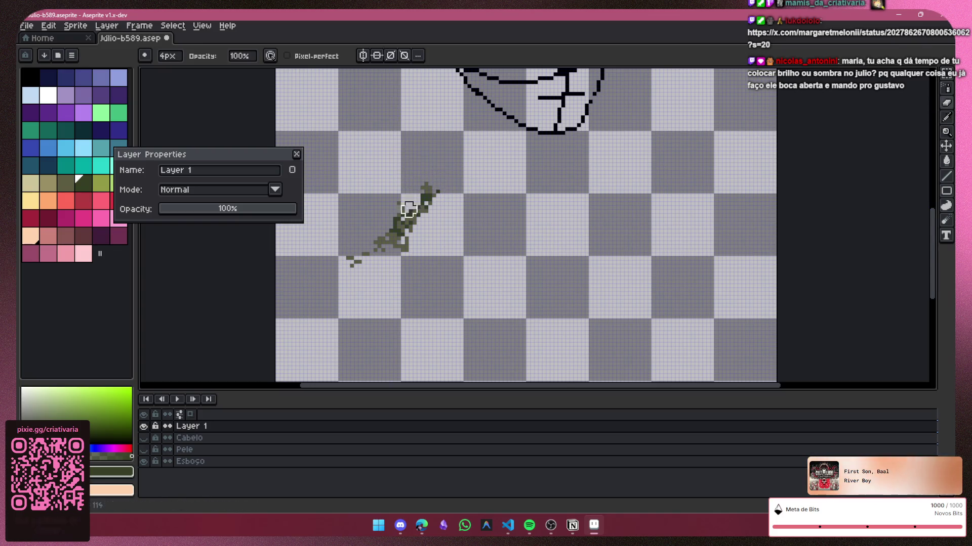
Step: Close Layer 1 properties, show the Cabelo and Pele layers again, and return to spraying
{"action": "left_click", "coordinate": [296, 156]}
{"action": "left_click", "coordinate": [144, 438]}
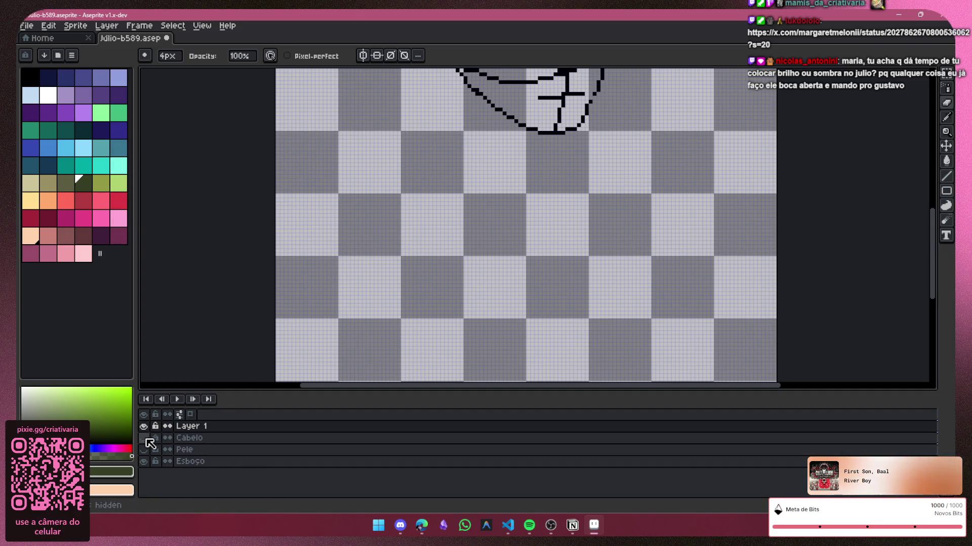
{"action": "left_click", "coordinate": [144, 449]}
{"action": "left_click", "coordinate": [946, 88]}
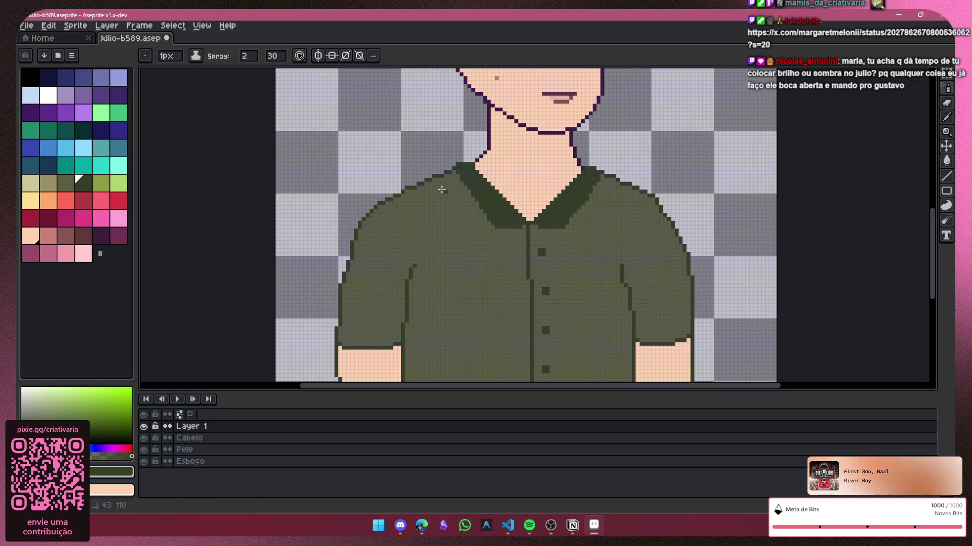
Step: Spray dark green speckles along the left shoulder edge, undoing an overshooting first stroke
{"action": "mouse_move", "coordinate": [458, 179]}
{"action": "left_mouse_down"}
{"action": "mouse_move", "coordinate": [373, 229]}
{"action": "mouse_move", "coordinate": [348, 318]}
{"action": "left_mouse_up"}
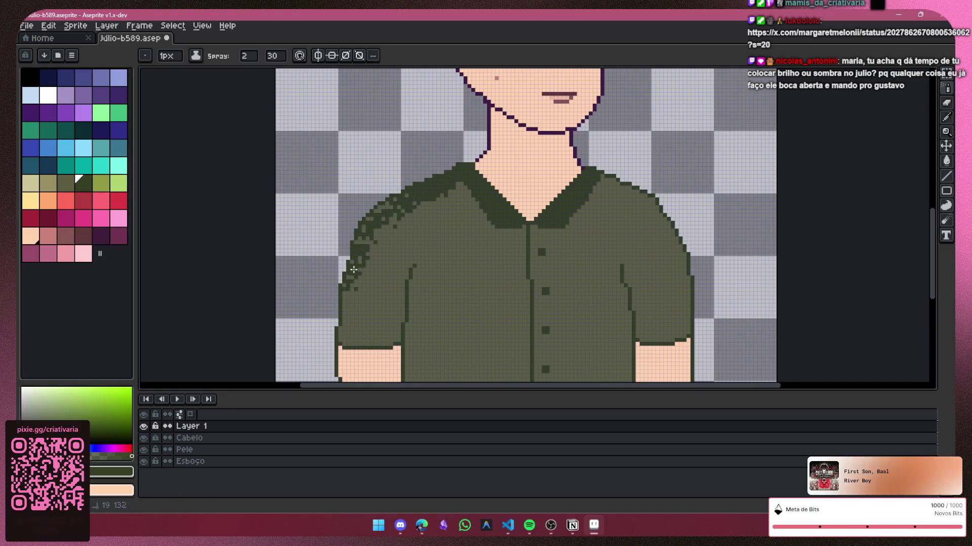
{"action": "key", "text": "ctrl+z"}
{"action": "key", "text": "ctrl+d"}
{"action": "key", "text": "shift+s"}
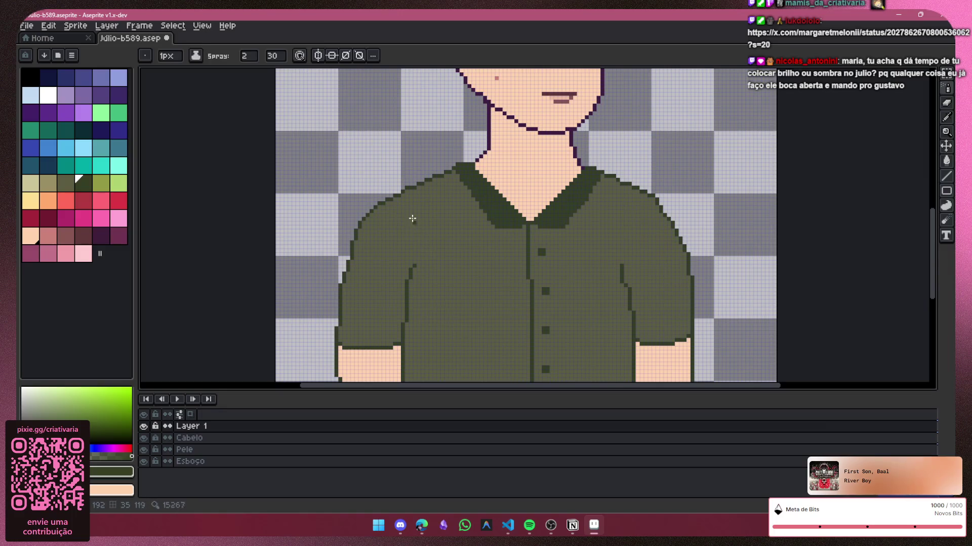
{"action": "scroll", "coordinate": [442, 213], "scroll_direction": "up", "scroll_amount": 1}
{"action": "scroll", "coordinate": [401, 193], "scroll_direction": "up", "scroll_amount": 1}
{"action": "scroll", "coordinate": [354, 178], "scroll_direction": "down", "scroll_amount": 1}
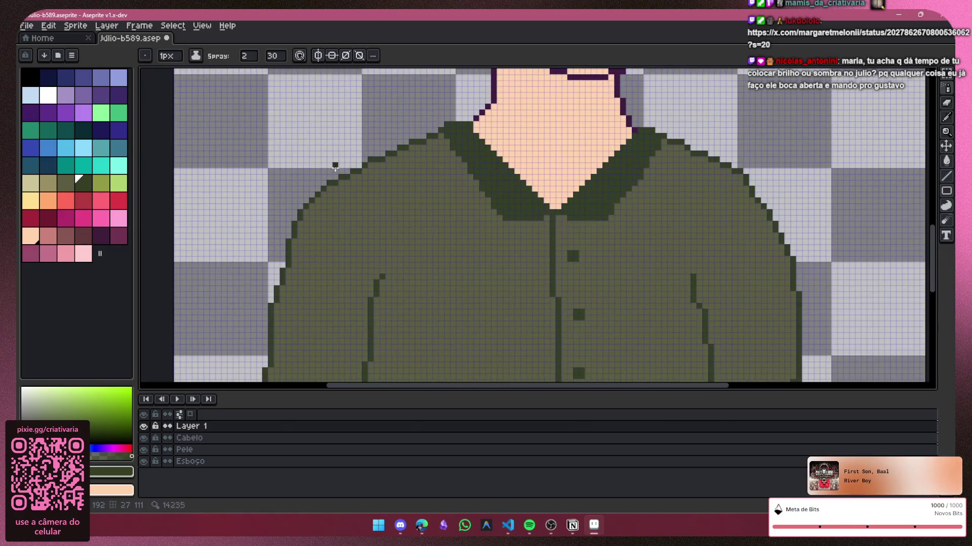
{"action": "scroll", "coordinate": [322, 176], "scroll_direction": "down", "scroll_amount": 1}
{"action": "scroll", "coordinate": [382, 160], "scroll_direction": "up", "scroll_amount": 2}
{"action": "mouse_move", "coordinate": [452, 144]}
{"action": "left_mouse_down"}
{"action": "mouse_move", "coordinate": [286, 247]}
{"action": "mouse_move", "coordinate": [270, 273]}
{"action": "left_mouse_up"}
{"action": "scroll", "coordinate": [627, 213], "scroll_direction": "down", "scroll_amount": 1}
{"action": "scroll", "coordinate": [644, 266], "scroll_direction": "down", "scroll_amount": 1}
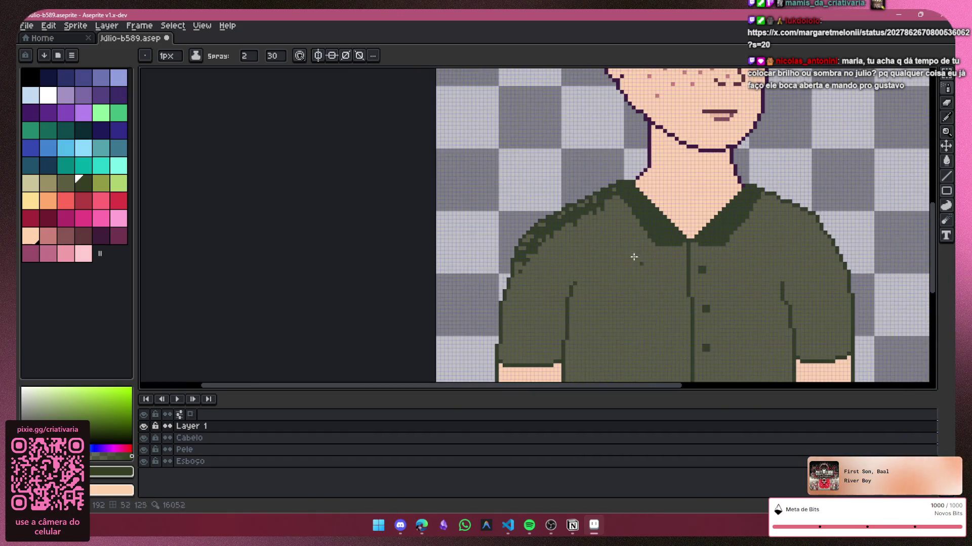
Step: Shade the right shoulder edge and both side folds of the shirt with dark green speckles
{"action": "left_click_drag", "start_coordinate": [645, 387], "coordinate": [714, 387]}
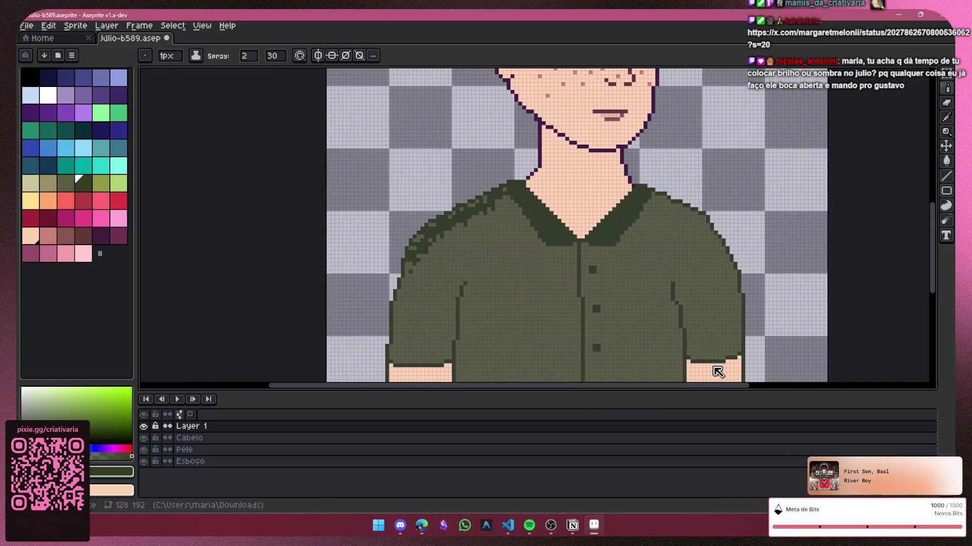
{"action": "left_click_drag", "start_coordinate": [644, 197], "coordinate": [682, 216]}
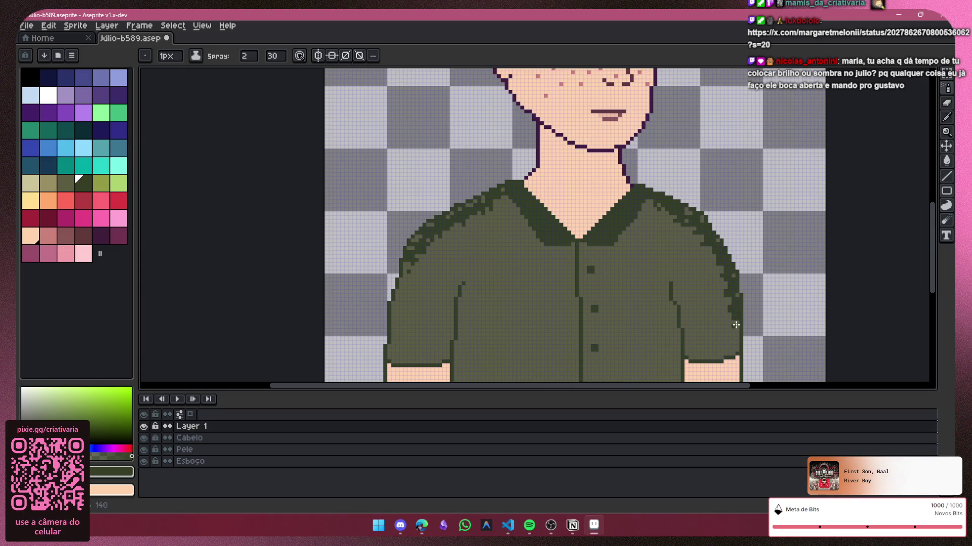
{"action": "left_click_drag", "start_coordinate": [669, 297], "coordinate": [675, 349]}
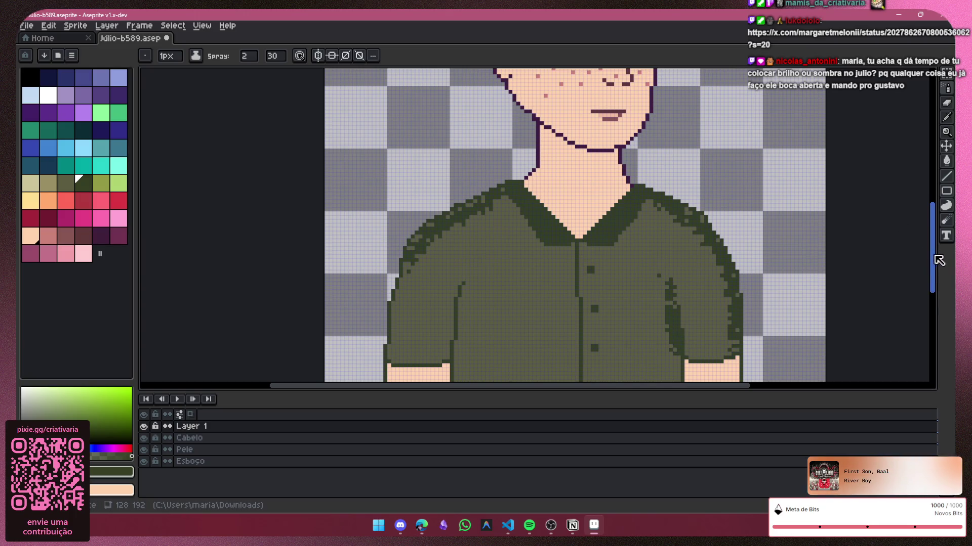
{"action": "left_click_drag", "start_coordinate": [932, 243], "coordinate": [932, 288]}
{"action": "left_click_drag", "start_coordinate": [674, 194], "coordinate": [676, 215]}
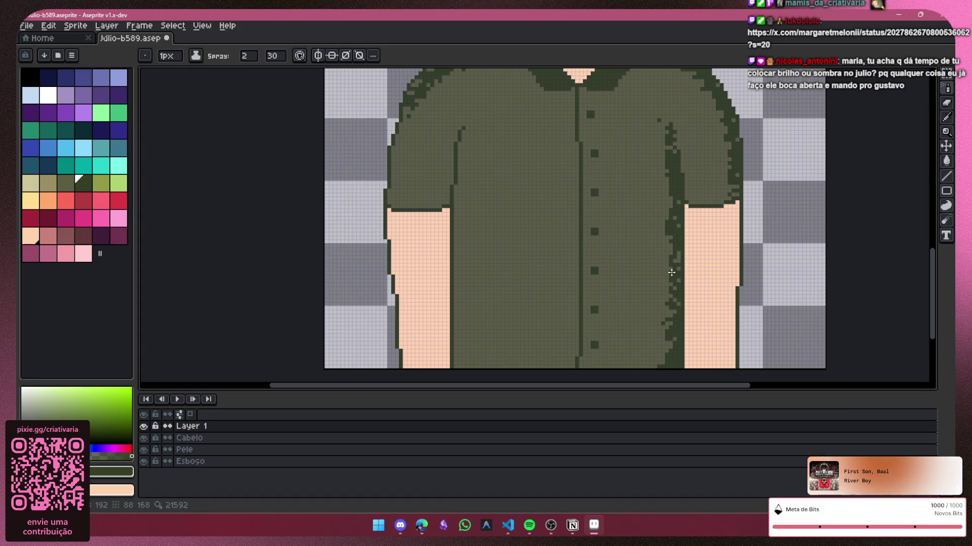
{"action": "left_click_drag", "start_coordinate": [466, 136], "coordinate": [460, 201]}
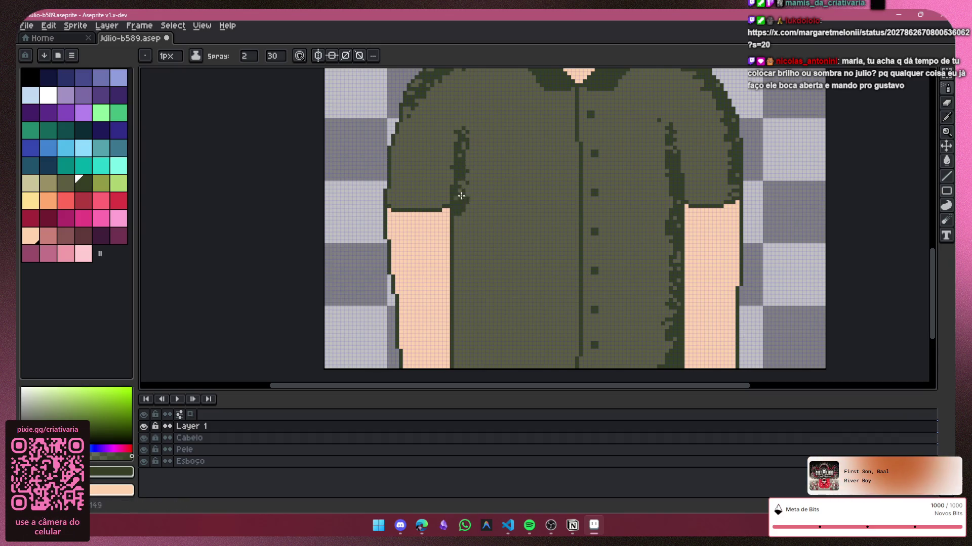
{"action": "left_click_drag", "start_coordinate": [464, 309], "coordinate": [455, 370]}
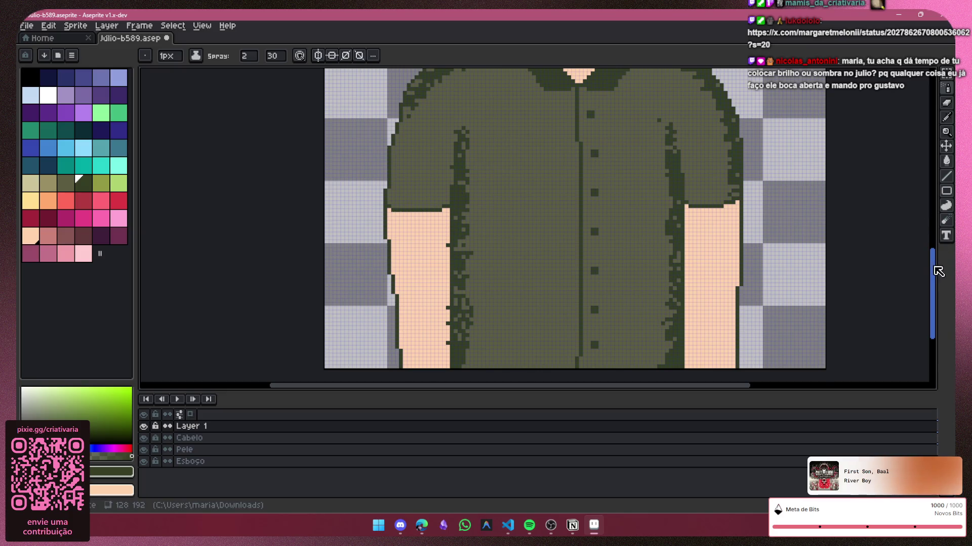
{"action": "left_click_drag", "start_coordinate": [932, 271], "coordinate": [933, 247]}
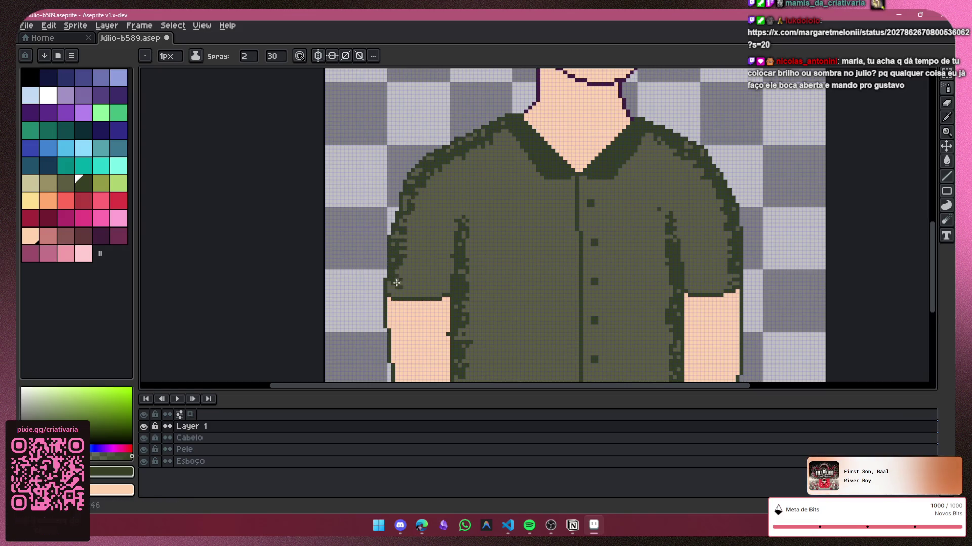
Step: Shade the left sleeve's lower edge, then sample the shirt's olive colour from the sprite
{"action": "left_click_drag", "start_coordinate": [395, 282], "coordinate": [444, 289]}
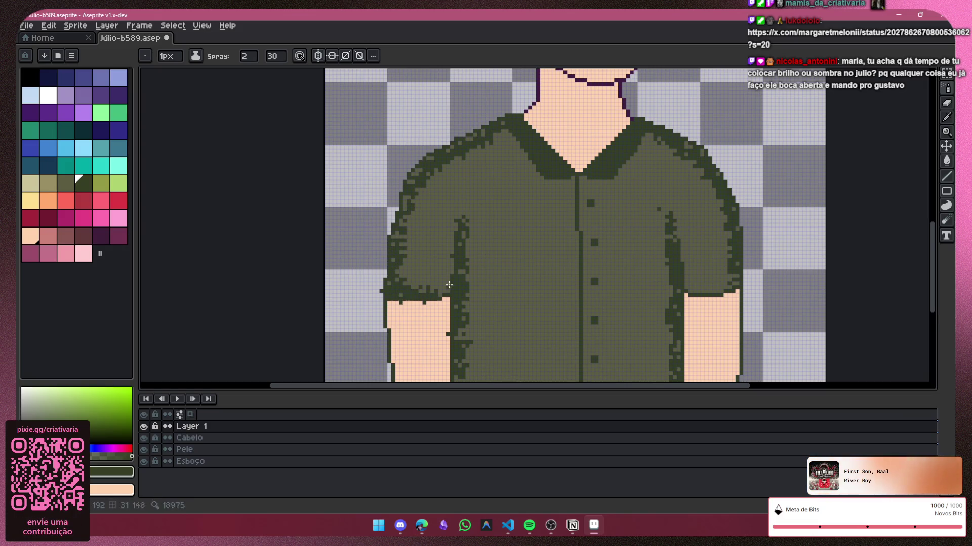
{"action": "scroll", "coordinate": [793, 254], "scroll_direction": "down", "scroll_amount": 2}
{"action": "scroll", "coordinate": [793, 254], "scroll_direction": "down", "scroll_amount": 2}
{"action": "scroll", "coordinate": [768, 253], "scroll_direction": "up", "scroll_amount": 1}
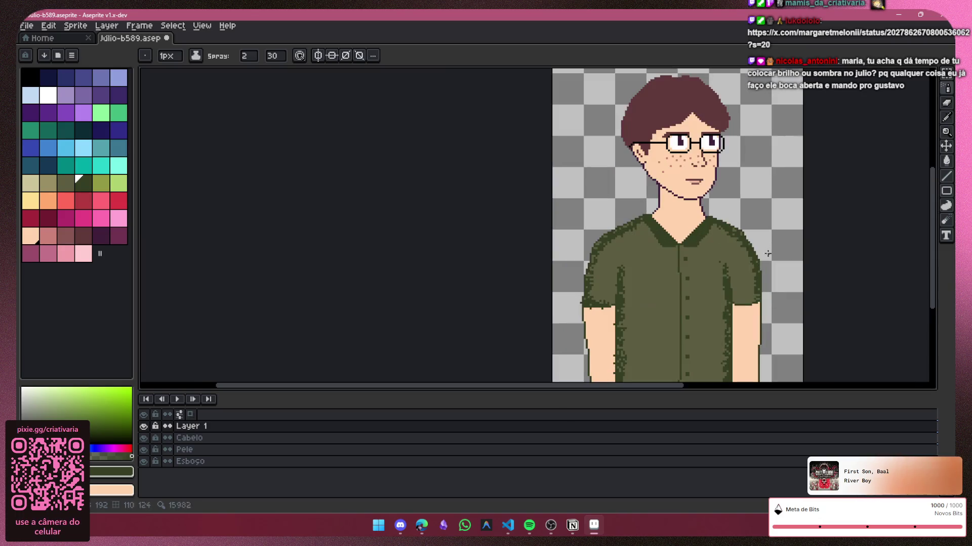
{"action": "left_click_drag", "start_coordinate": [644, 386], "coordinate": [704, 386]}
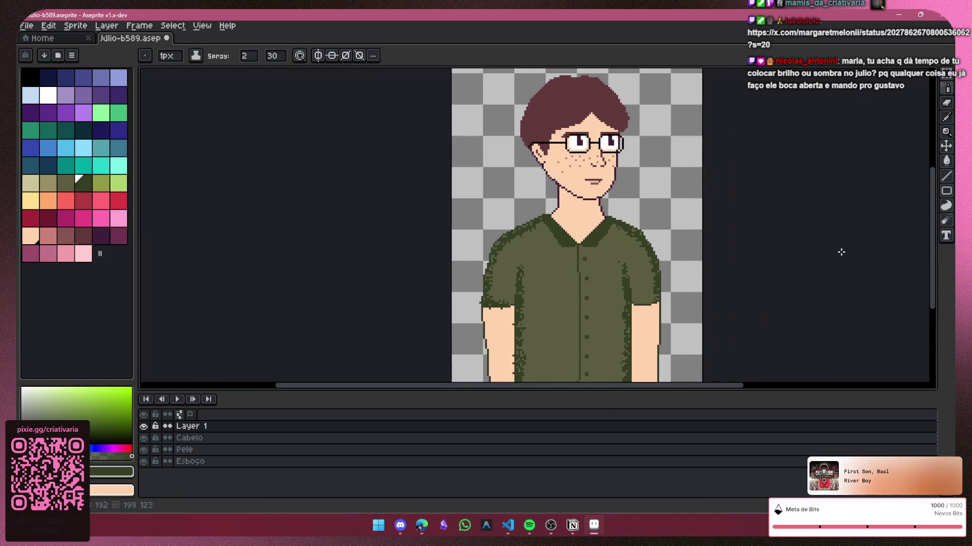
{"action": "scroll", "coordinate": [804, 261], "scroll_direction": "up", "scroll_amount": 1}
{"action": "left_click_drag", "start_coordinate": [932, 233], "coordinate": [932, 258]}
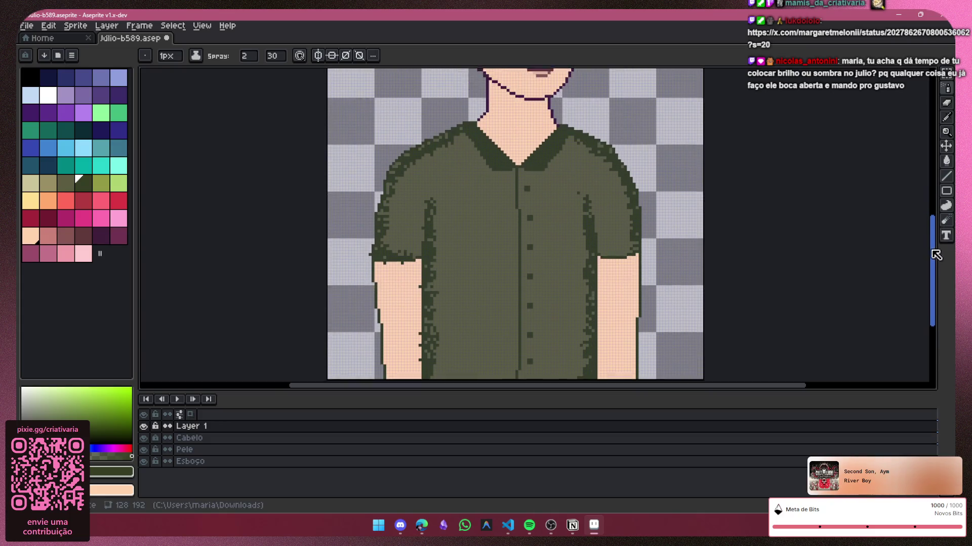
{"action": "left_click", "coordinate": [580, 224], "text": "alt"}
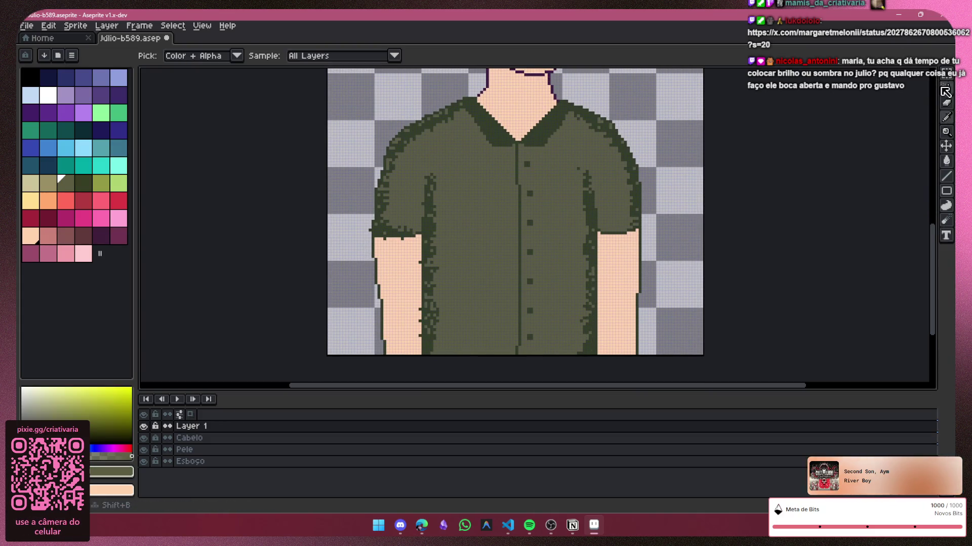
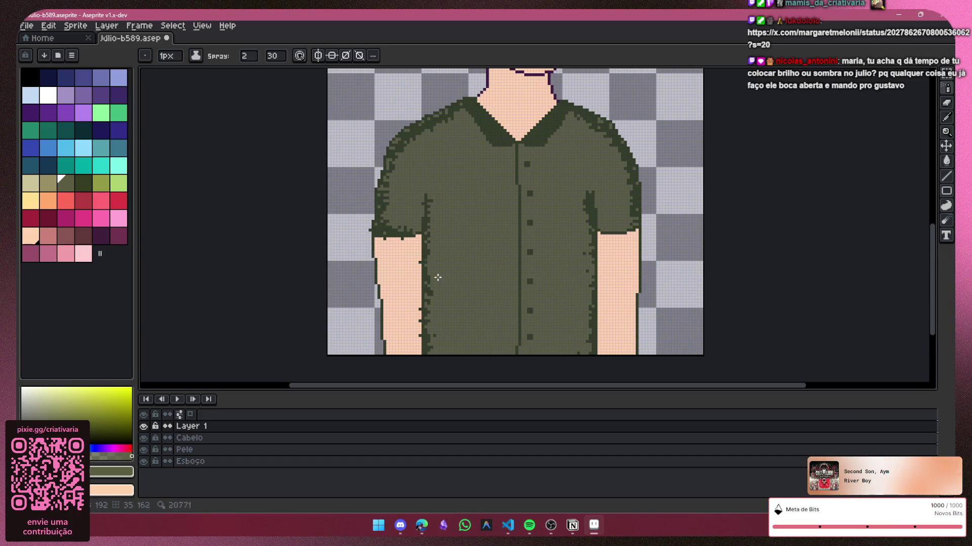
Step: Sketch the first dark olive strokes for the right and left collar beside the V-neck
{"action": "scroll", "coordinate": [398, 264], "scroll_direction": "up", "scroll_amount": 2}
{"action": "scroll", "coordinate": [397, 264], "scroll_direction": "up", "scroll_amount": 1}
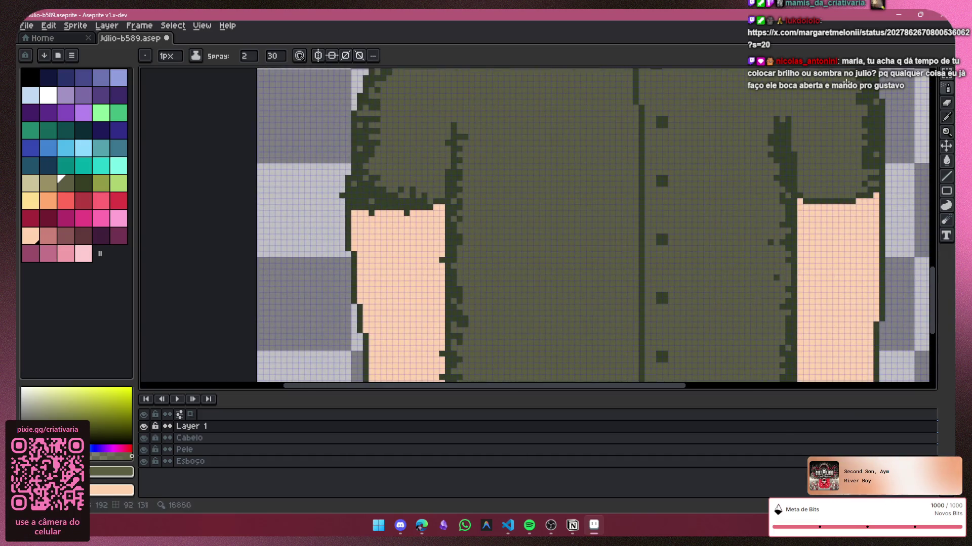
{"action": "left_click", "coordinate": [949, 103]}
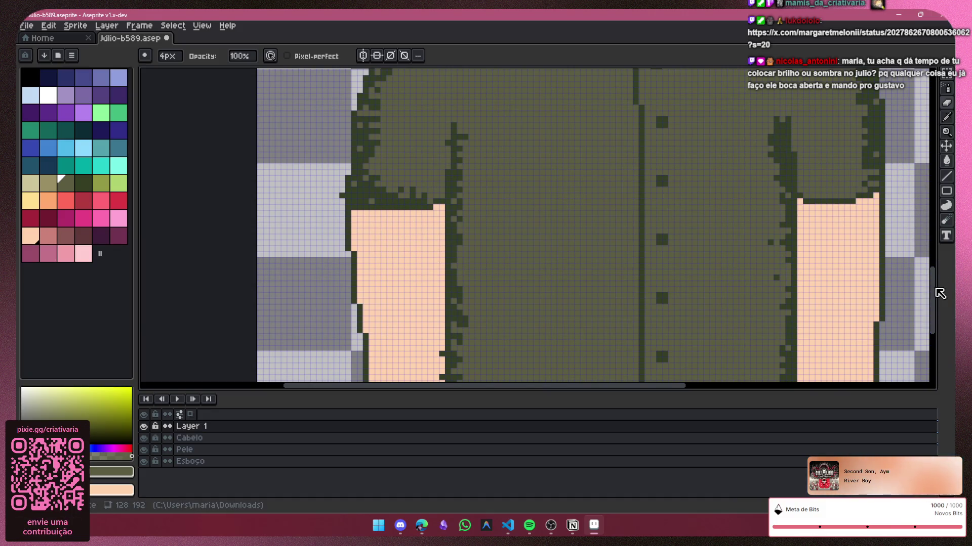
{"action": "left_click_drag", "start_coordinate": [933, 286], "coordinate": [933, 319]}
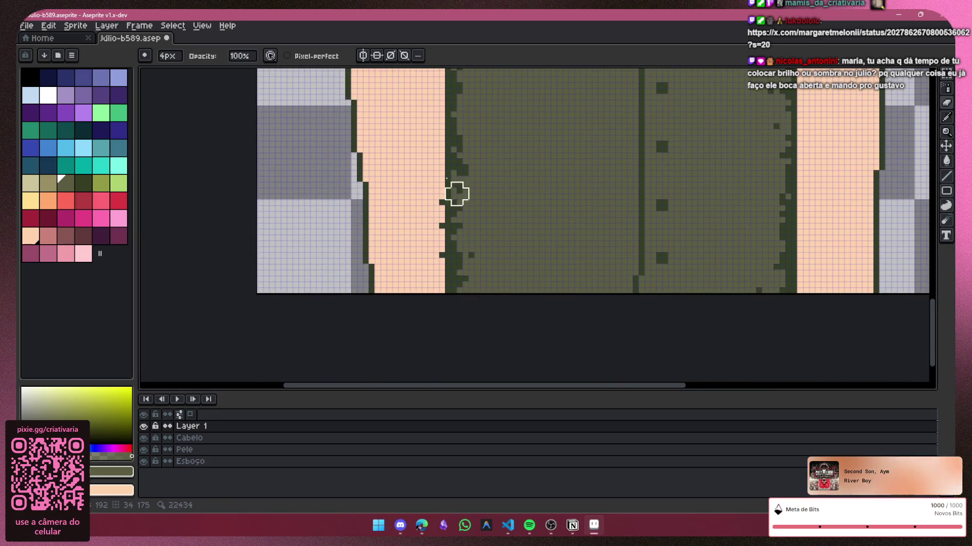
{"action": "scroll", "coordinate": [744, 111], "scroll_direction": "down", "scroll_amount": 2}
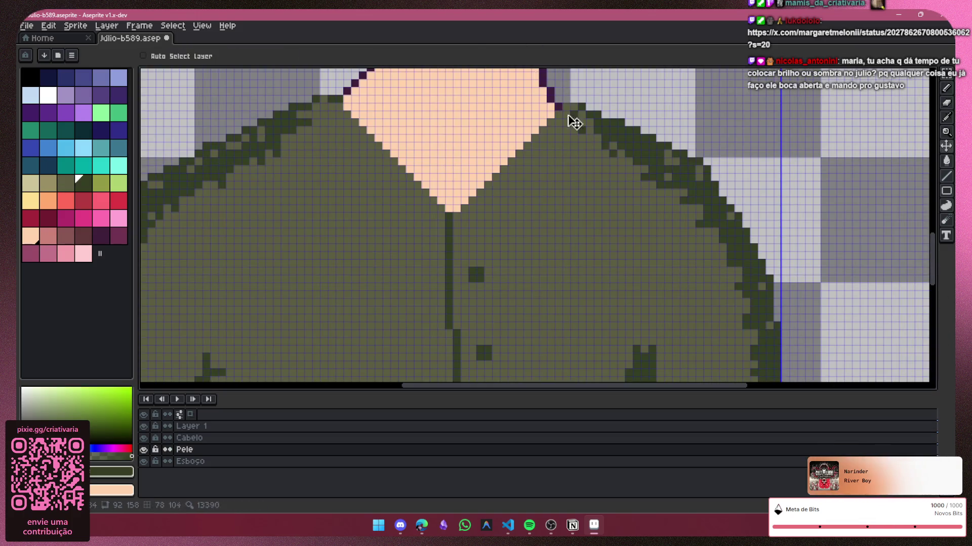
{"action": "left_click_drag", "start_coordinate": [585, 150], "coordinate": [535, 206]}
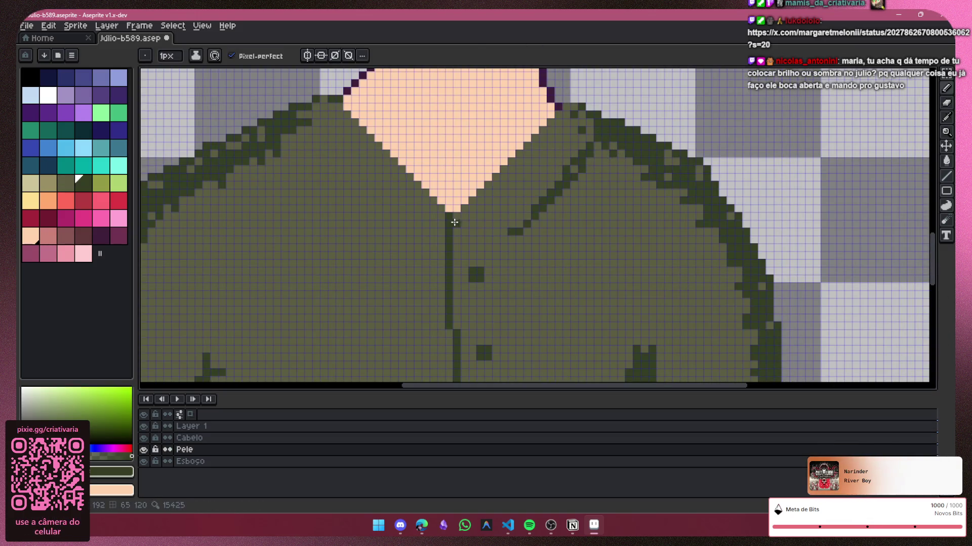
{"action": "left_click_drag", "start_coordinate": [495, 257], "coordinate": [512, 235]}
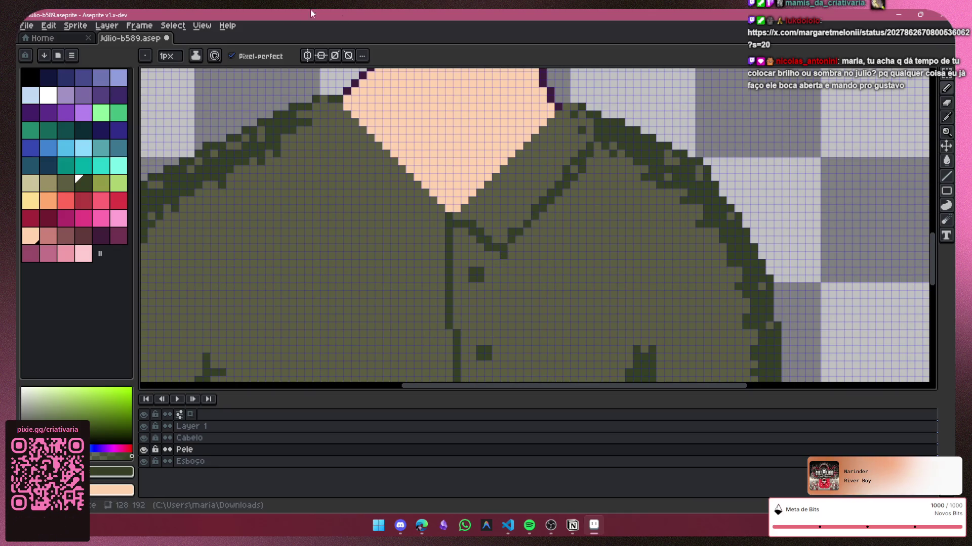
{"action": "mouse_move", "coordinate": [440, 217]}
{"action": "left_mouse_down"}
{"action": "mouse_move", "coordinate": [409, 255]}
{"action": "mouse_move", "coordinate": [305, 183]}
{"action": "left_mouse_up"}
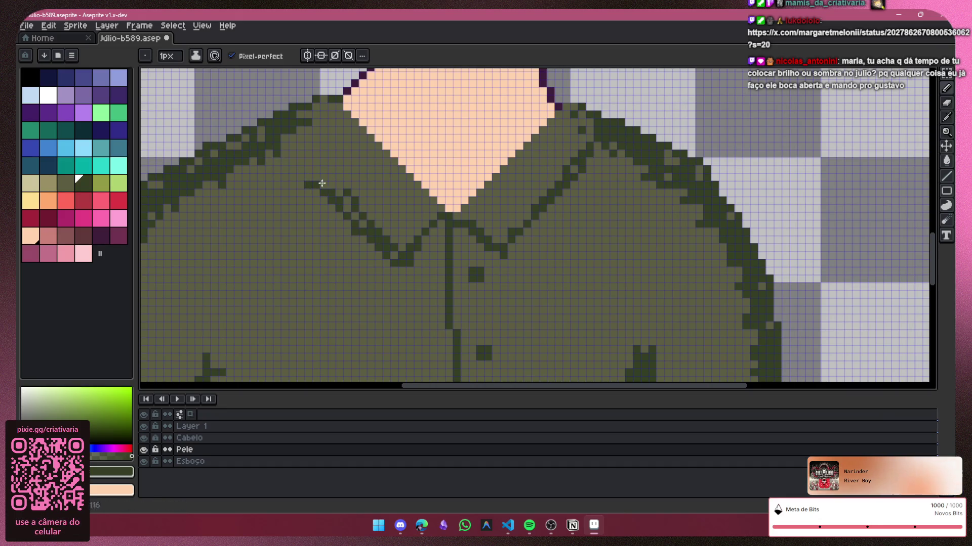
{"action": "key", "text": "v"}
{"action": "key", "text": "ctrl+z"}
{"action": "key", "text": "b"}
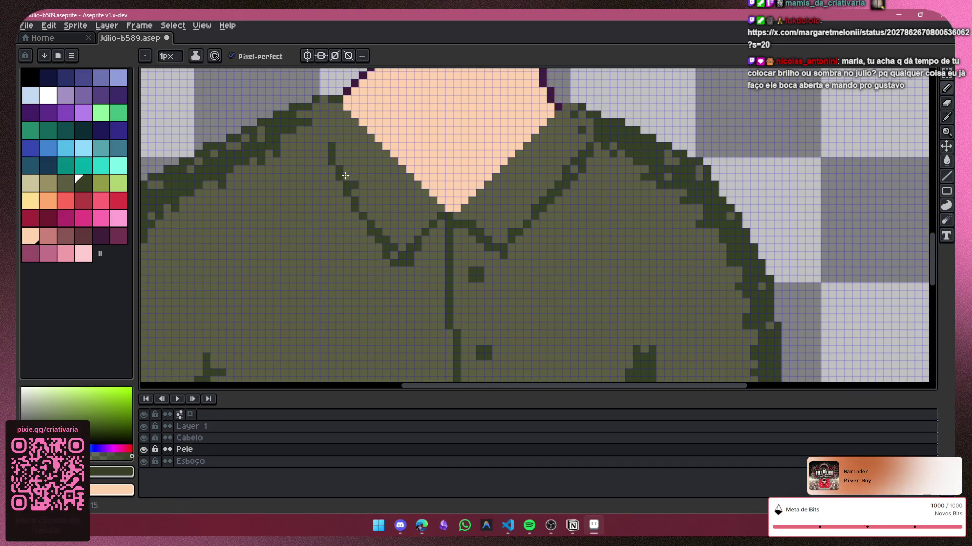
Step: Retry the left collar line toward the shoulder and undo stray right-collar pixels
{"action": "left_click_drag", "start_coordinate": [349, 182], "coordinate": [318, 111]}
{"action": "key", "text": "ctrl+z"}
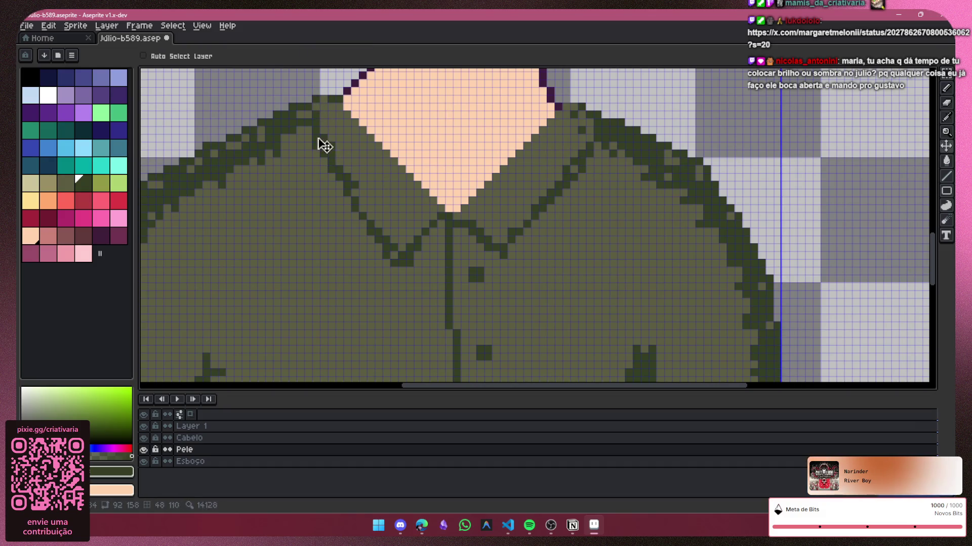
{"action": "left_click_drag", "start_coordinate": [324, 147], "coordinate": [318, 127]}
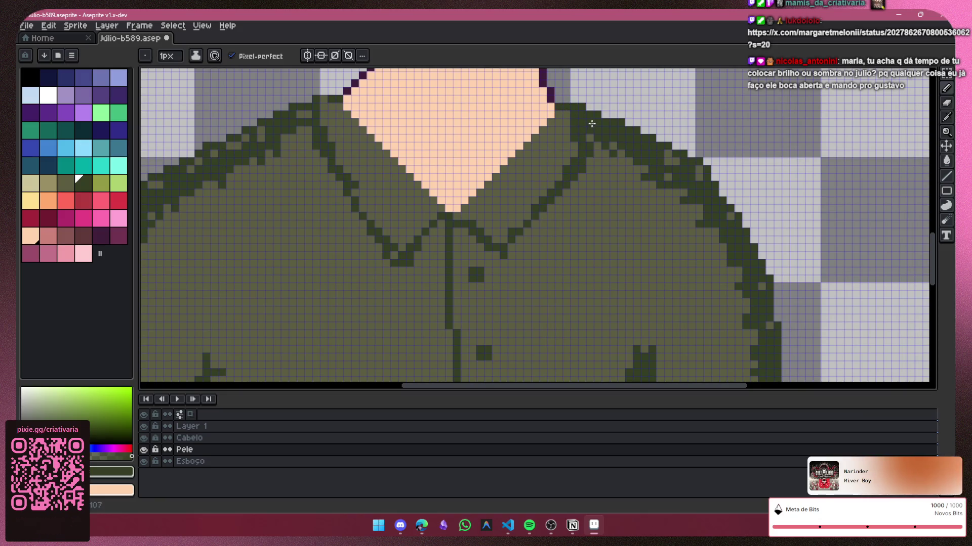
{"action": "key", "text": "ctrl+z"}
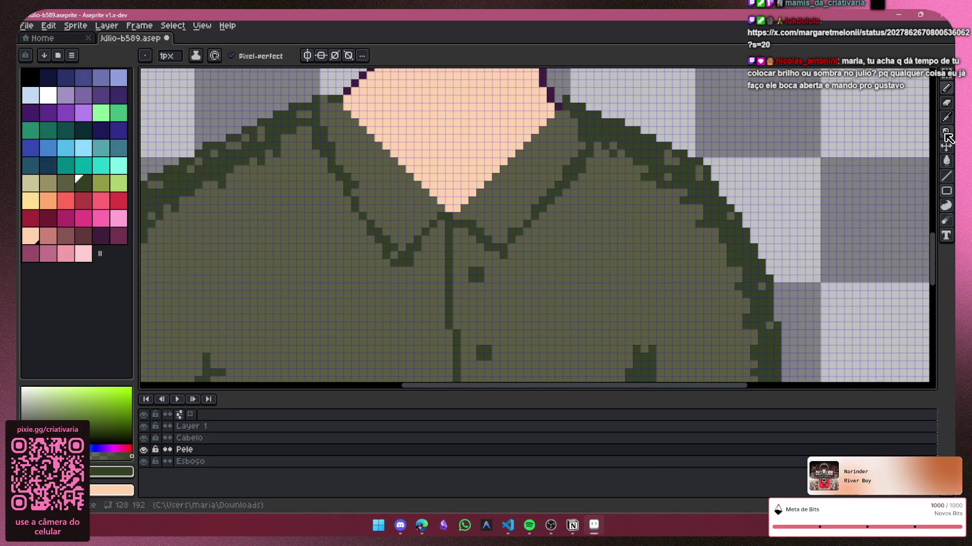
{"action": "left_click", "coordinate": [951, 104]}
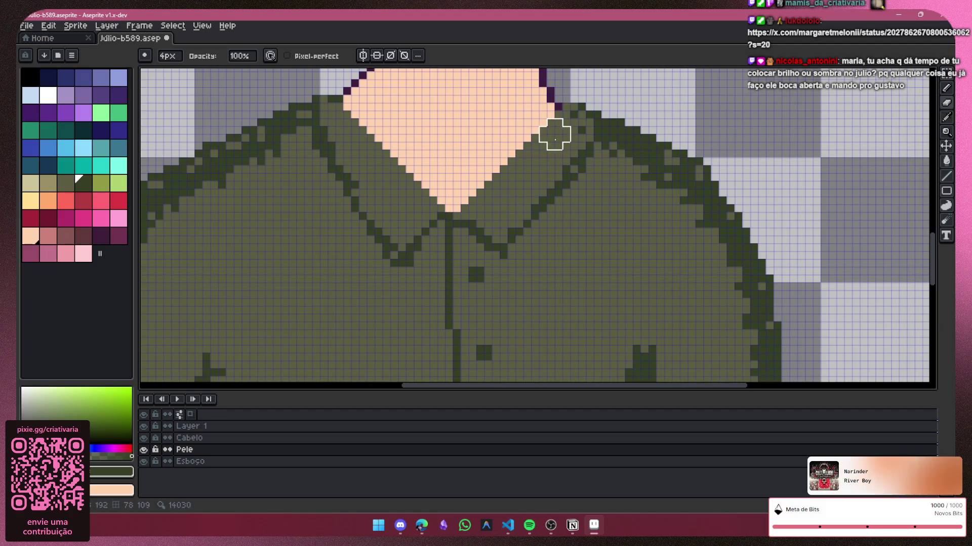
{"action": "left_click_drag", "start_coordinate": [557, 122], "coordinate": [570, 126]}
{"action": "key", "text": "ctrl+z"}
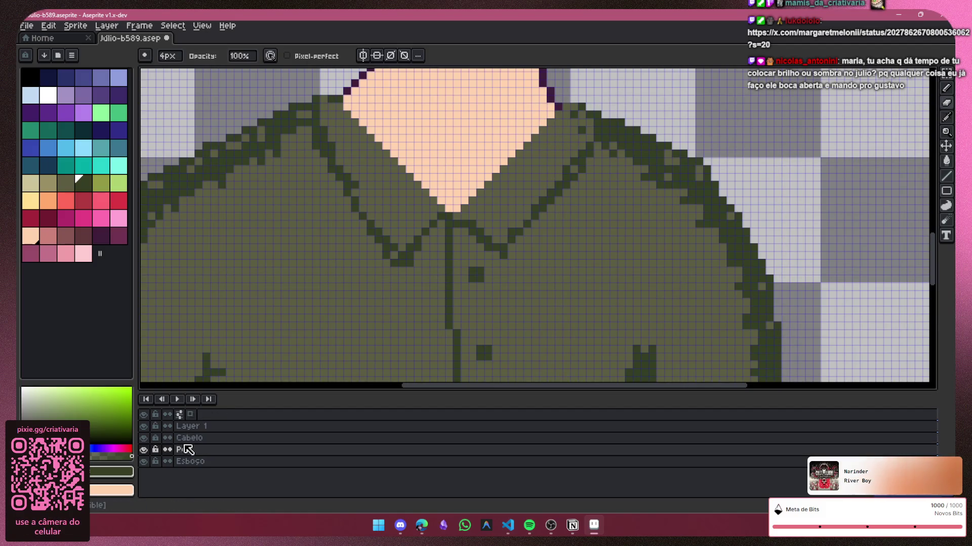
Step: Clear the collar lines, compare the Pele and Layer 1 visibility, and make Layer 1 active
{"action": "left_click", "coordinate": [146, 451]}
{"action": "left_click", "coordinate": [146, 451]}
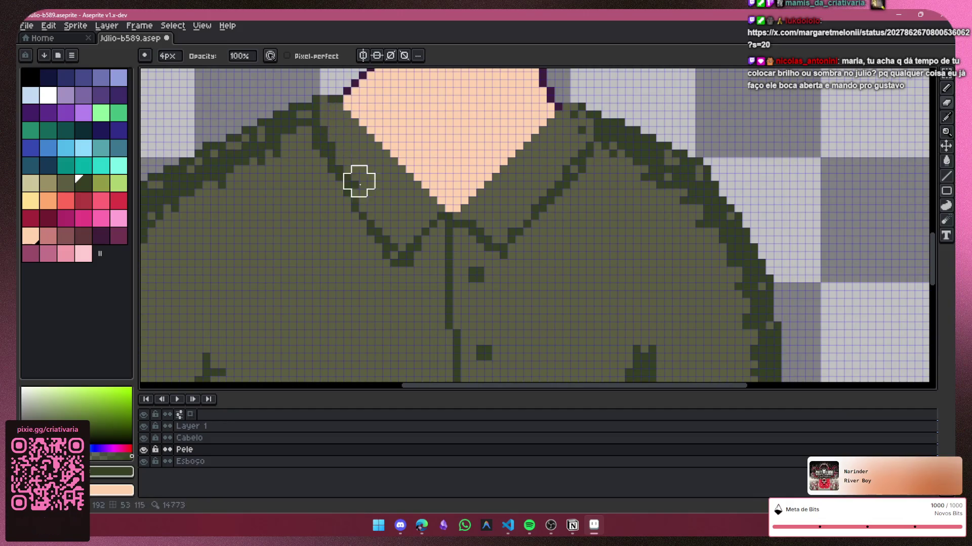
{"action": "scroll", "coordinate": [317, 316], "scroll_direction": "down", "scroll_amount": 2}
{"action": "key", "text": "ctrl+z"}
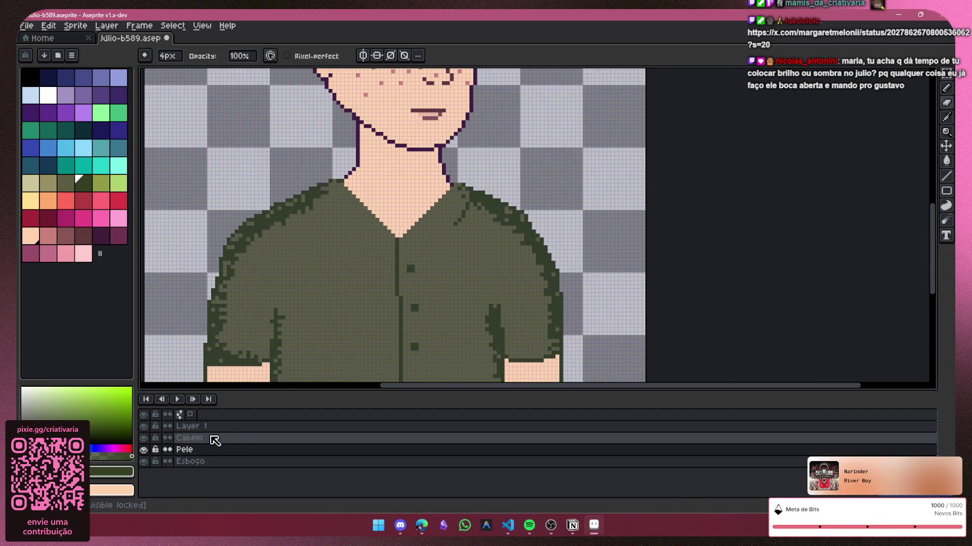
{"action": "left_click", "coordinate": [144, 450]}
{"action": "left_click", "coordinate": [143, 450]}
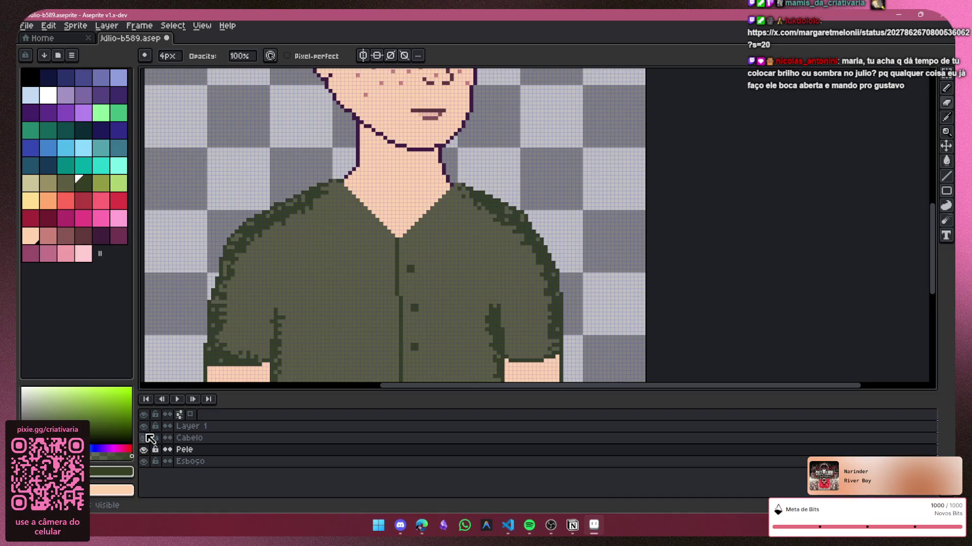
{"action": "left_click", "coordinate": [143, 427]}
{"action": "left_click", "coordinate": [143, 449]}
{"action": "left_click", "coordinate": [144, 450]}
{"action": "left_click", "coordinate": [152, 429]}
{"action": "left_click", "coordinate": [144, 427]}
Step: Draw a 1px collar line down the shirt, undoing the short stroke from the V-neck bottom
{"action": "scroll", "coordinate": [427, 252], "scroll_direction": "up", "scroll_amount": 2}
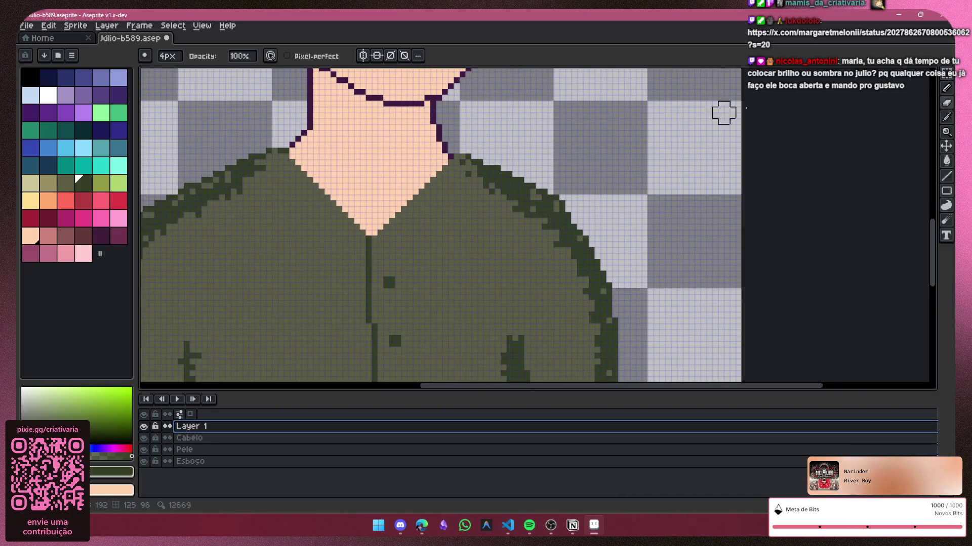
{"action": "key", "text": "b"}
{"action": "scroll", "coordinate": [504, 158], "scroll_direction": "up", "scroll_amount": 3}
{"action": "mouse_move", "coordinate": [442, 200]}
{"action": "left_mouse_down"}
{"action": "mouse_move", "coordinate": [317, 307]}
{"action": "mouse_move", "coordinate": [441, 260]}
{"action": "left_mouse_up"}
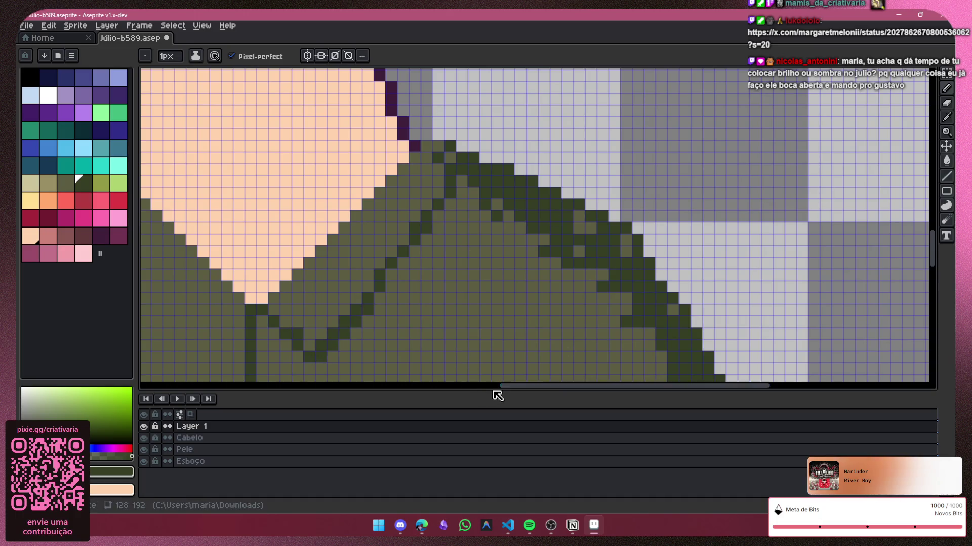
{"action": "left_click_drag", "start_coordinate": [523, 386], "coordinate": [432, 387]}
{"action": "mouse_move", "coordinate": [513, 317]}
{"action": "left_mouse_down"}
{"action": "mouse_move", "coordinate": [470, 344]}
{"action": "mouse_move", "coordinate": [432, 338]}
{"action": "mouse_move", "coordinate": [330, 187]}
{"action": "left_mouse_up"}
{"action": "key", "text": "ctrl+z"}
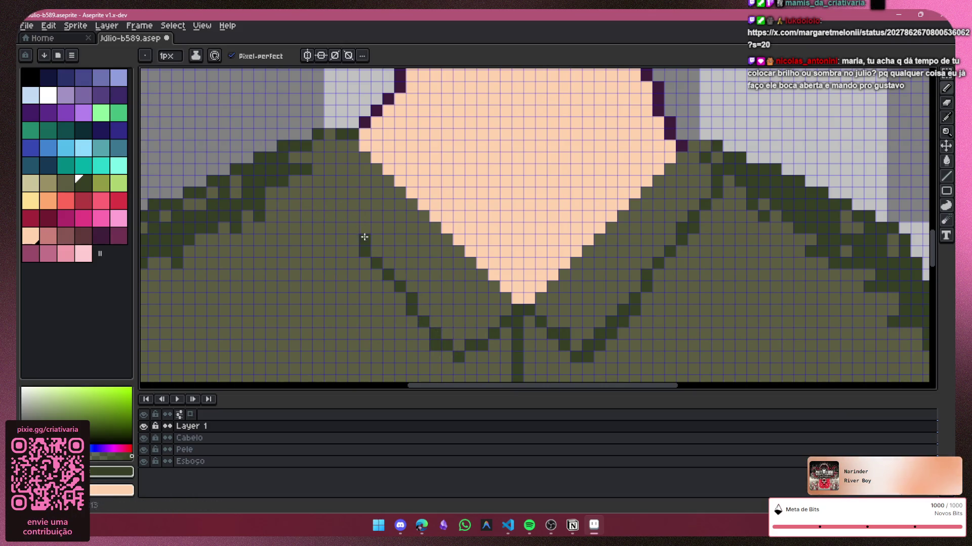
{"action": "key", "text": "ctrl+z"}
Step: Redraw the left collar edge up to the shoulder and add a dark pixel at the neckline
{"action": "left_click_drag", "start_coordinate": [329, 152], "coordinate": [326, 140]}
{"action": "left_click", "coordinate": [446, 98]}
{"action": "scroll", "coordinate": [331, 141], "scroll_direction": "down", "scroll_amount": 2}
{"action": "scroll", "coordinate": [662, 142], "scroll_direction": "up", "scroll_amount": 3}
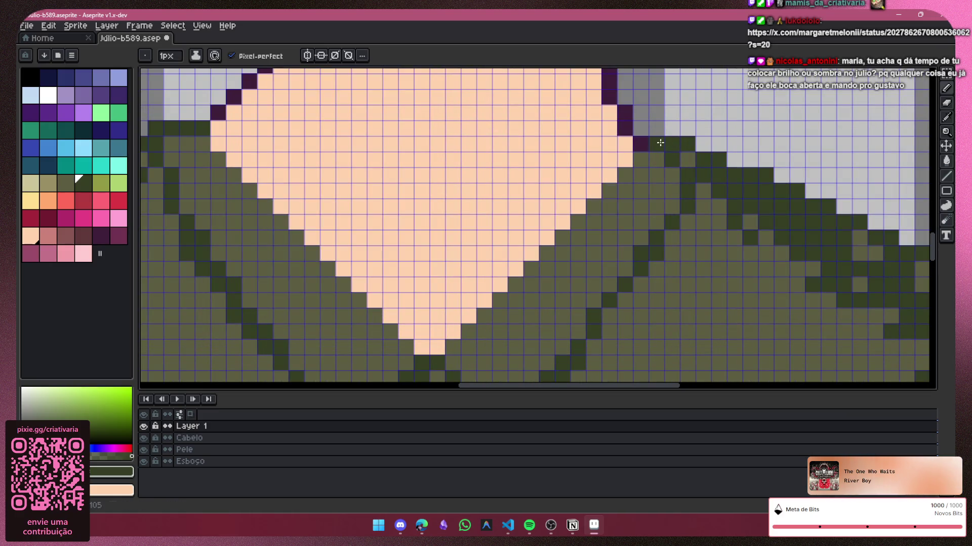
{"action": "scroll", "coordinate": [733, 219], "scroll_direction": "down", "scroll_amount": 2}
{"action": "scroll", "coordinate": [751, 270], "scroll_direction": "down", "scroll_amount": 2}
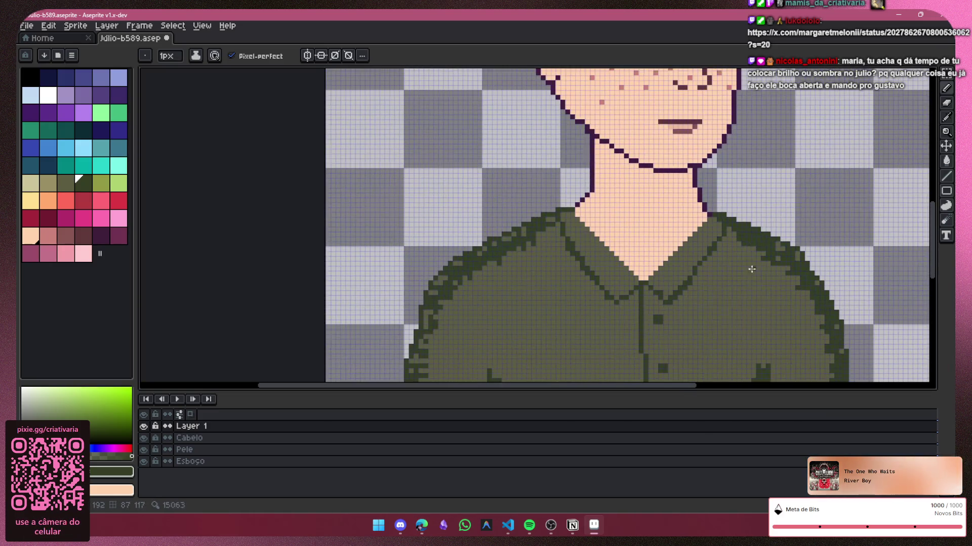
{"action": "scroll", "coordinate": [872, 234], "scroll_direction": "down", "scroll_amount": 2}
{"action": "scroll", "coordinate": [764, 332], "scroll_direction": "up", "scroll_amount": 2}
{"action": "scroll", "coordinate": [764, 332], "scroll_direction": "up", "scroll_amount": 1}
{"action": "left_click_drag", "start_coordinate": [646, 396], "coordinate": [665, 390]}
{"action": "scroll", "coordinate": [675, 126], "scroll_direction": "up", "scroll_amount": 1}
{"action": "scroll", "coordinate": [599, 167], "scroll_direction": "up", "scroll_amount": 1}
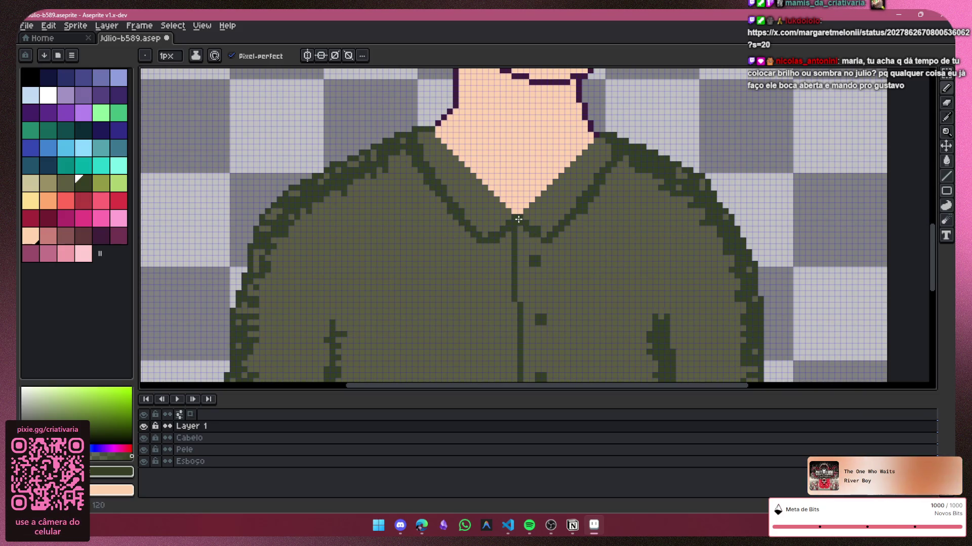
{"action": "left_click", "coordinate": [946, 103]}
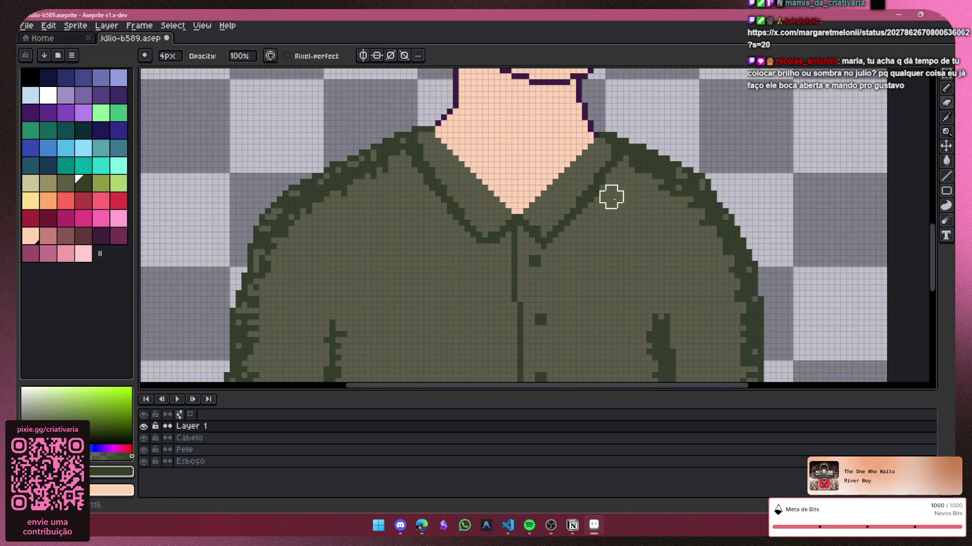
{"action": "scroll", "coordinate": [628, 235], "scroll_direction": "down", "scroll_amount": 2}
{"action": "scroll", "coordinate": [645, 231], "scroll_direction": "down", "scroll_amount": 1}
{"action": "scroll", "coordinate": [796, 141], "scroll_direction": "down", "scroll_amount": 1}
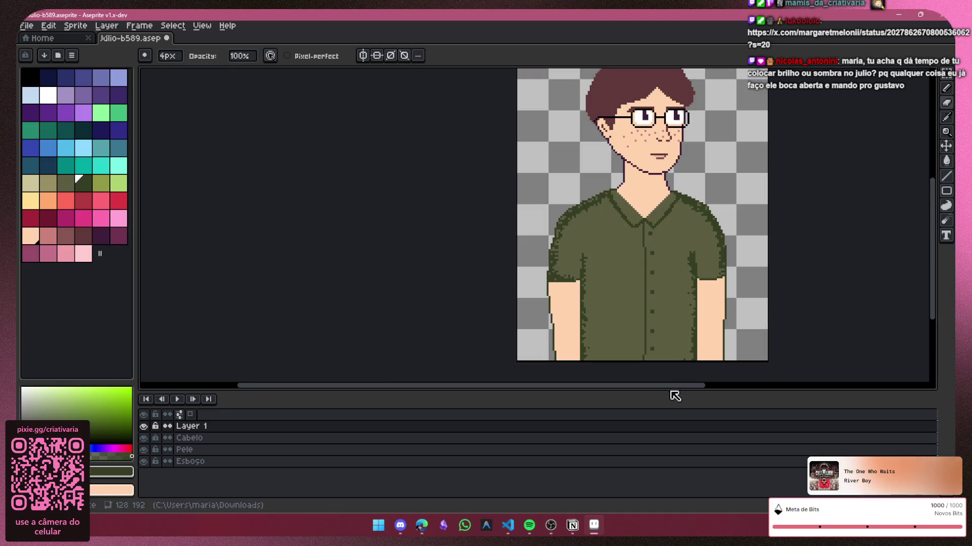
{"action": "left_click_drag", "start_coordinate": [685, 386], "coordinate": [761, 386]}
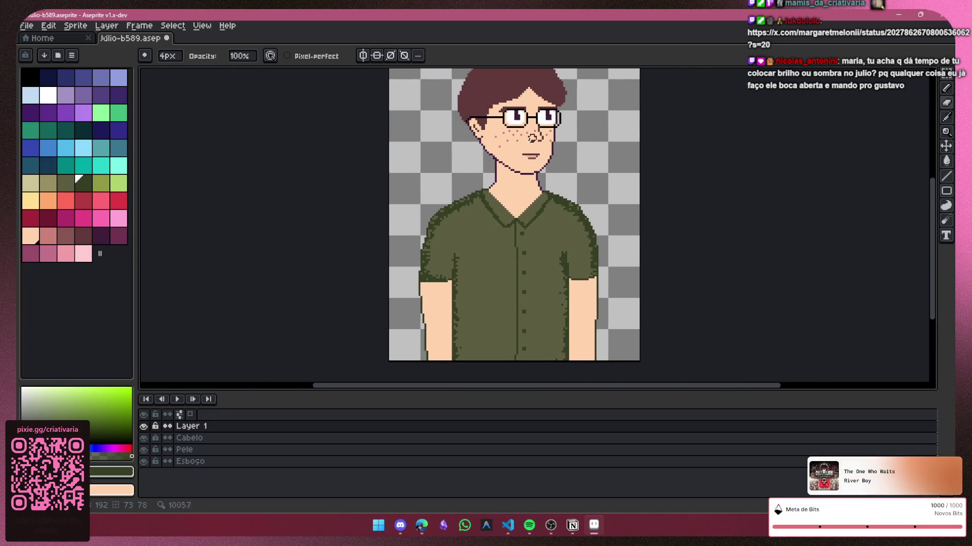
{"action": "scroll", "coordinate": [572, 158], "scroll_direction": "up", "scroll_amount": 1}
{"action": "key", "text": "b"}
{"action": "scroll", "coordinate": [559, 218], "scroll_direction": "up", "scroll_amount": 1}
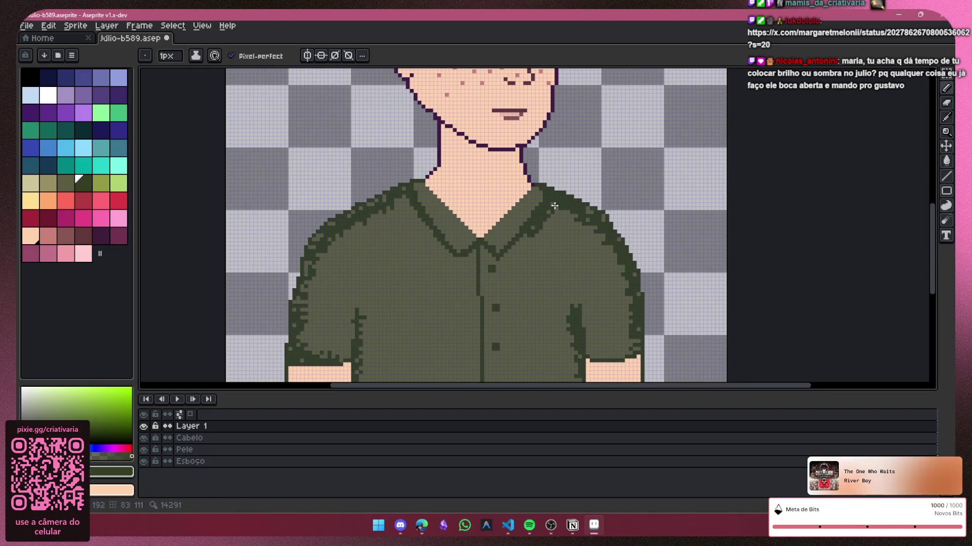
{"action": "key", "text": "alt+Tab"}
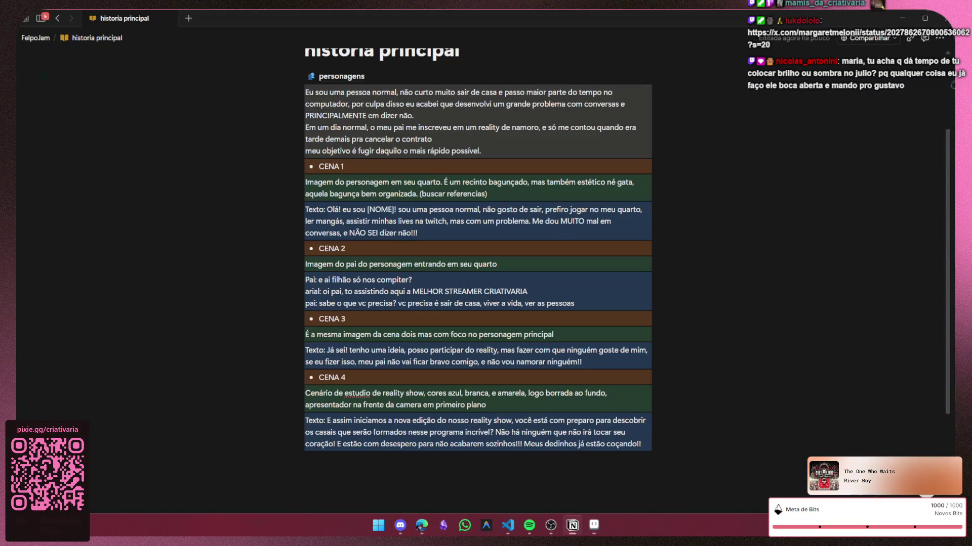
{"action": "key", "text": "alt+Tab"}
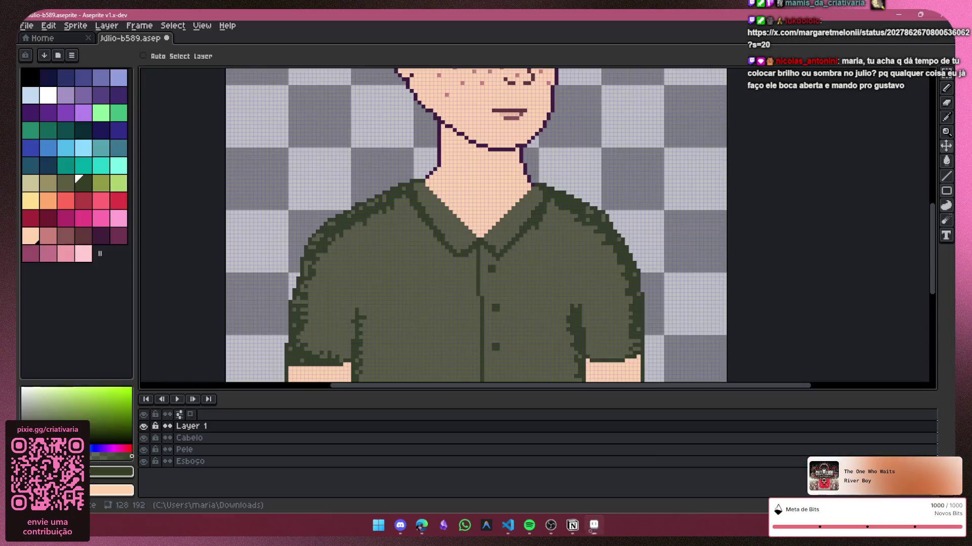
Step: Select the Spray tool, test it near the neck, and set spray width to 1
{"action": "left_click", "coordinate": [932, 88]}
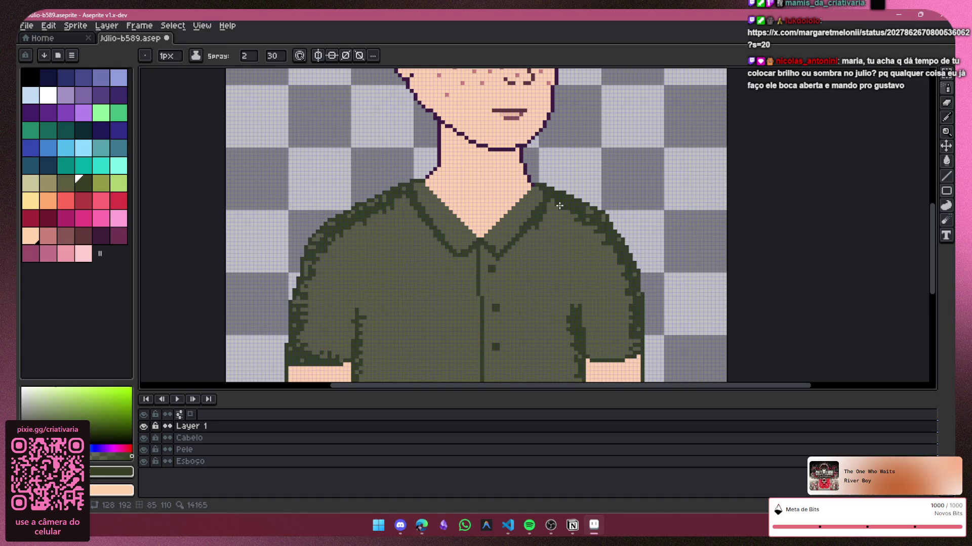
{"action": "left_click", "coordinate": [519, 173]}
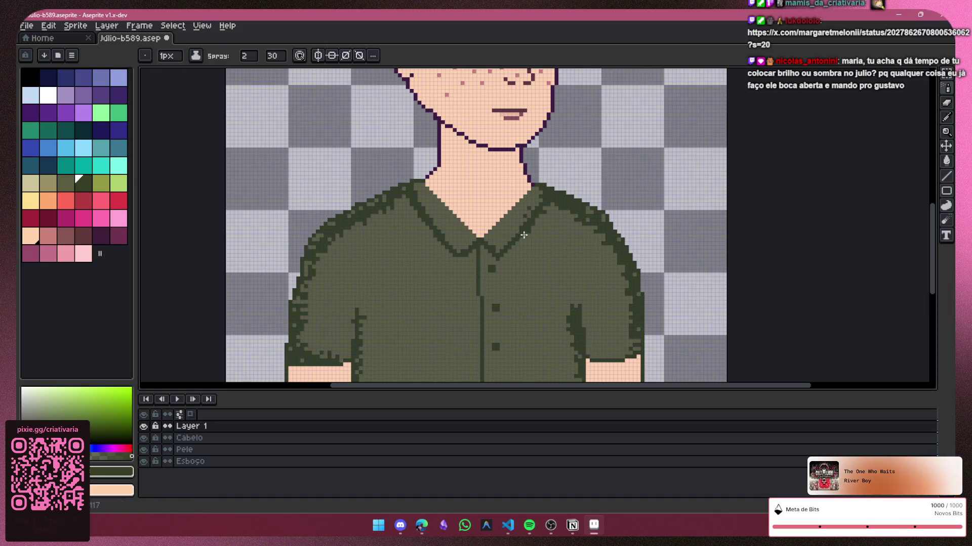
{"action": "left_click", "coordinate": [515, 185]}
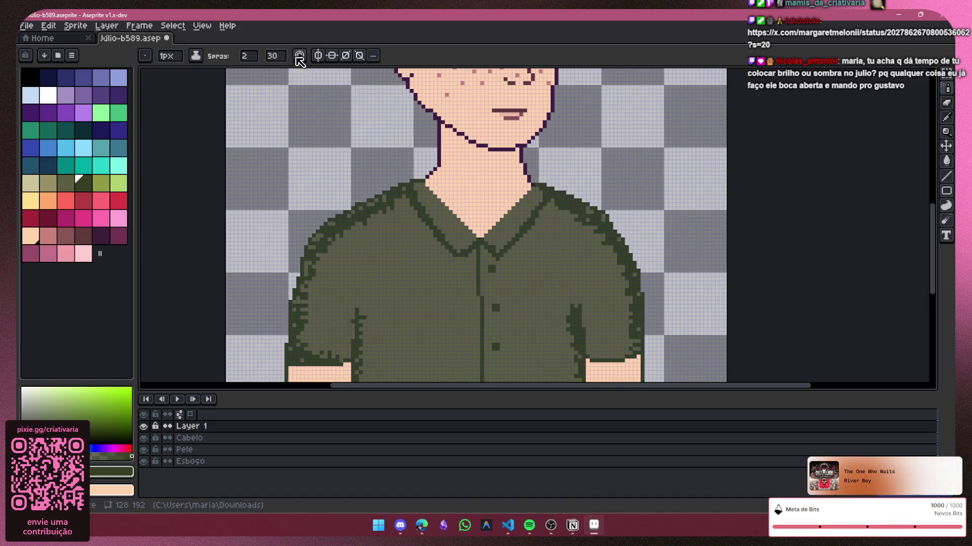
{"action": "left_click", "coordinate": [250, 56]}
{"action": "left_click", "coordinate": [252, 72]}
{"action": "scroll", "coordinate": [531, 220], "scroll_direction": "down", "scroll_amount": 1}
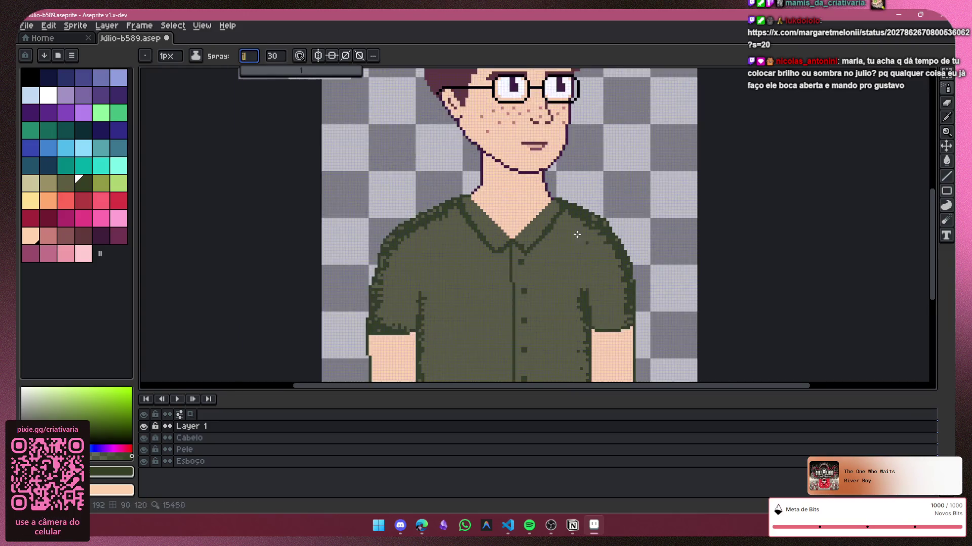
{"action": "scroll", "coordinate": [532, 221], "scroll_direction": "up", "scroll_amount": 3}
{"action": "scroll", "coordinate": [532, 221], "scroll_direction": "up", "scroll_amount": 1}
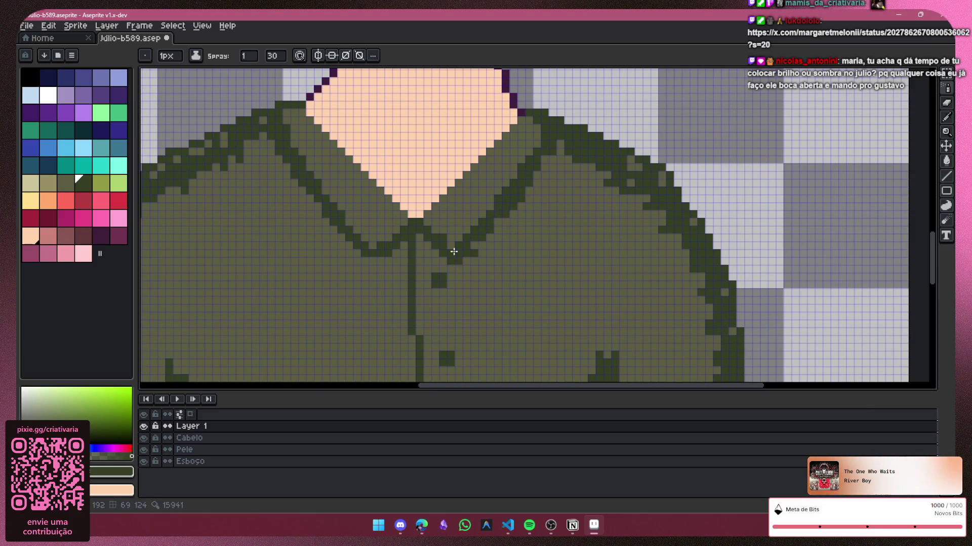
Step: Spray dark green speckles along the left collar, over the left shoulder, and along the right collar
{"action": "left_click_drag", "start_coordinate": [291, 191], "coordinate": [361, 261]}
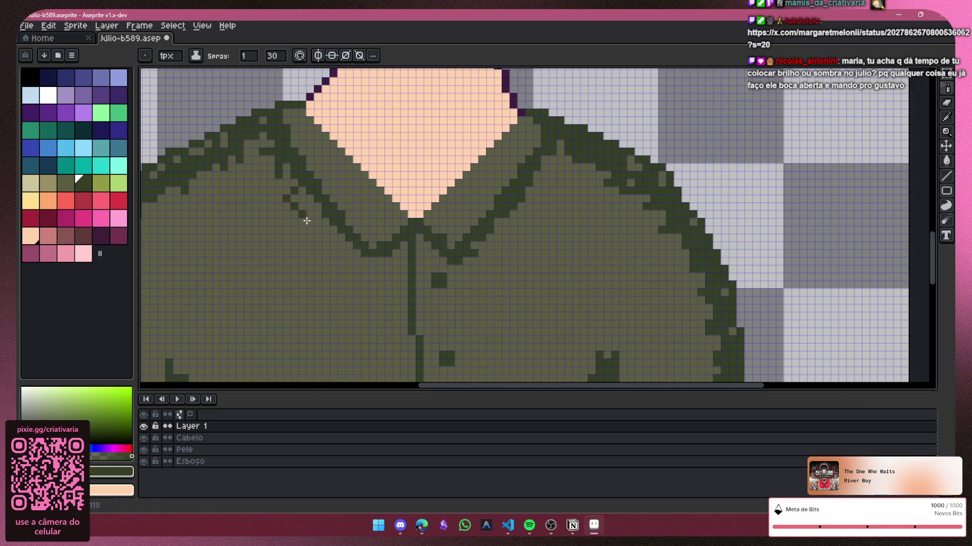
{"action": "left_click_drag", "start_coordinate": [253, 139], "coordinate": [333, 232]}
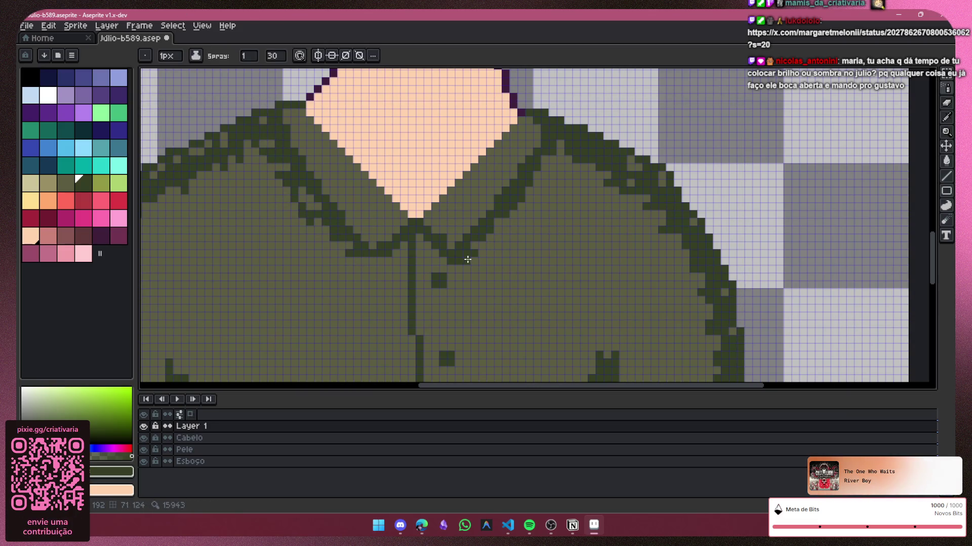
{"action": "left_click_drag", "start_coordinate": [507, 229], "coordinate": [560, 172]}
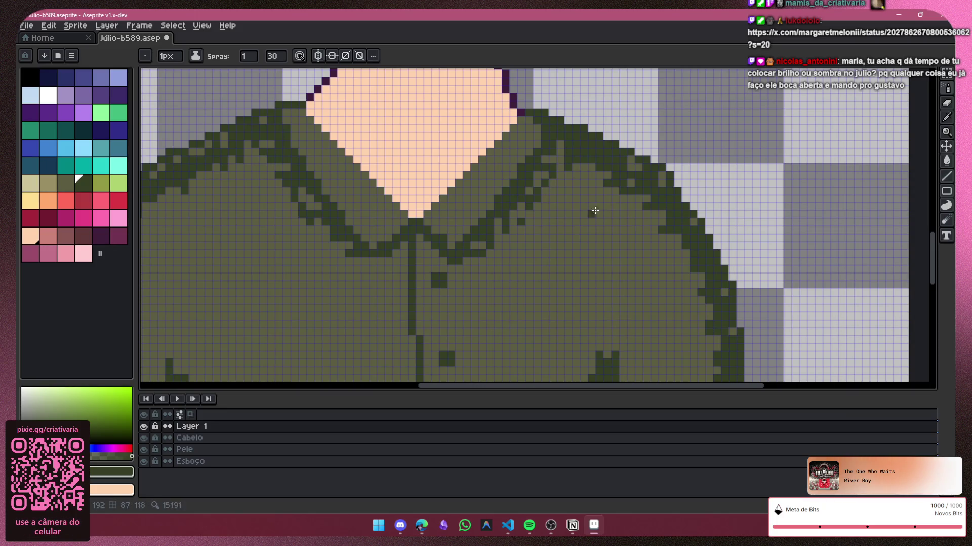
{"action": "scroll", "coordinate": [595, 214], "scroll_direction": "down", "scroll_amount": 2}
{"action": "scroll", "coordinate": [597, 233], "scroll_direction": "down", "scroll_amount": 2}
{"action": "scroll", "coordinate": [646, 232], "scroll_direction": "down", "scroll_amount": 1}
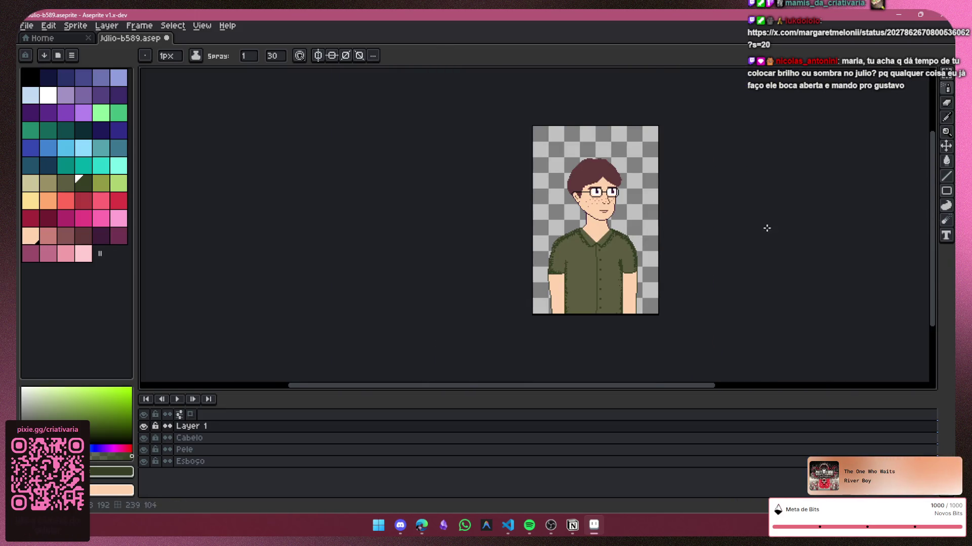
{"action": "scroll", "coordinate": [657, 238], "scroll_direction": "up", "scroll_amount": 2}
{"action": "scroll", "coordinate": [612, 283], "scroll_direction": "up", "scroll_amount": 1}
{"action": "scroll", "coordinate": [612, 281], "scroll_direction": "up", "scroll_amount": 1}
{"action": "scroll", "coordinate": [612, 278], "scroll_direction": "up", "scroll_amount": 1}
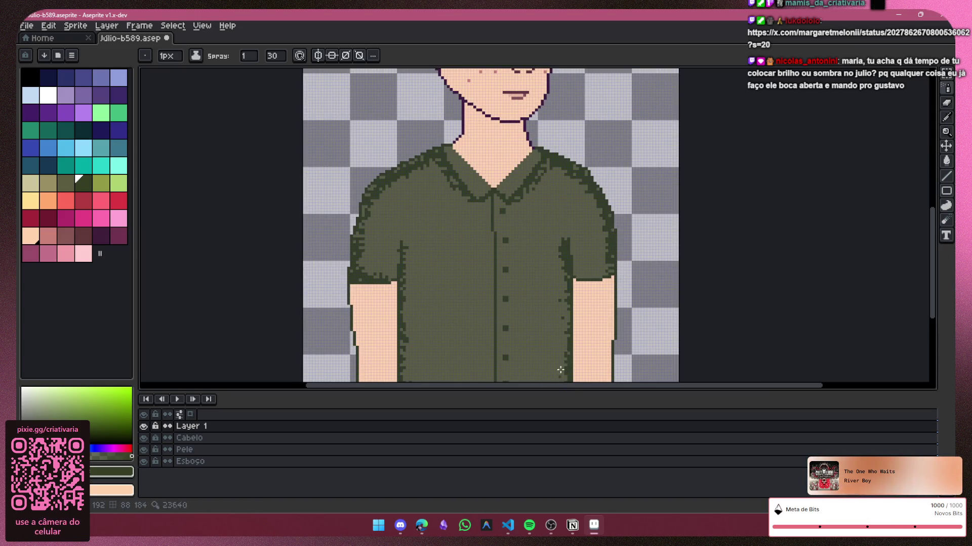
{"action": "scroll", "coordinate": [562, 304], "scroll_direction": "down", "scroll_amount": 1}
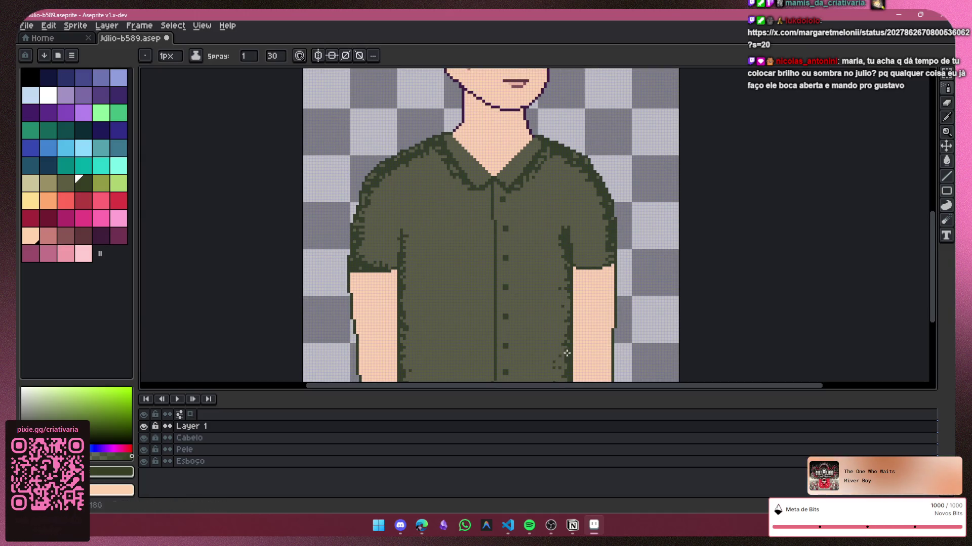
{"action": "scroll", "coordinate": [564, 334], "scroll_direction": "down", "scroll_amount": 1}
{"action": "scroll", "coordinate": [569, 362], "scroll_direction": "down", "scroll_amount": 1}
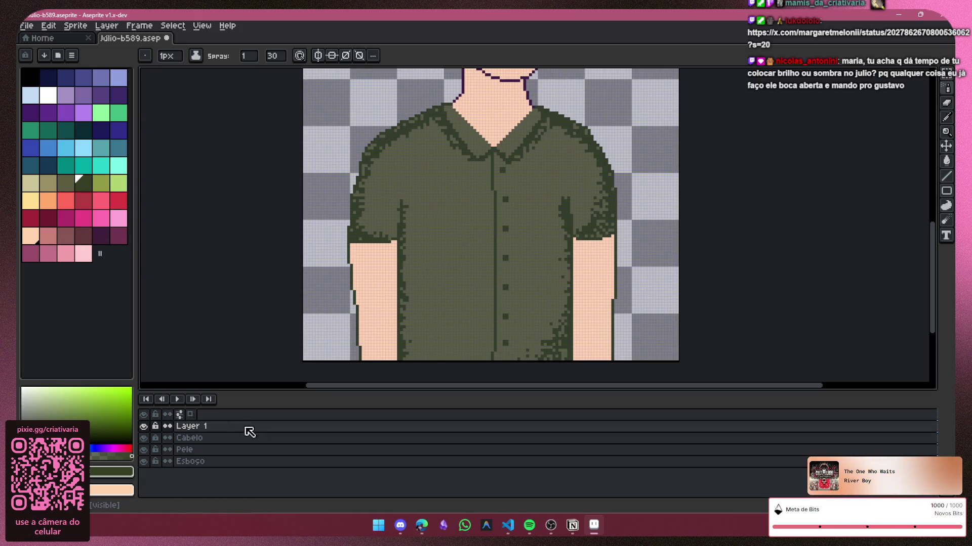
{"action": "double_click", "coordinate": [246, 426]}
Step: Drag Layer 1's opacity slider down to 72% and close Layer Properties
{"action": "left_click_drag", "start_coordinate": [238, 210], "coordinate": [257, 215]}
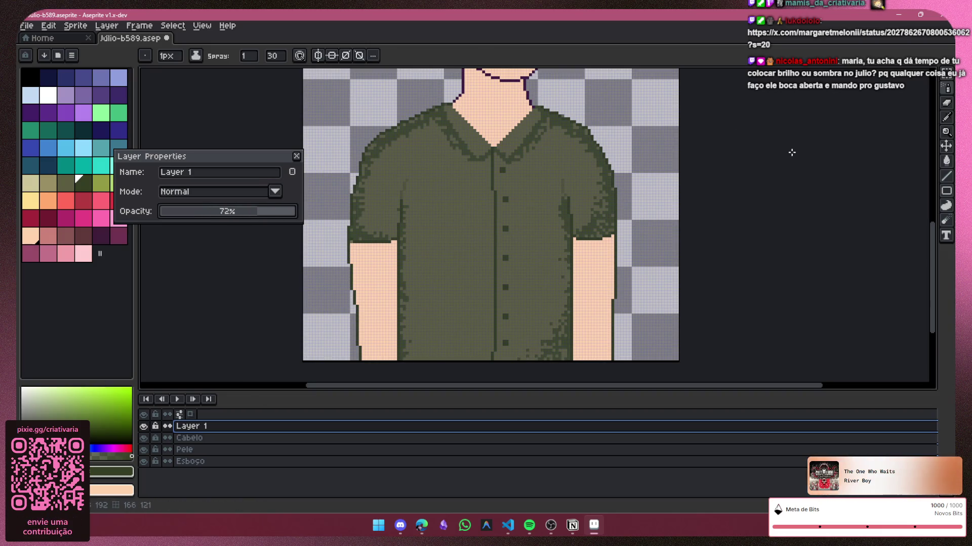
{"action": "left_click_drag", "start_coordinate": [932, 298], "coordinate": [888, 262]}
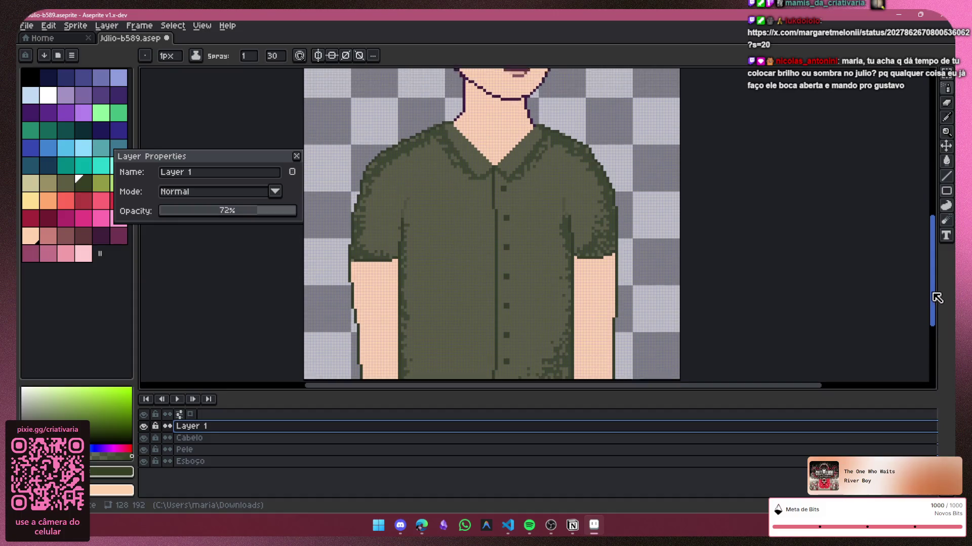
{"action": "scroll", "coordinate": [489, 285], "scroll_direction": "up", "scroll_amount": 2}
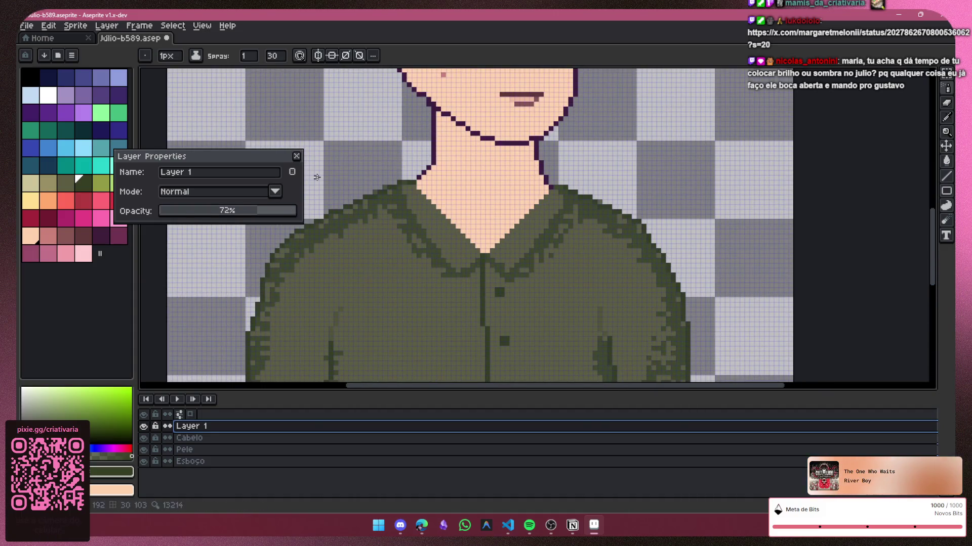
{"action": "left_click", "coordinate": [297, 156]}
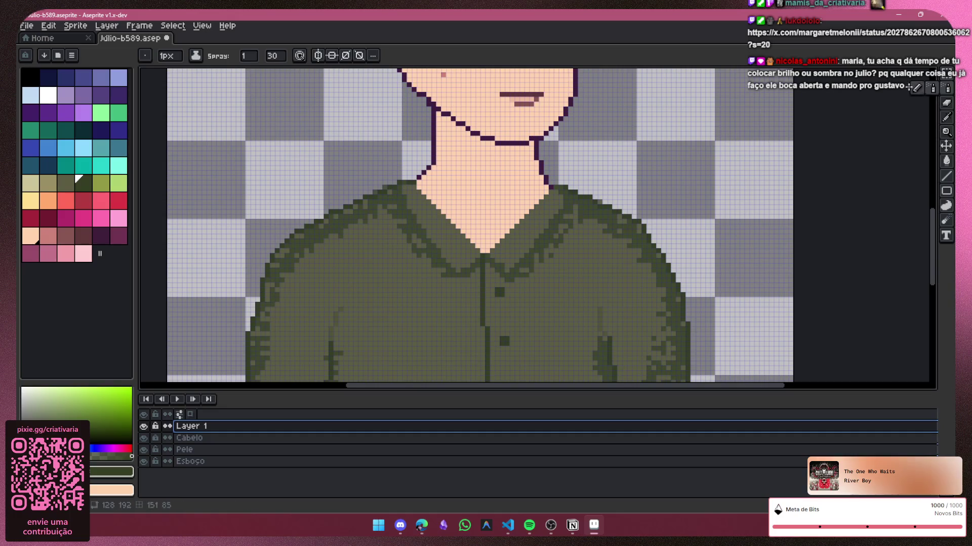
{"action": "key", "text": "b"}
{"action": "scroll", "coordinate": [526, 211], "scroll_direction": "up", "scroll_amount": 2}
{"action": "scroll", "coordinate": [526, 211], "scroll_direction": "up", "scroll_amount": 1}
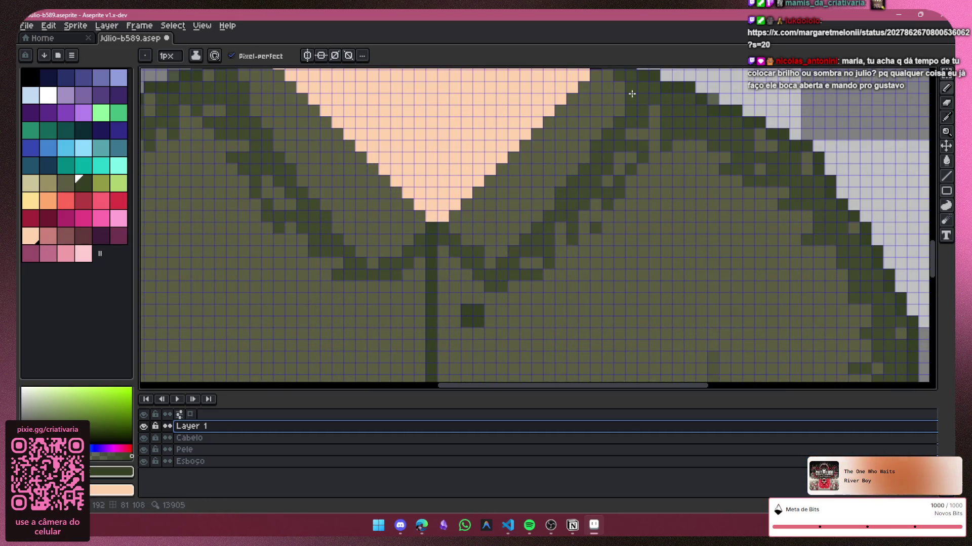
Step: On the Pele layer, pencil a diagonal dark green collar line and one pixel under the collar point
{"action": "left_click", "coordinate": [195, 438]}
{"action": "left_click", "coordinate": [227, 450]}
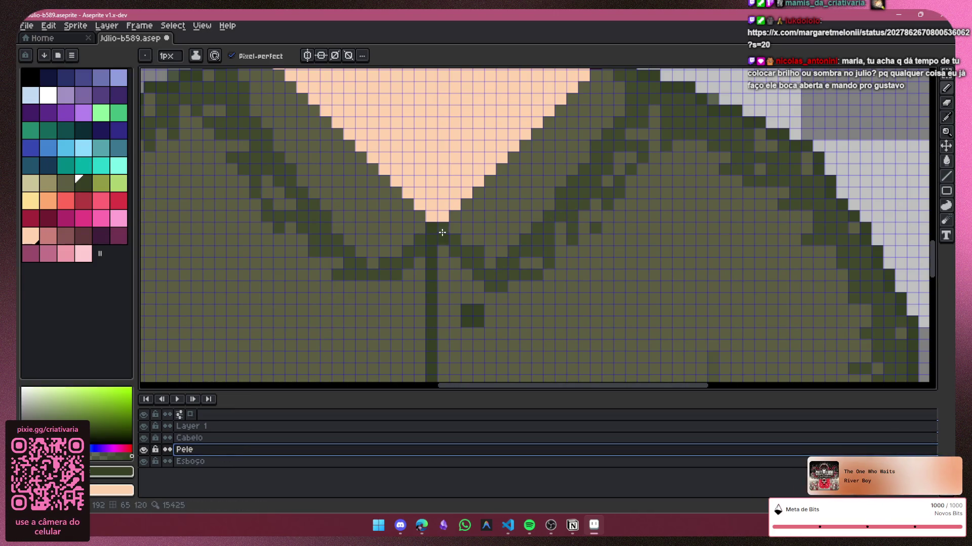
{"action": "left_click_drag", "start_coordinate": [576, 192], "coordinate": [610, 144]}
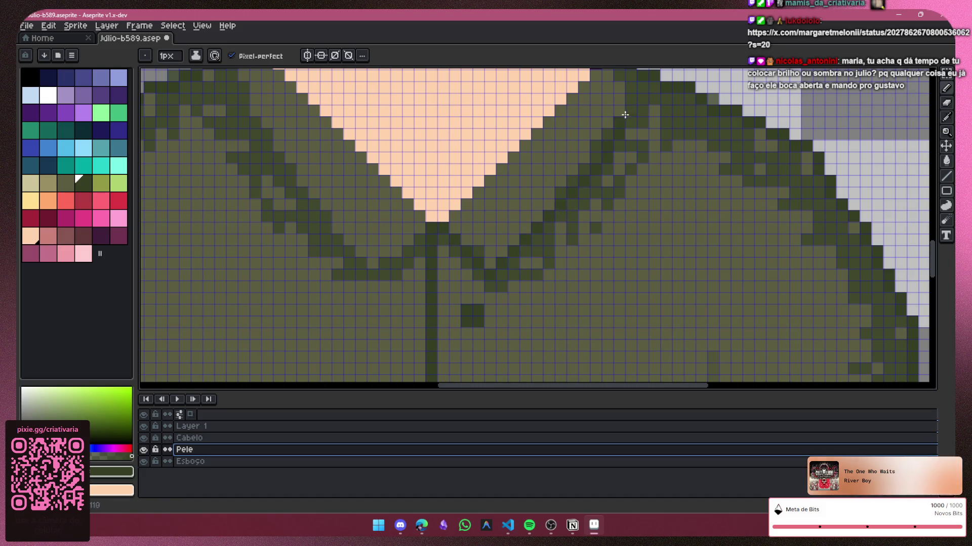
{"action": "left_click_drag", "start_coordinate": [700, 386], "coordinate": [635, 387]}
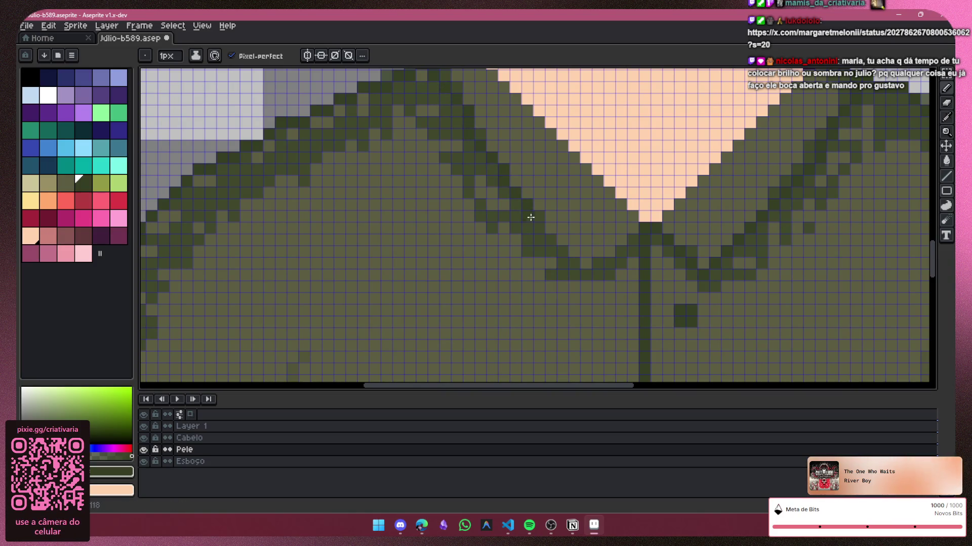
{"action": "left_click", "coordinate": [639, 233]}
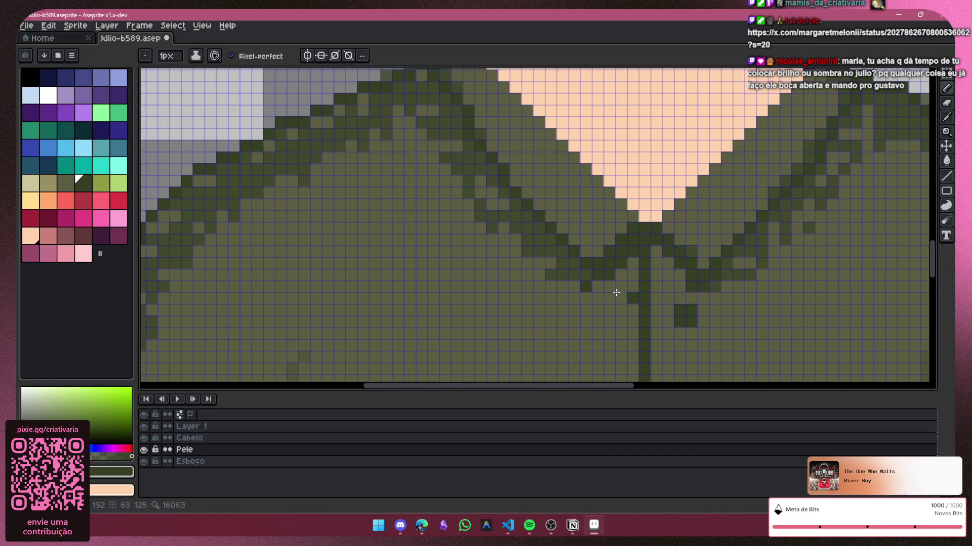
{"action": "scroll", "coordinate": [499, 79], "scroll_direction": "down", "scroll_amount": 4}
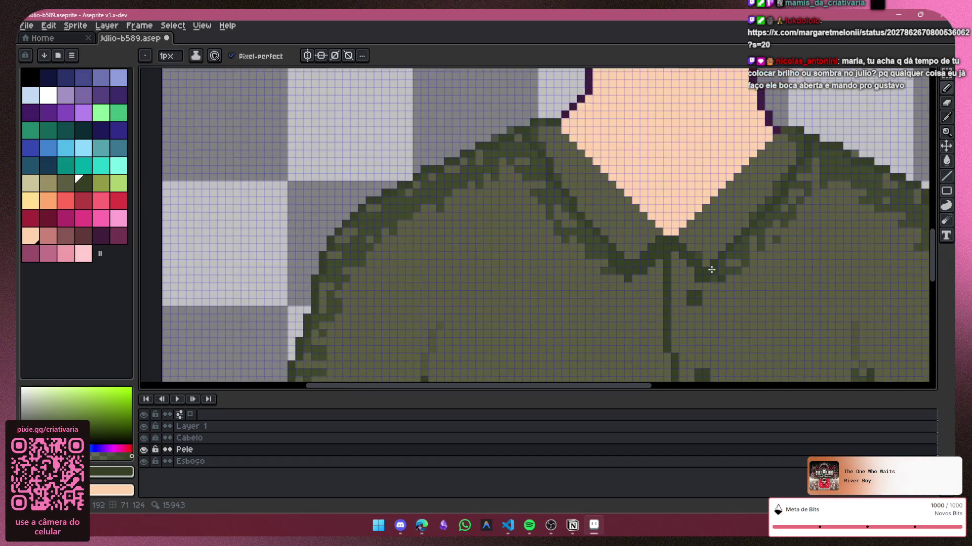
{"action": "scroll", "coordinate": [499, 79], "scroll_direction": "down", "scroll_amount": 2}
{"action": "scroll", "coordinate": [707, 269], "scroll_direction": "up", "scroll_amount": 2}
{"action": "scroll", "coordinate": [707, 269], "scroll_direction": "up", "scroll_amount": 3}
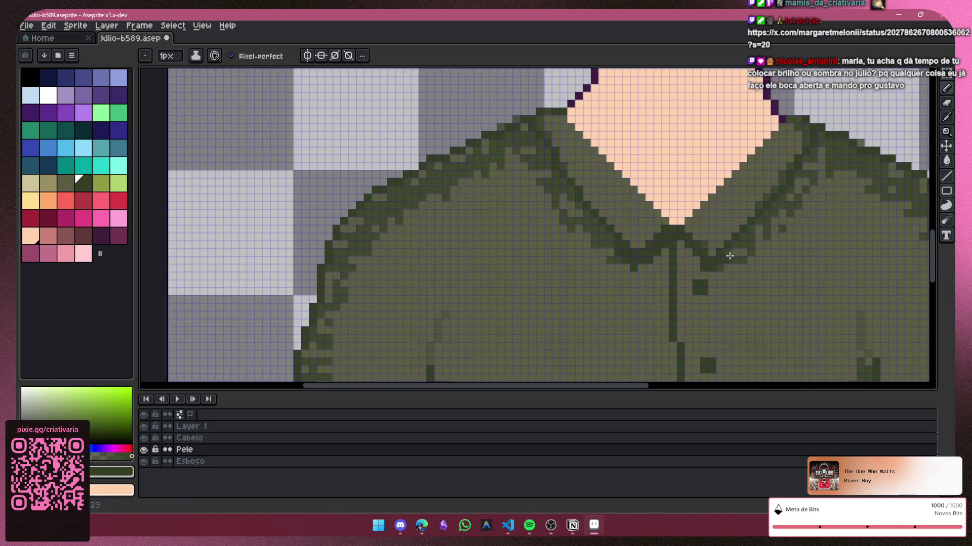
{"action": "scroll", "coordinate": [729, 303], "scroll_direction": "down", "scroll_amount": 2}
{"action": "scroll", "coordinate": [743, 347], "scroll_direction": "down", "scroll_amount": 1}
{"action": "scroll", "coordinate": [742, 346], "scroll_direction": "down", "scroll_amount": 1}
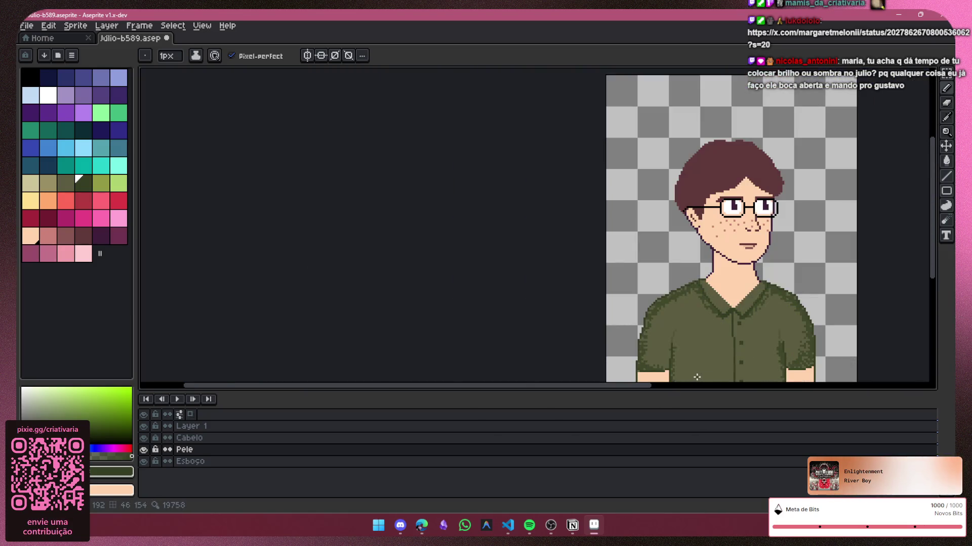
Step: Move Layer 1 between Cabelo and Pele and merge them into the Flattened layer
{"action": "left_click_drag", "start_coordinate": [655, 386], "coordinate": [772, 389]}
{"action": "left_click_drag", "start_coordinate": [934, 262], "coordinate": [934, 306]}
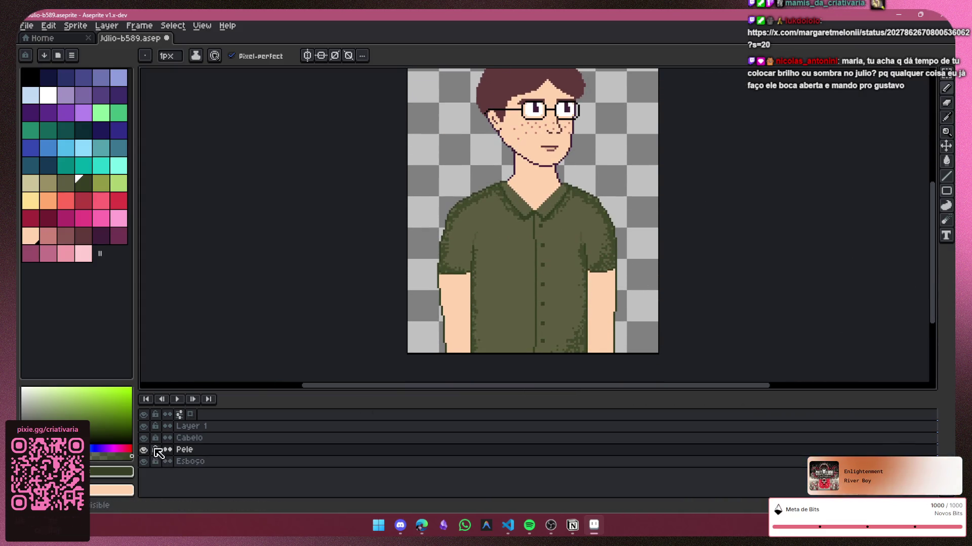
{"action": "left_click", "coordinate": [205, 428]}
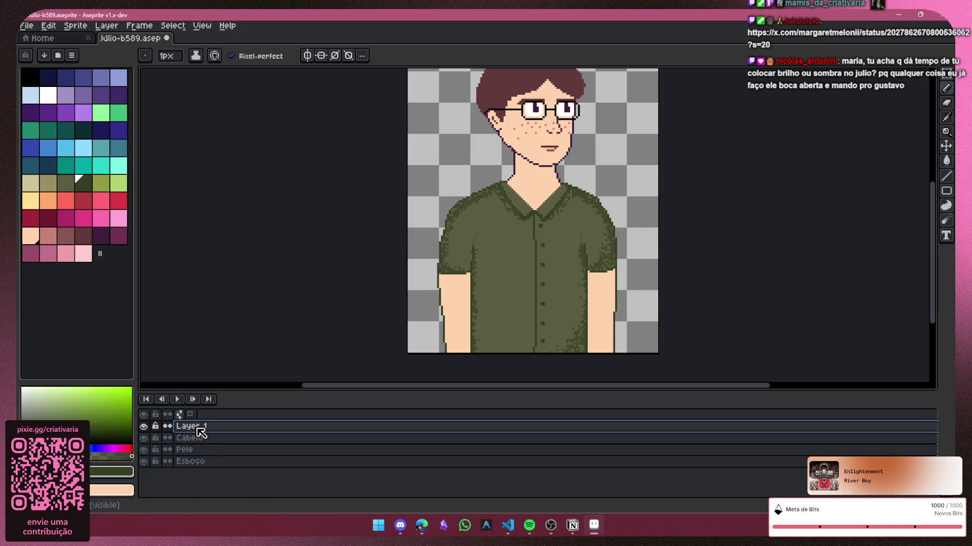
{"action": "left_click_drag", "start_coordinate": [217, 451], "coordinate": [216, 451]}
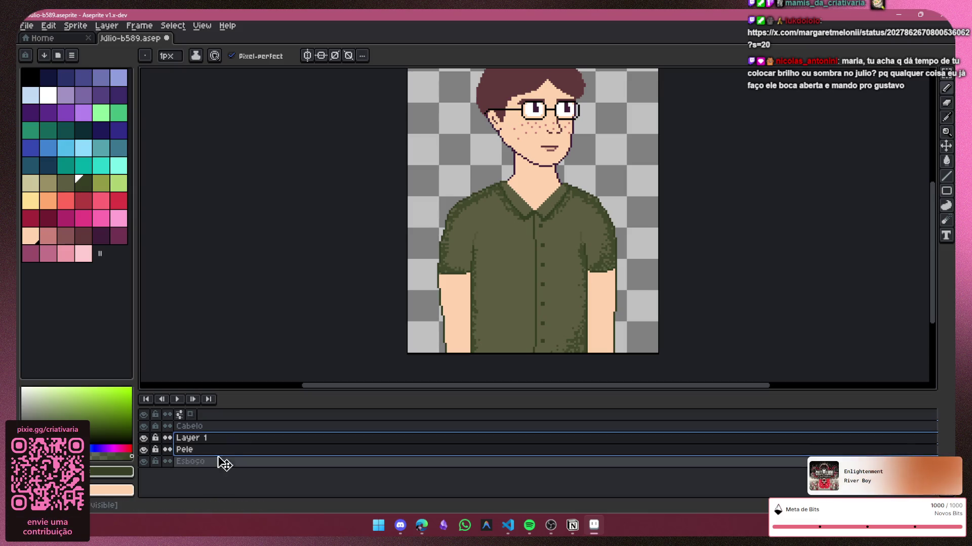
{"action": "key", "text": "ctrl+e"}
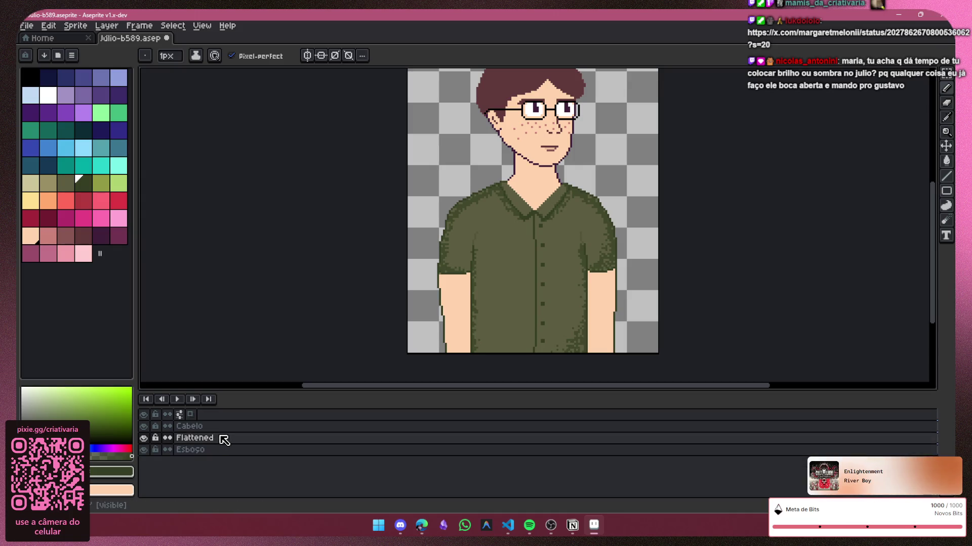
{"action": "double_click", "coordinate": [217, 438]}
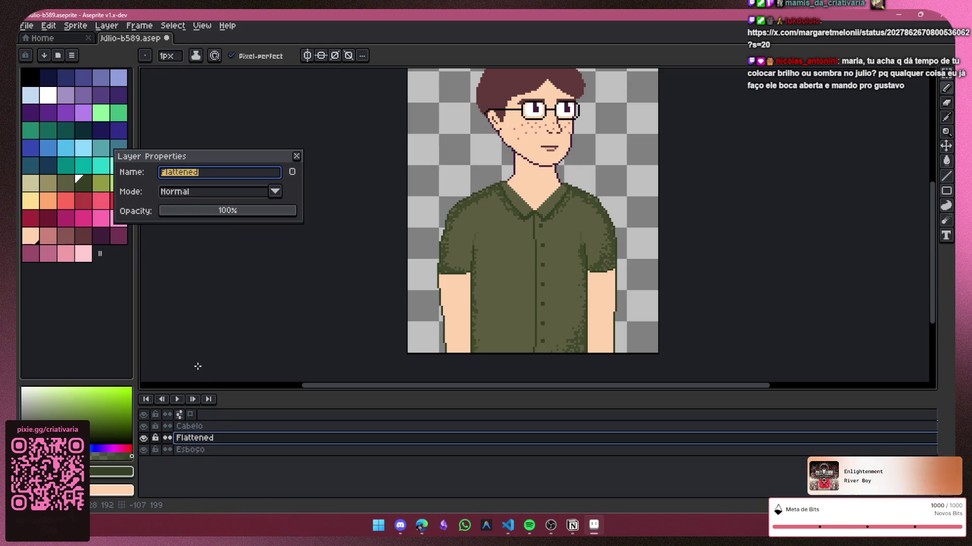
{"action": "key", "text": "Return"}
Step: Toggle the Flattened layer's visibility to compare, then add a new empty layer above it
{"action": "left_click", "coordinate": [143, 438]}
{"action": "left_click", "coordinate": [144, 438]}
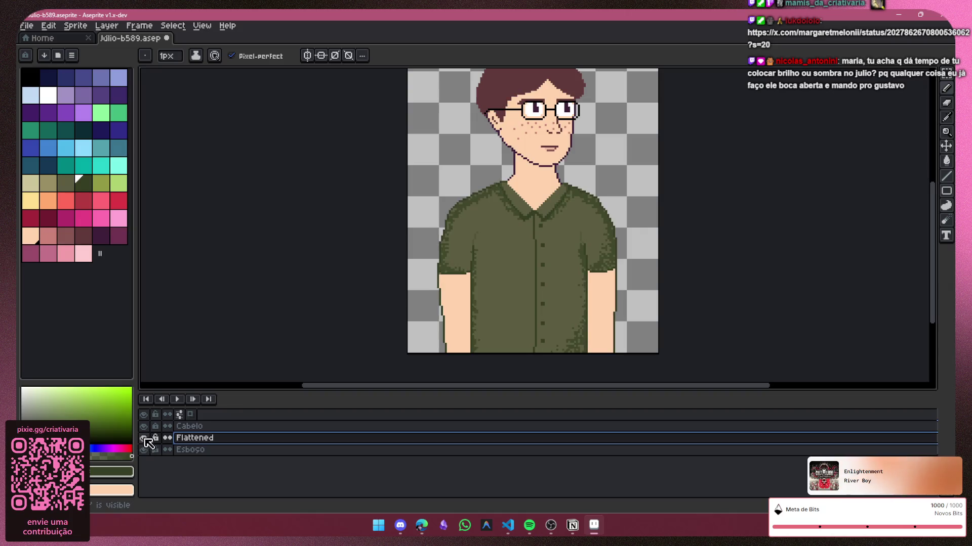
{"action": "left_click", "coordinate": [144, 438]}
{"action": "left_click", "coordinate": [144, 438]}
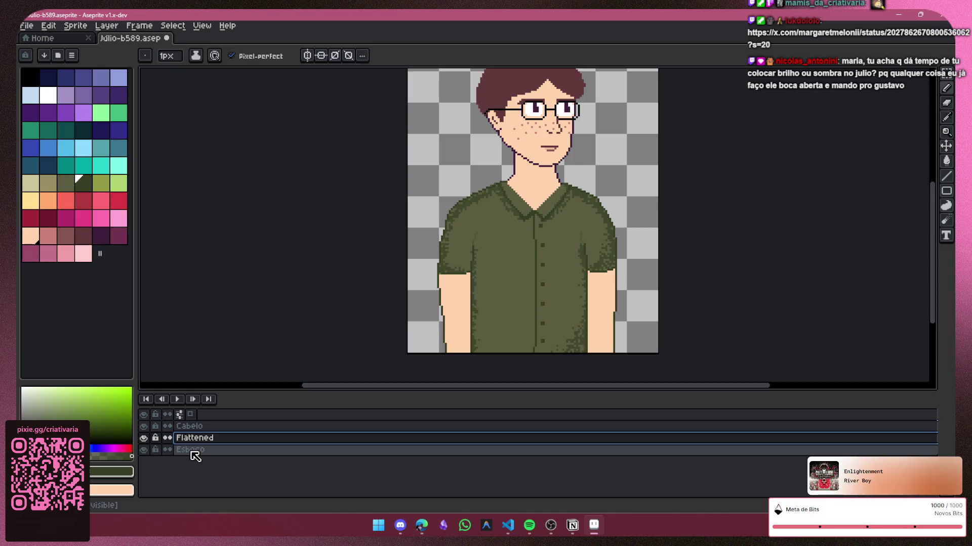
{"action": "key", "text": "shift+n"}
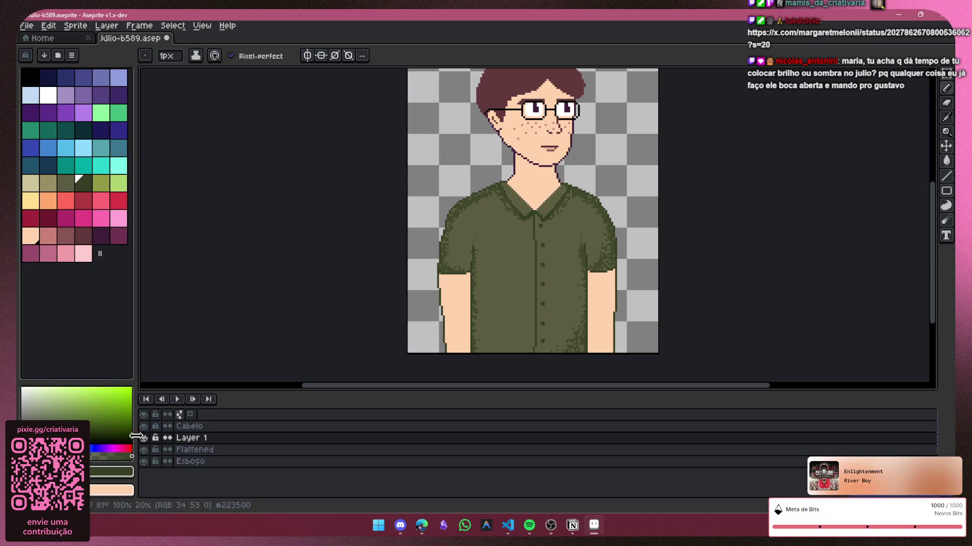
Step: Move the new Layer 1 above Cabelo to the top of the layer stack
{"action": "double_click", "coordinate": [208, 438]}
{"action": "left_click_drag", "start_coordinate": [215, 428], "coordinate": [215, 425]}
{"action": "scroll", "coordinate": [514, 316], "scroll_direction": "up", "scroll_amount": 3}
{"action": "scroll", "coordinate": [434, 286], "scroll_direction": "up", "scroll_amount": 1}
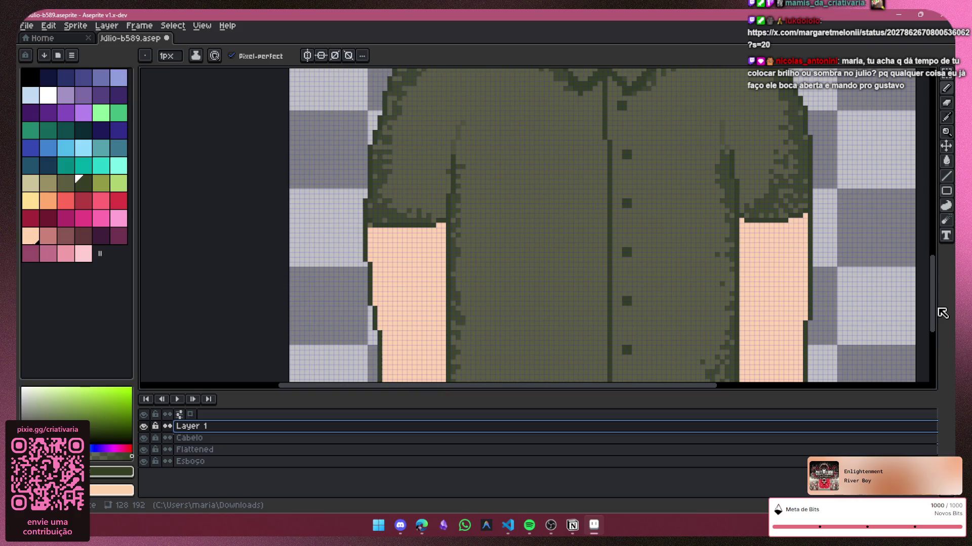
{"action": "left_click_drag", "start_coordinate": [931, 309], "coordinate": [931, 325]}
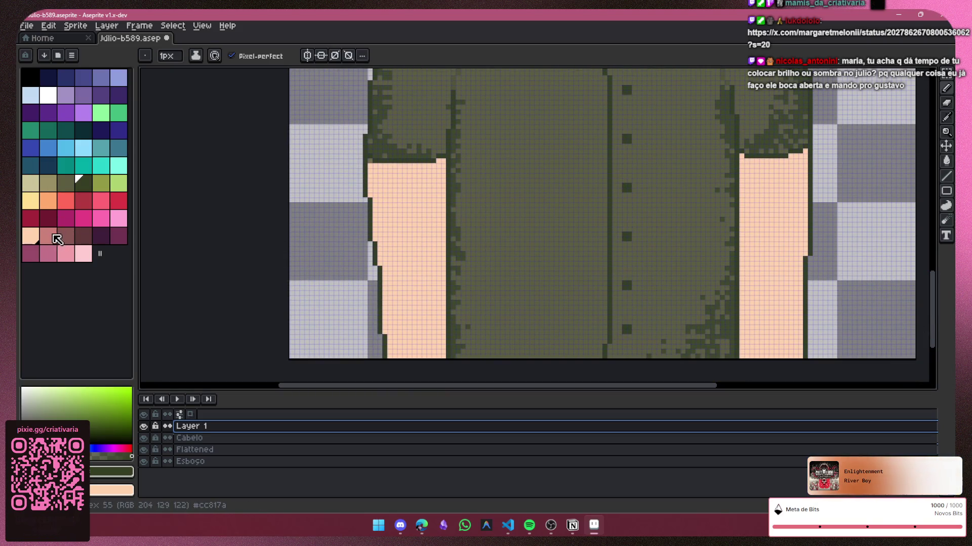
Step: Pick a pink swatch and draw shading down the left arm's outer edge
{"action": "left_click", "coordinate": [56, 237]}
{"action": "left_click_drag", "start_coordinate": [365, 166], "coordinate": [363, 182]}
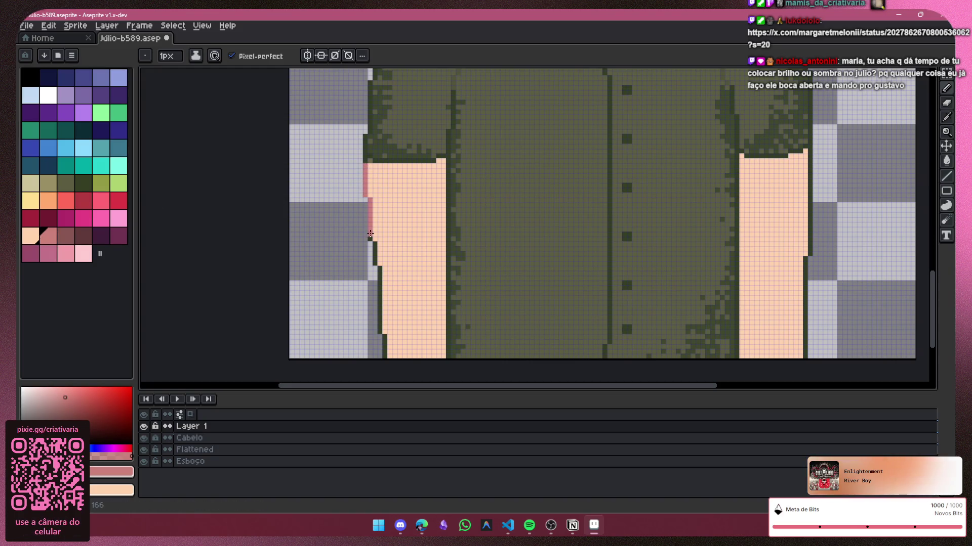
{"action": "scroll", "coordinate": [347, 211], "scroll_direction": "up", "scroll_amount": 2}
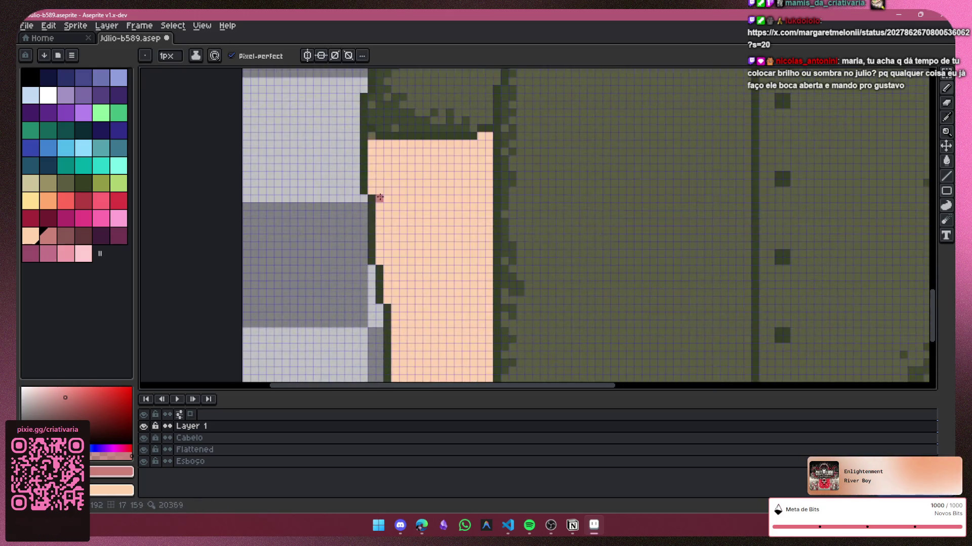
{"action": "scroll", "coordinate": [355, 136], "scroll_direction": "up", "scroll_amount": 1}
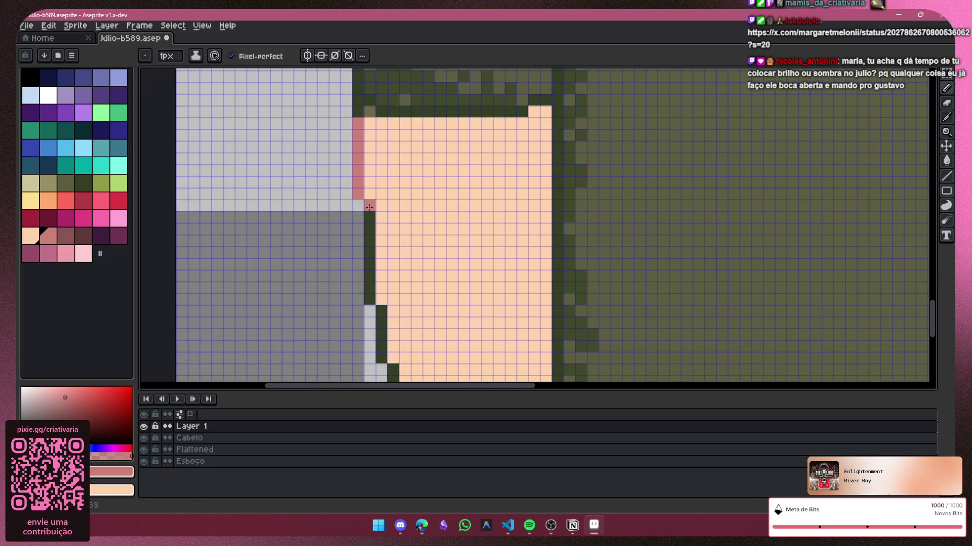
{"action": "left_click_drag", "start_coordinate": [369, 208], "coordinate": [369, 299]}
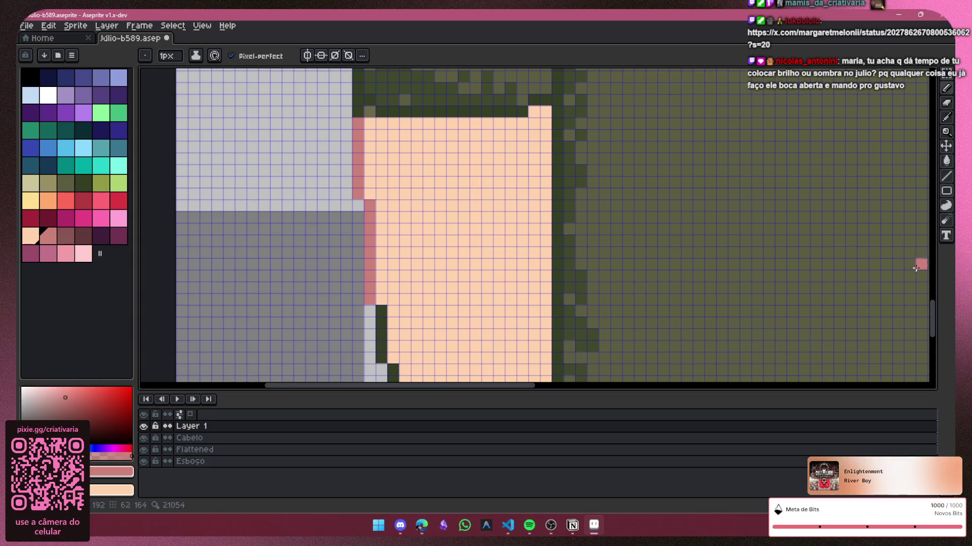
{"action": "left_click_drag", "start_coordinate": [932, 329], "coordinate": [934, 349]}
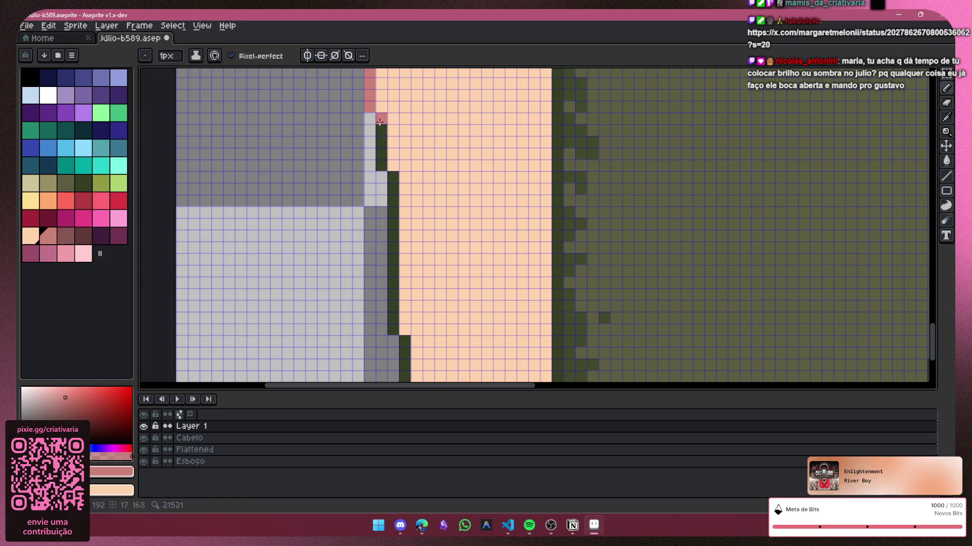
{"action": "left_click_drag", "start_coordinate": [390, 176], "coordinate": [395, 251]}
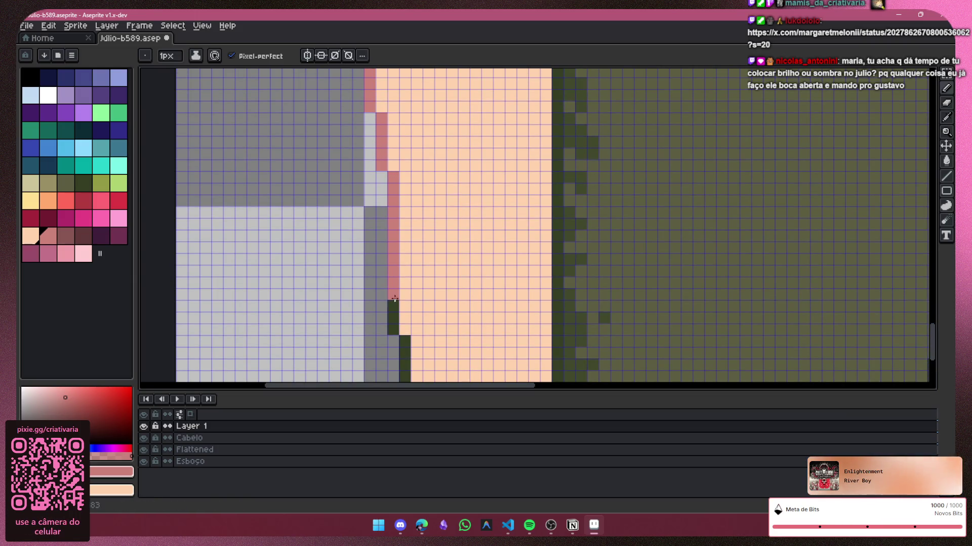
{"action": "left_click", "coordinate": [405, 352]}
Step: Draw pink shading down the right arm's outer edge and erase a stray pink pixel
{"action": "scroll", "coordinate": [410, 357], "scroll_direction": "down", "scroll_amount": 3}
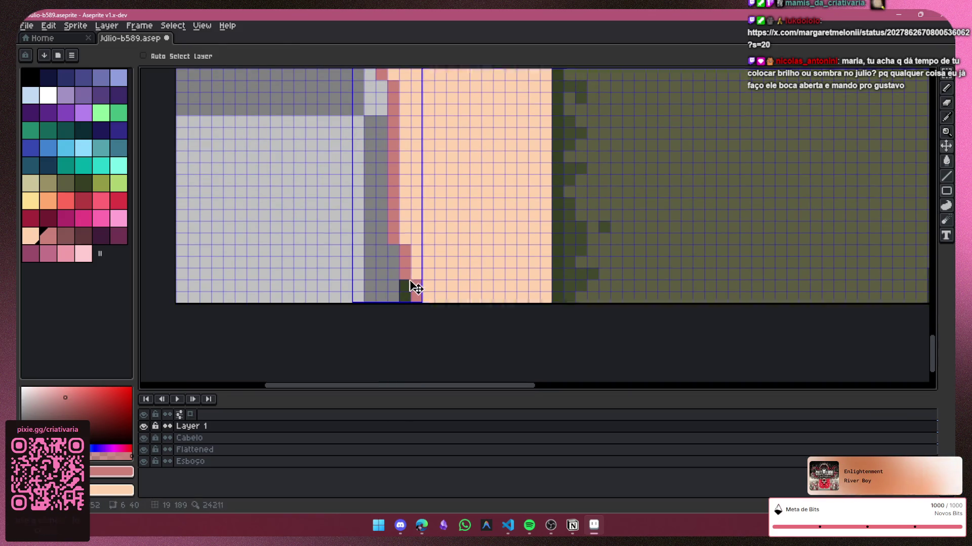
{"action": "scroll", "coordinate": [643, 163], "scroll_direction": "down", "scroll_amount": 1}
{"action": "scroll", "coordinate": [634, 233], "scroll_direction": "down", "scroll_amount": 1}
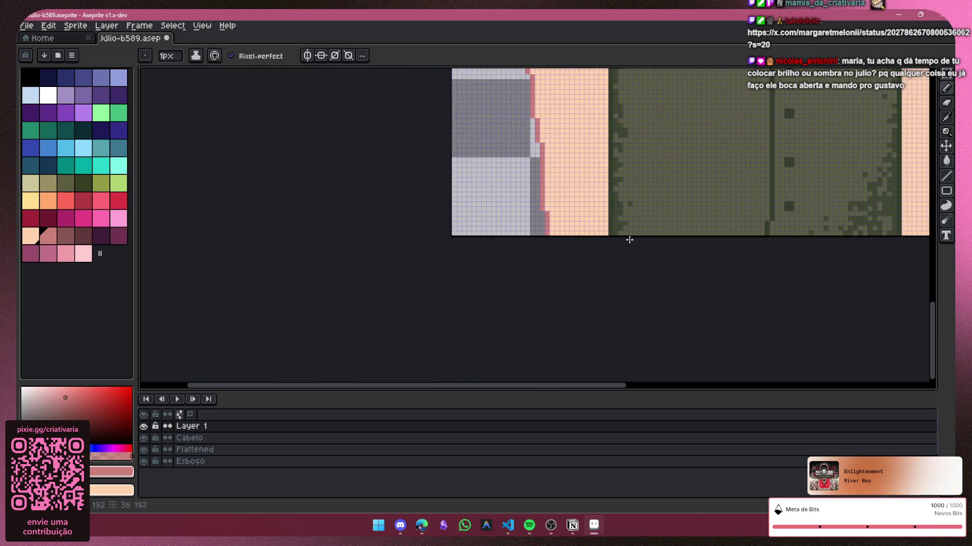
{"action": "left_click_drag", "start_coordinate": [598, 390], "coordinate": [823, 350]}
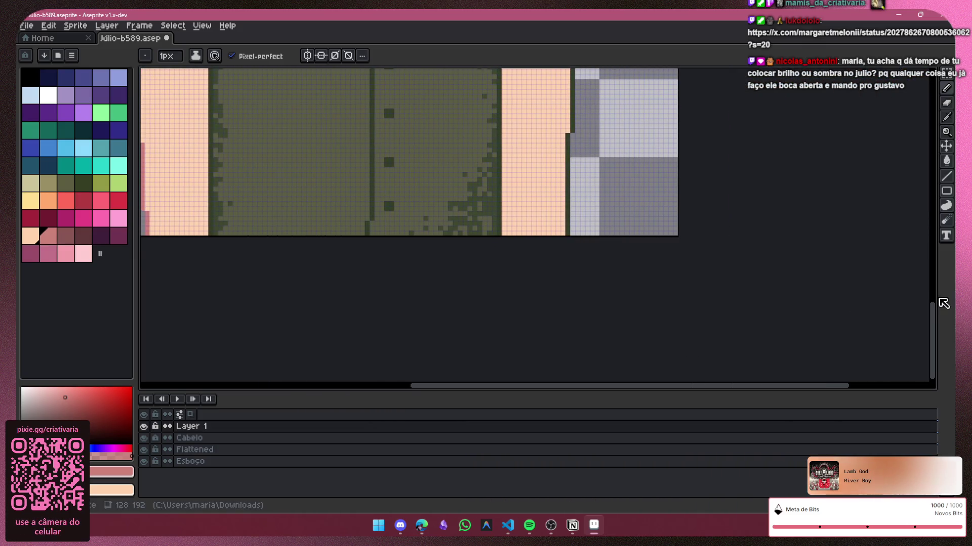
{"action": "left_click_drag", "start_coordinate": [933, 321], "coordinate": [883, 271]}
{"action": "scroll", "coordinate": [582, 136], "scroll_direction": "up", "scroll_amount": 1}
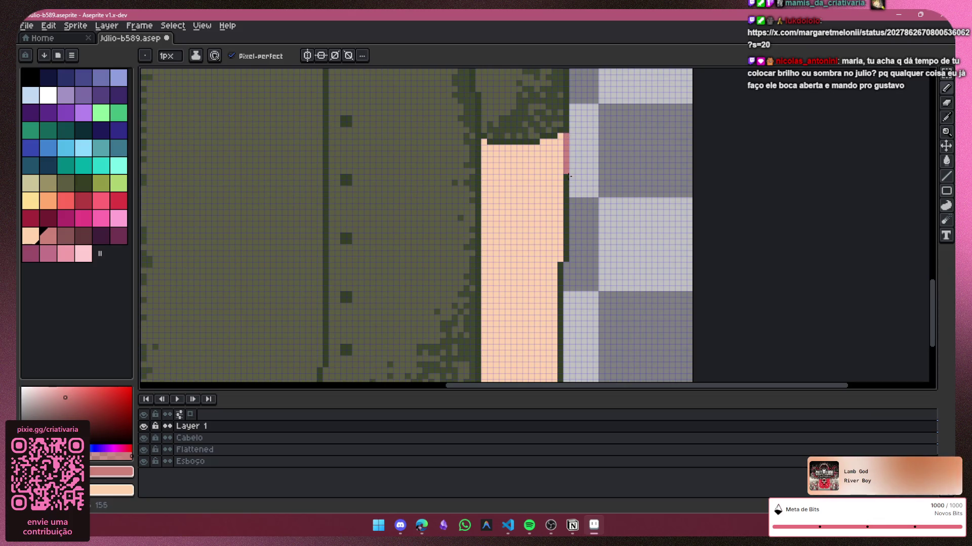
{"action": "scroll", "coordinate": [567, 145], "scroll_direction": "up", "scroll_amount": 2}
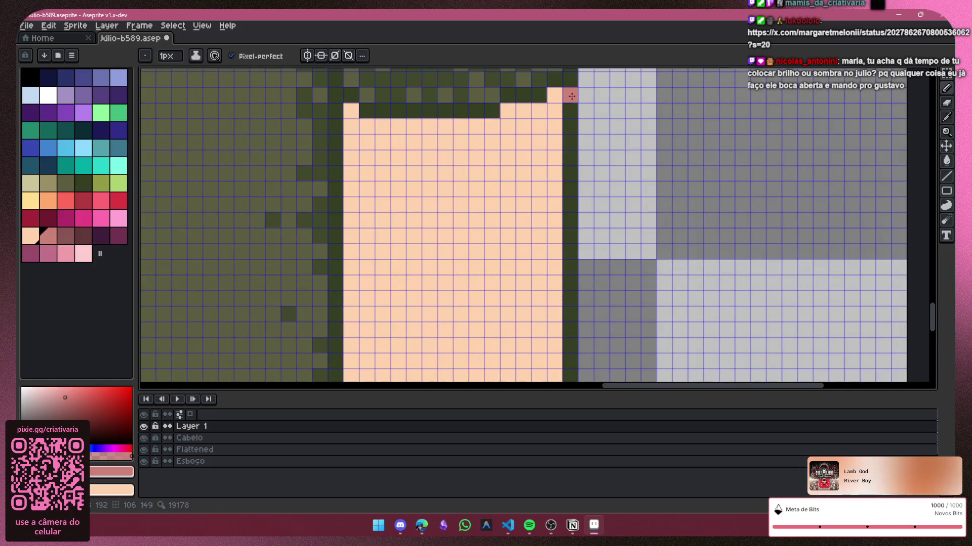
{"action": "left_click_drag", "start_coordinate": [573, 158], "coordinate": [572, 346]}
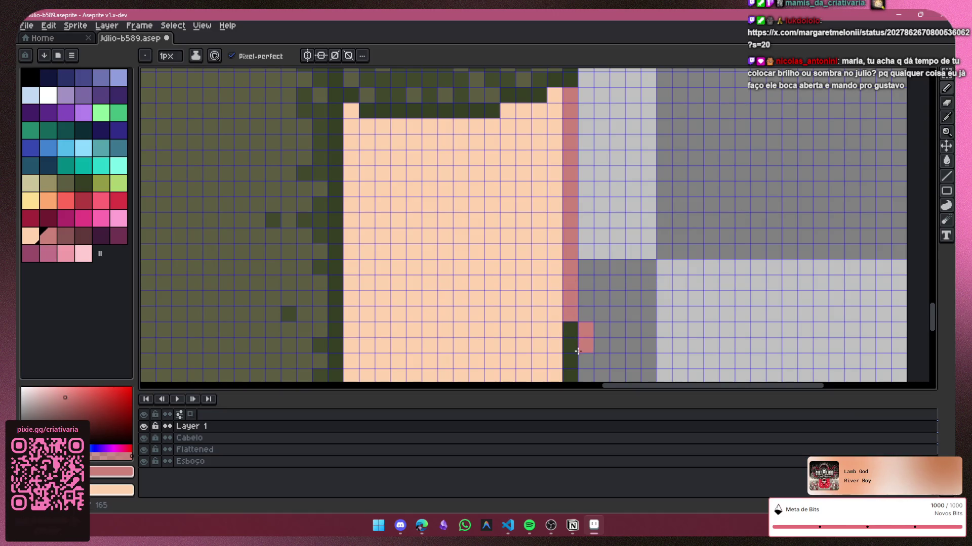
{"action": "left_click", "coordinate": [946, 102]}
{"action": "left_click", "coordinate": [615, 326]}
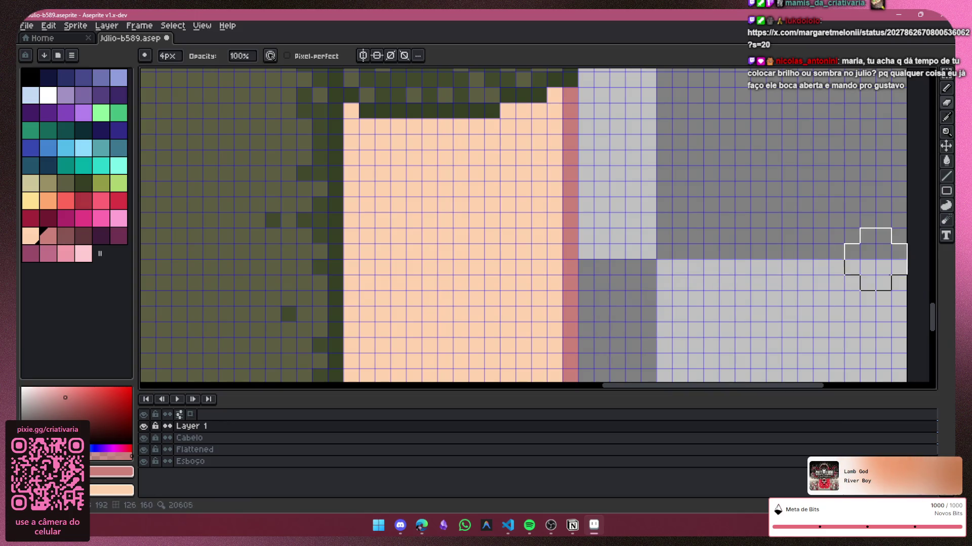
Step: Extend the pink shading further down the right arm with the Pencil
{"action": "left_click_drag", "start_coordinate": [936, 323], "coordinate": [931, 346]}
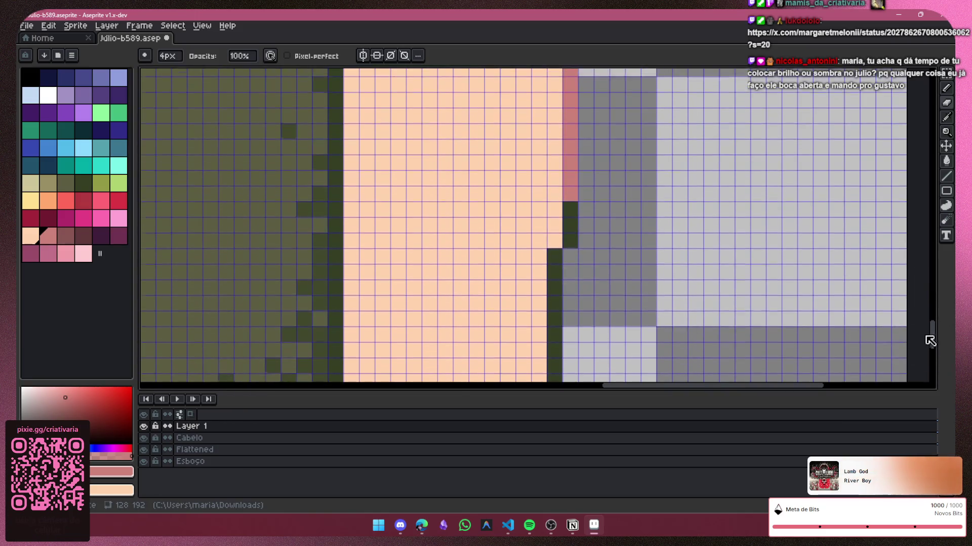
{"action": "left_click", "coordinate": [946, 88]}
{"action": "mouse_move", "coordinate": [571, 148]}
{"action": "left_mouse_down"}
{"action": "mouse_move", "coordinate": [552, 202]}
{"action": "mouse_move", "coordinate": [556, 334]}
{"action": "left_mouse_up"}
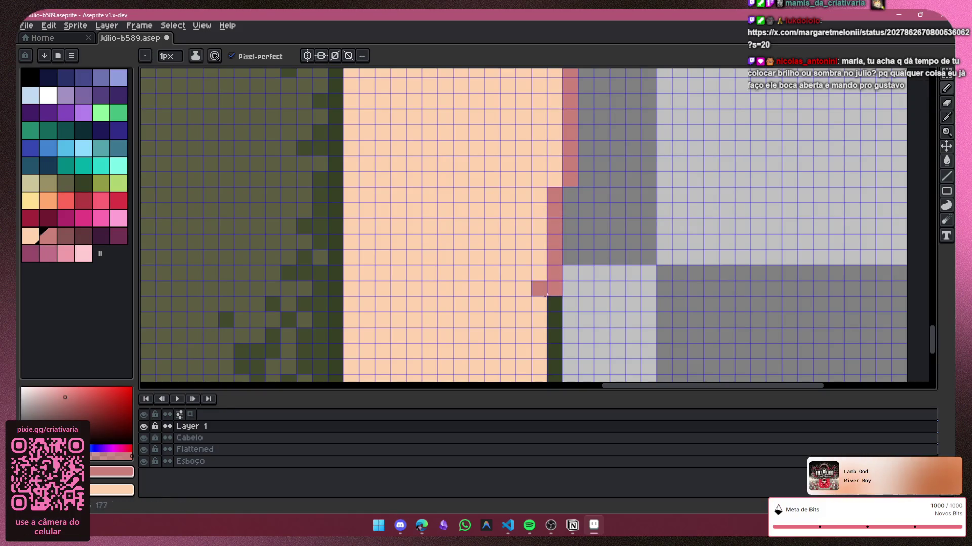
{"action": "scroll", "coordinate": [557, 382], "scroll_direction": "down", "scroll_amount": 5}
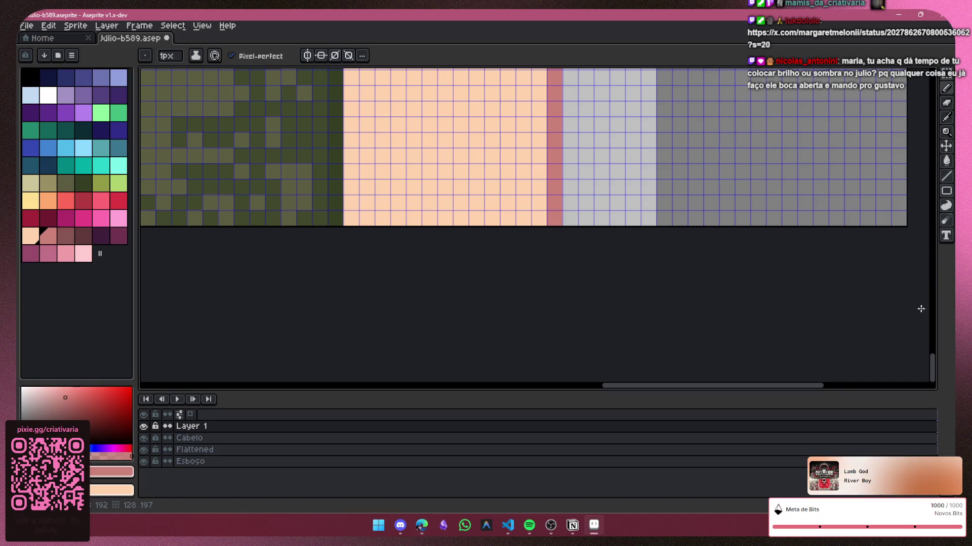
{"action": "left_click_drag", "start_coordinate": [935, 368], "coordinate": [935, 338]}
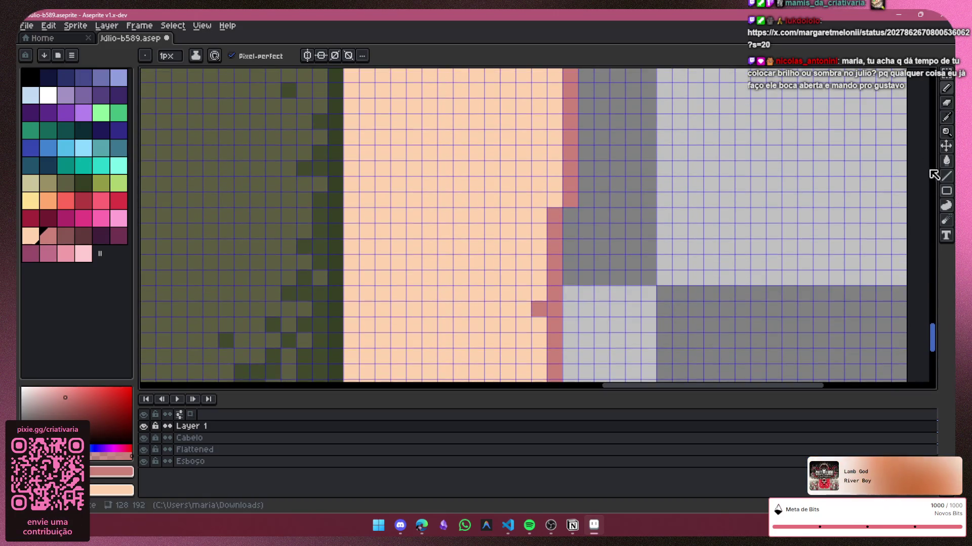
{"action": "left_click", "coordinate": [945, 104]}
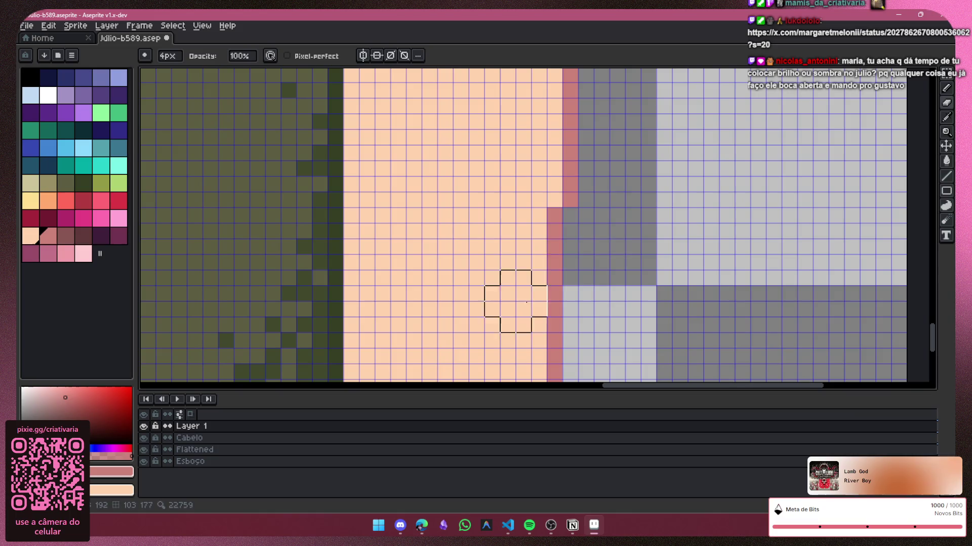
{"action": "scroll", "coordinate": [691, 216], "scroll_direction": "down", "scroll_amount": 3}
{"action": "scroll", "coordinate": [692, 216], "scroll_direction": "down", "scroll_amount": 1}
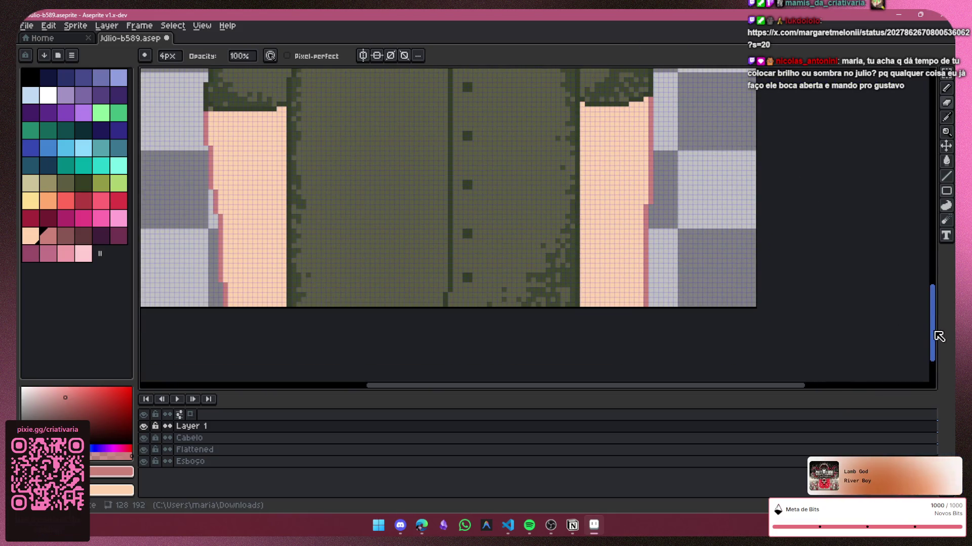
{"action": "left_click_drag", "start_coordinate": [935, 337], "coordinate": [936, 225]}
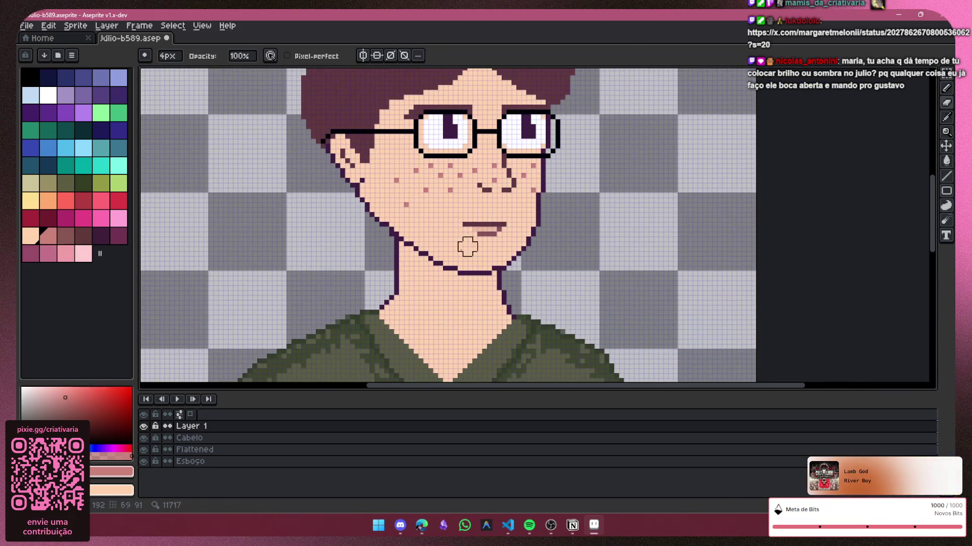
Step: With the Pencil, recolour the chin corner and left neck outline pink, undoing a misplaced pixel
{"action": "scroll", "coordinate": [377, 223], "scroll_direction": "up", "scroll_amount": 1}
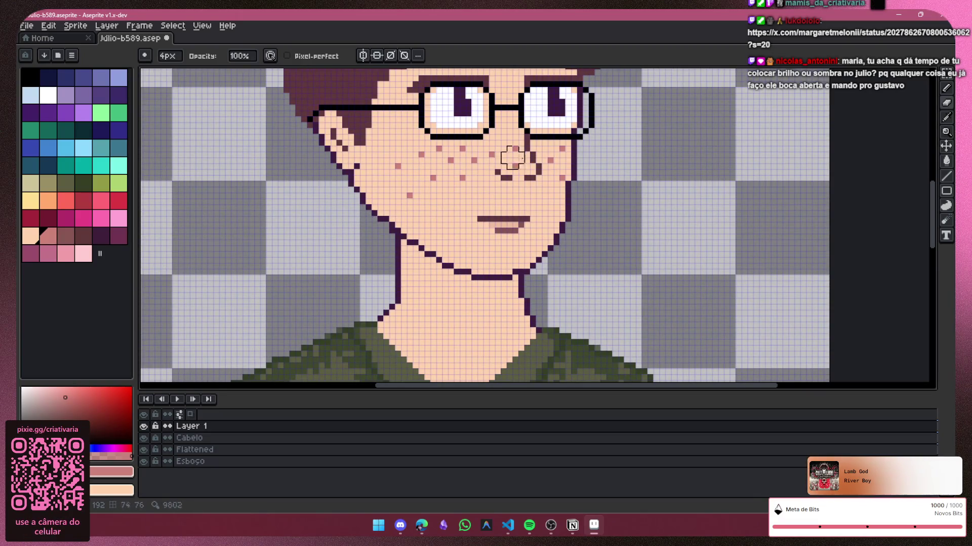
{"action": "left_click", "coordinate": [946, 88]}
{"action": "scroll", "coordinate": [542, 181], "scroll_direction": "up", "scroll_amount": 1}
{"action": "scroll", "coordinate": [542, 181], "scroll_direction": "up", "scroll_amount": 1}
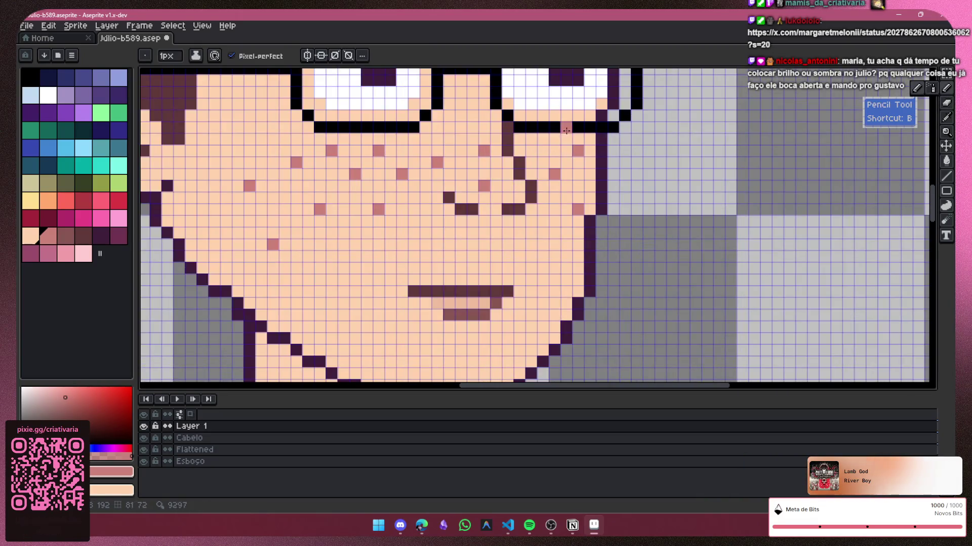
{"action": "scroll", "coordinate": [541, 181], "scroll_direction": "down", "scroll_amount": 3}
{"action": "scroll", "coordinate": [542, 182], "scroll_direction": "down", "scroll_amount": 3}
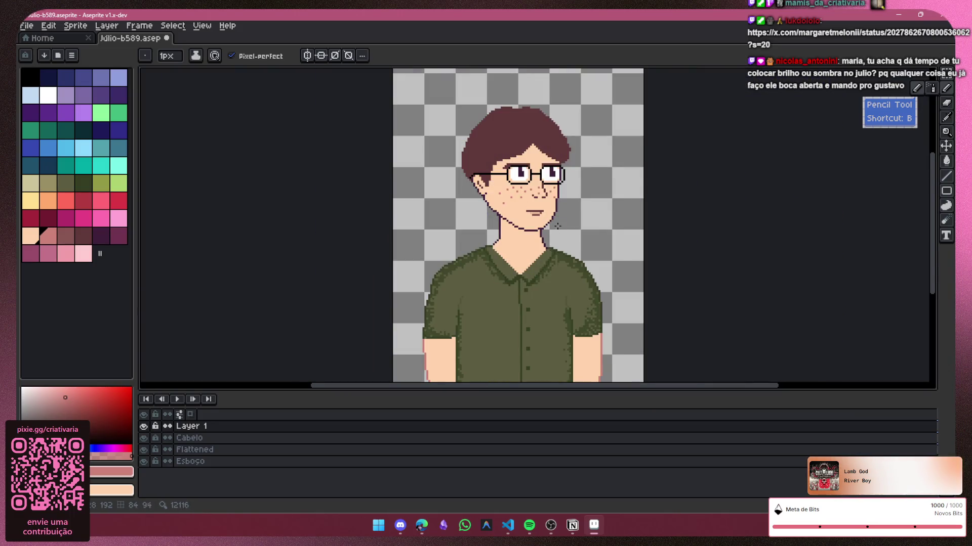
{"action": "scroll", "coordinate": [558, 226], "scroll_direction": "down", "scroll_amount": 2}
{"action": "scroll", "coordinate": [557, 226], "scroll_direction": "up", "scroll_amount": 1}
{"action": "scroll", "coordinate": [546, 213], "scroll_direction": "up", "scroll_amount": 1}
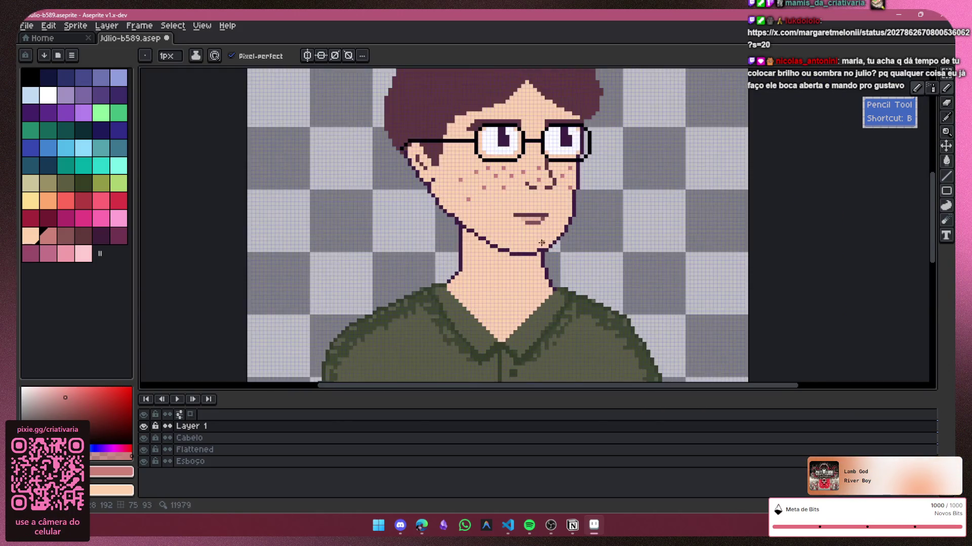
{"action": "scroll", "coordinate": [506, 192], "scroll_direction": "up", "scroll_amount": 1}
{"action": "scroll", "coordinate": [477, 176], "scroll_direction": "up", "scroll_amount": 1}
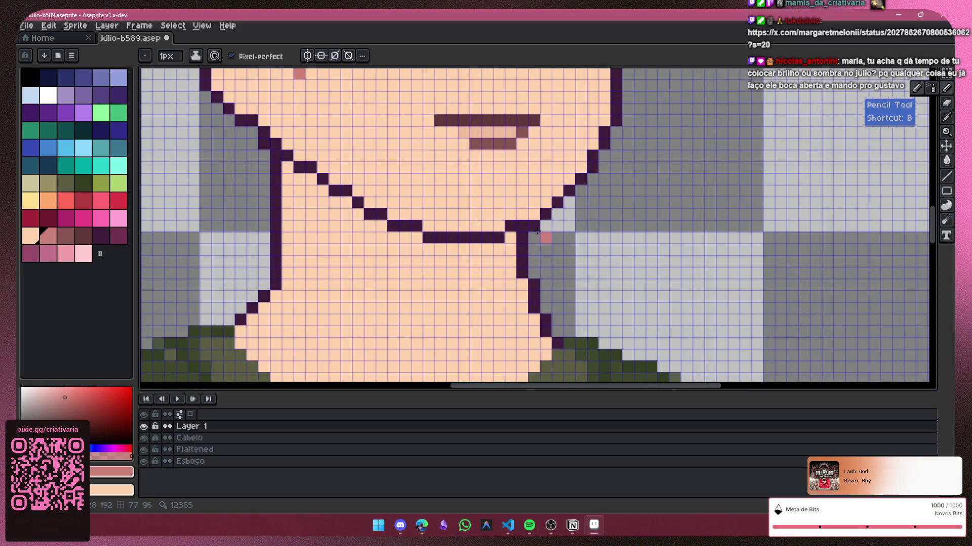
{"action": "left_click", "coordinate": [521, 225]}
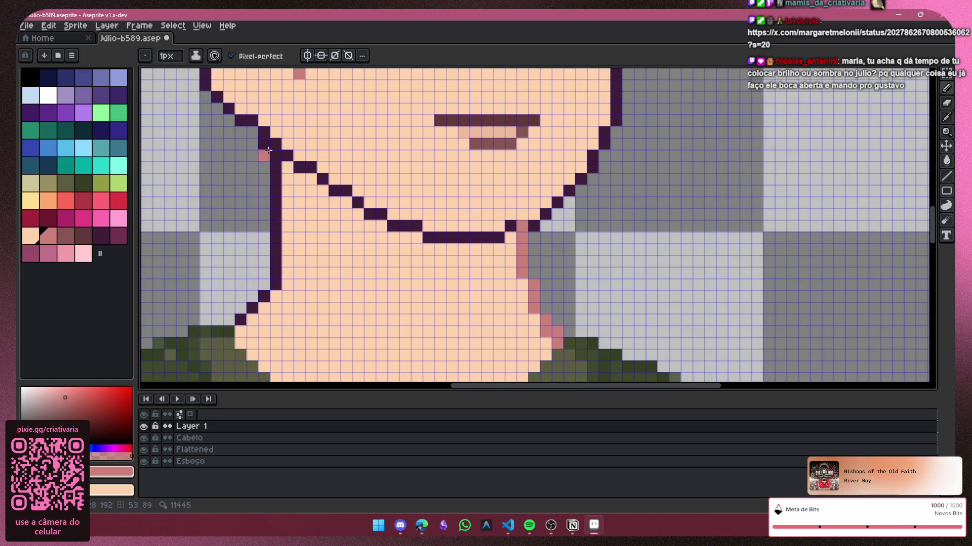
{"action": "key", "text": "ctrl+z"}
{"action": "left_click_drag", "start_coordinate": [276, 144], "coordinate": [273, 255]}
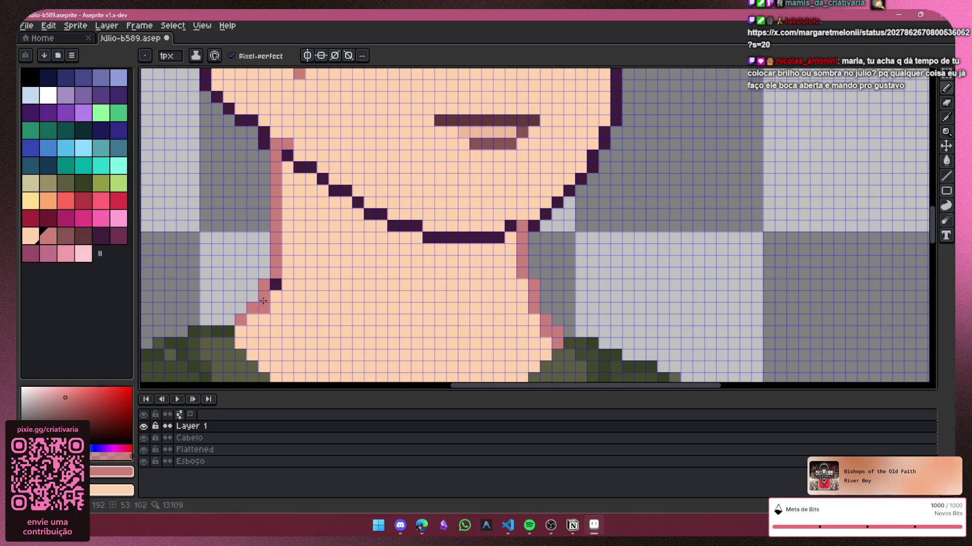
Step: Repaint the jaw outline pixels and the outline beside the right glasses pink
{"action": "mouse_move", "coordinate": [932, 236]}
{"action": "left_mouse_down"}
{"action": "mouse_move", "coordinate": [930, 217]}
{"action": "mouse_move", "coordinate": [931, 234]}
{"action": "left_mouse_up"}
{"action": "left_click_drag", "start_coordinate": [619, 386], "coordinate": [545, 381]}
{"action": "left_click_drag", "start_coordinate": [933, 212], "coordinate": [932, 194]}
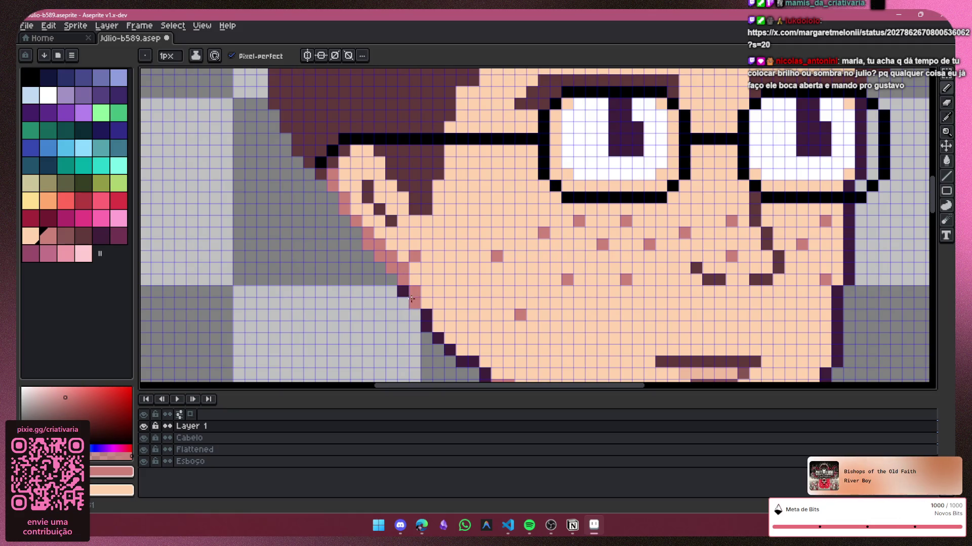
{"action": "left_click", "coordinate": [425, 324]}
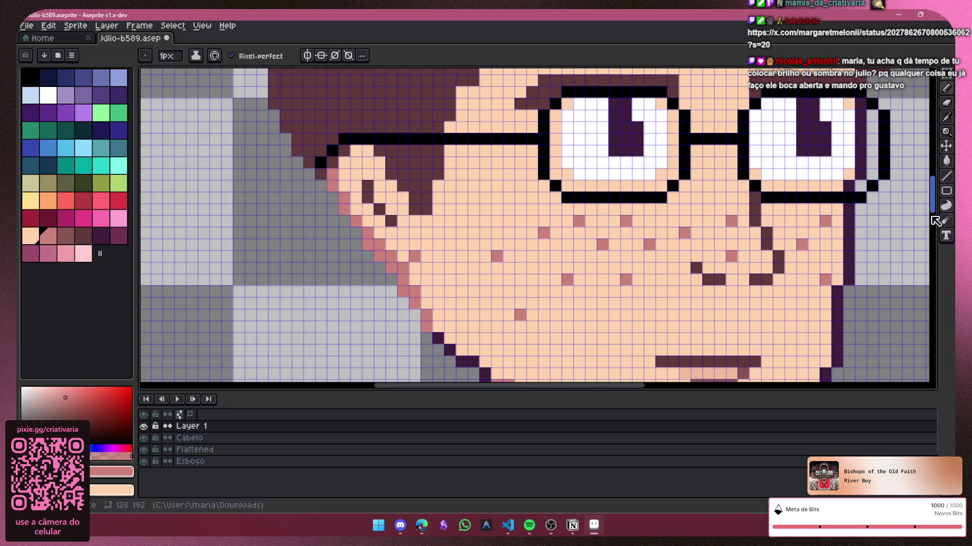
{"action": "left_click_drag", "start_coordinate": [932, 208], "coordinate": [932, 230]}
{"action": "left_click_drag", "start_coordinate": [437, 166], "coordinate": [462, 179]}
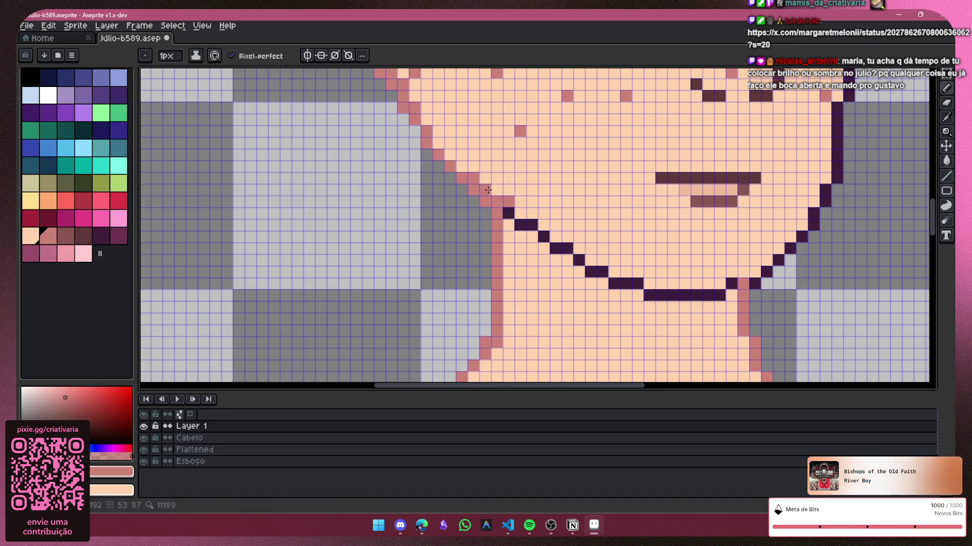
{"action": "left_click_drag", "start_coordinate": [524, 228], "coordinate": [946, 266]}
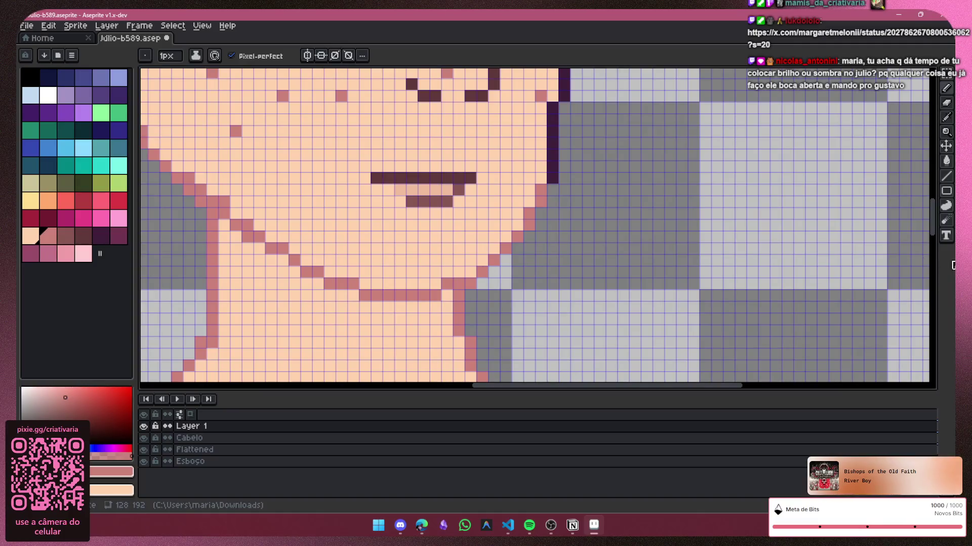
{"action": "left_click_drag", "start_coordinate": [934, 229], "coordinate": [933, 209]}
{"action": "left_click_drag", "start_coordinate": [561, 185], "coordinate": [563, 198]}
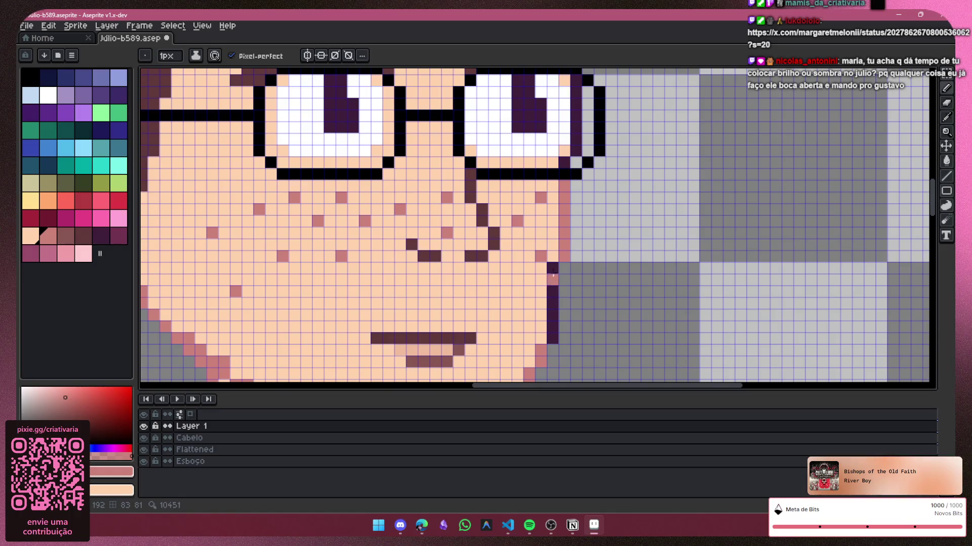
Step: Repaint the right face outline pixels pink with the single-pixel Pencil
{"action": "key", "text": "v"}
{"action": "key", "text": "b"}
{"action": "left_click_drag", "start_coordinate": [556, 336], "coordinate": [553, 268]}
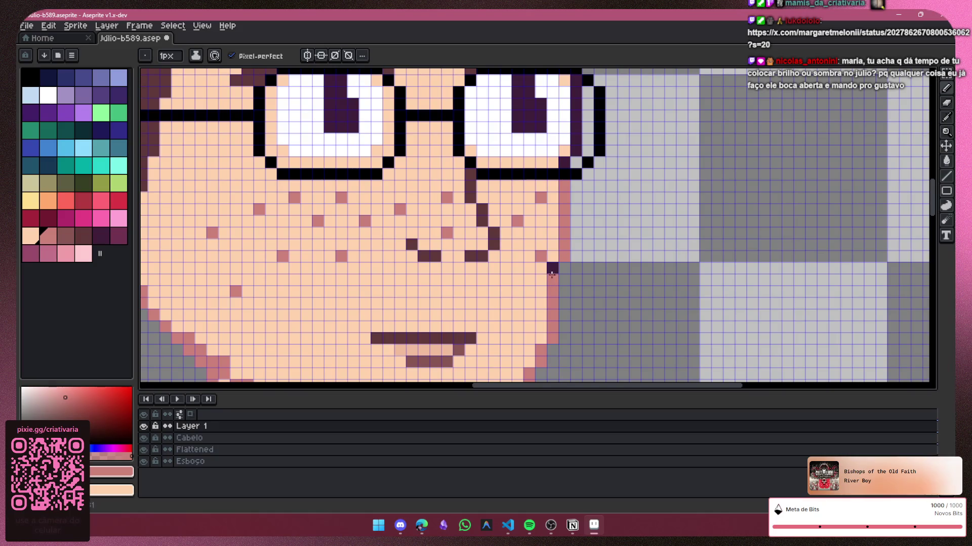
{"action": "left_click_drag", "start_coordinate": [937, 212], "coordinate": [937, 194]}
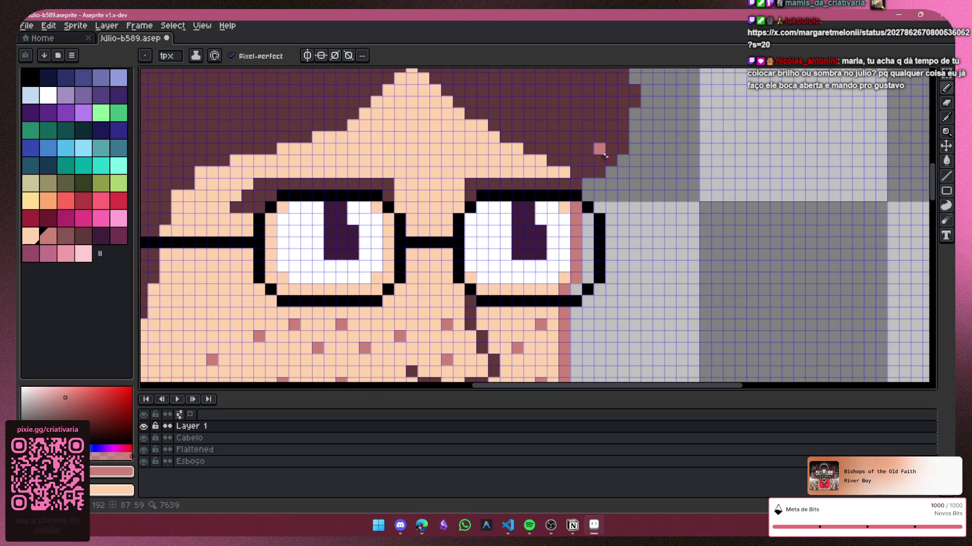
{"action": "scroll", "coordinate": [590, 257], "scroll_direction": "down", "scroll_amount": 3}
{"action": "scroll", "coordinate": [591, 257], "scroll_direction": "down", "scroll_amount": 2}
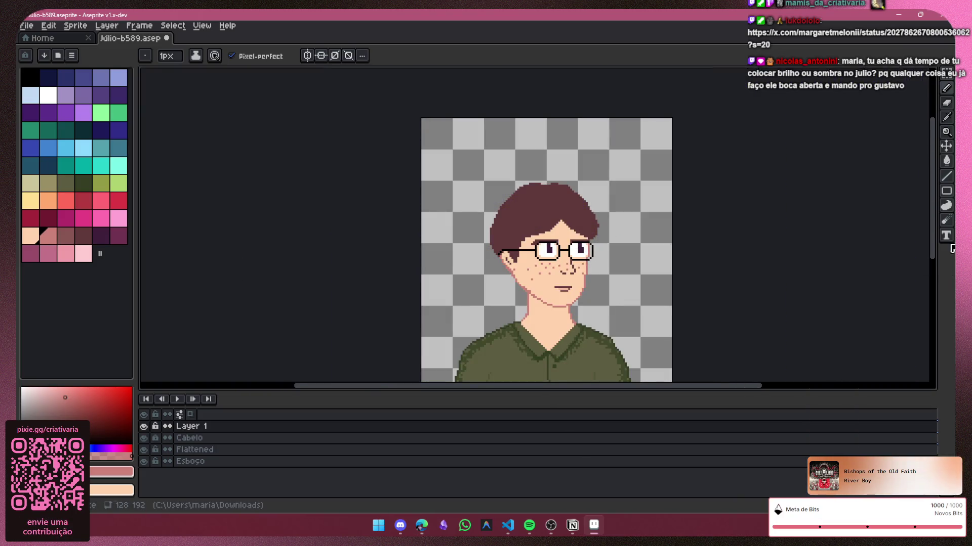
Step: Compare by toggling Layer 1, then add a new layer with dark brown and the Spray tool
{"action": "left_click_drag", "start_coordinate": [933, 202], "coordinate": [932, 266]}
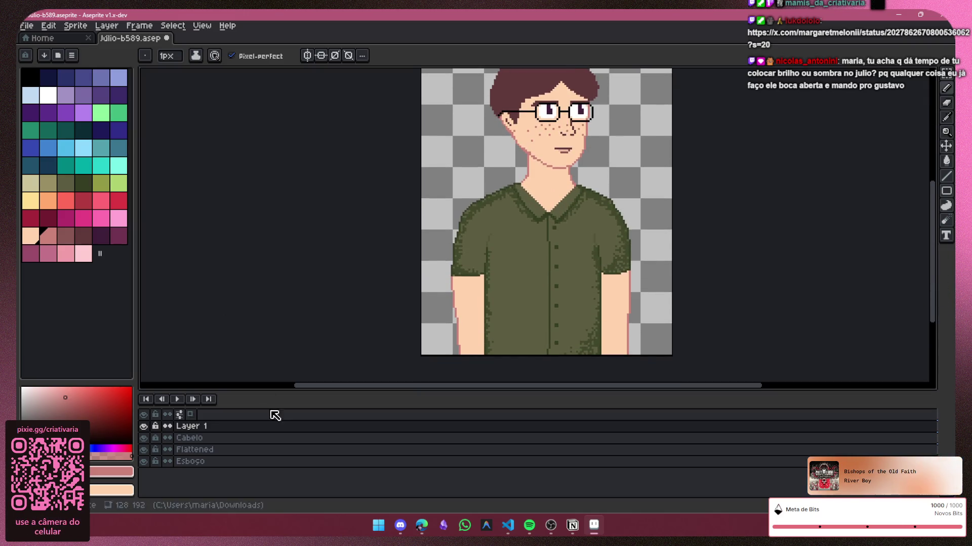
{"action": "left_click", "coordinate": [144, 438]}
{"action": "left_click", "coordinate": [144, 438]}
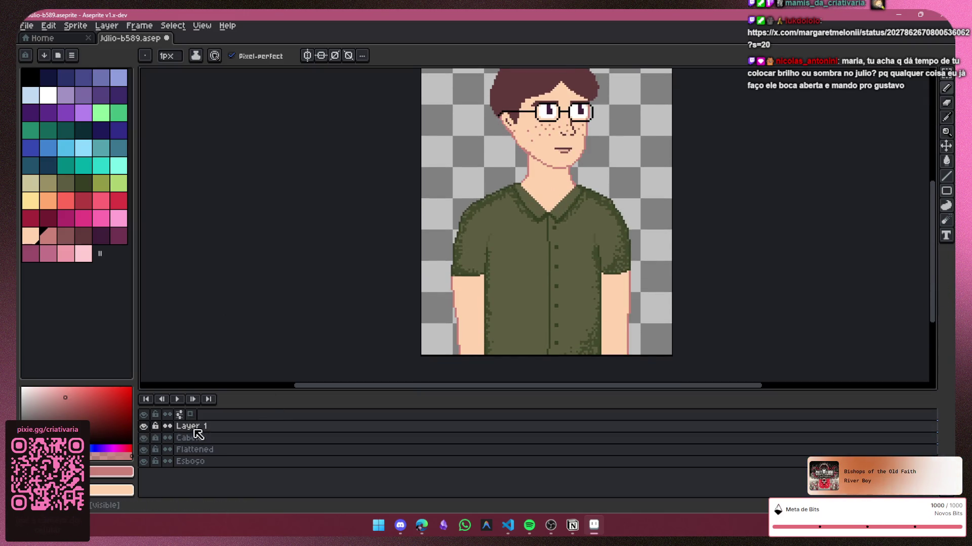
{"action": "key", "text": "shift+n"}
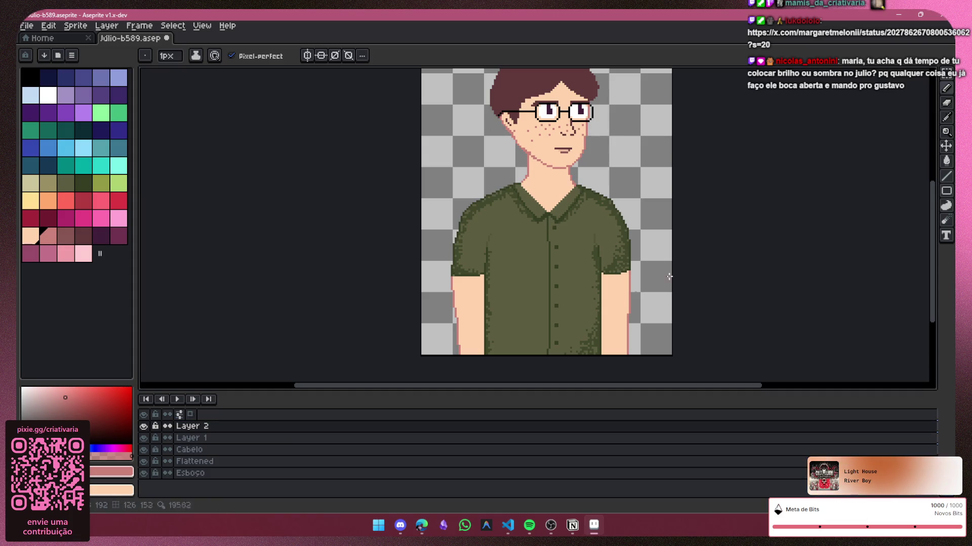
{"action": "left_click", "coordinate": [86, 237]}
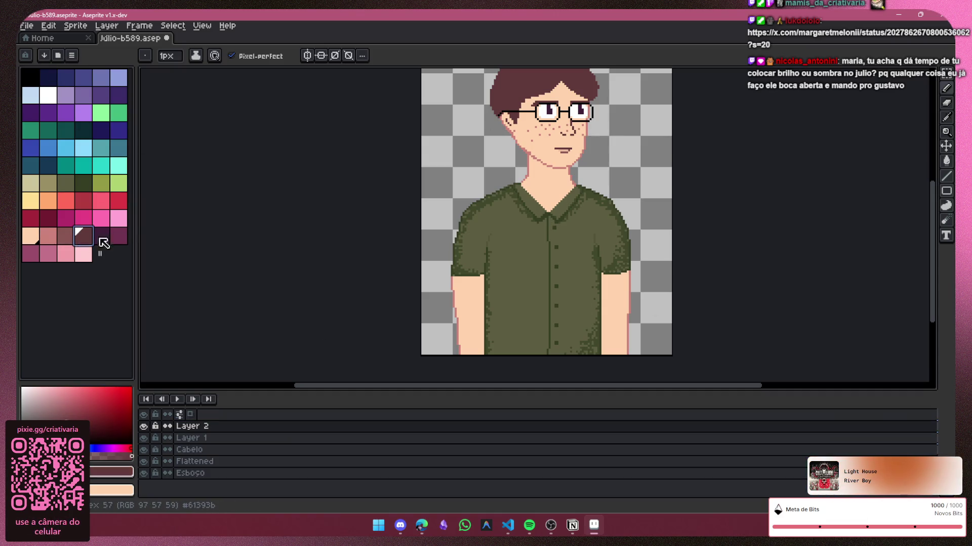
{"action": "left_click", "coordinate": [936, 89]}
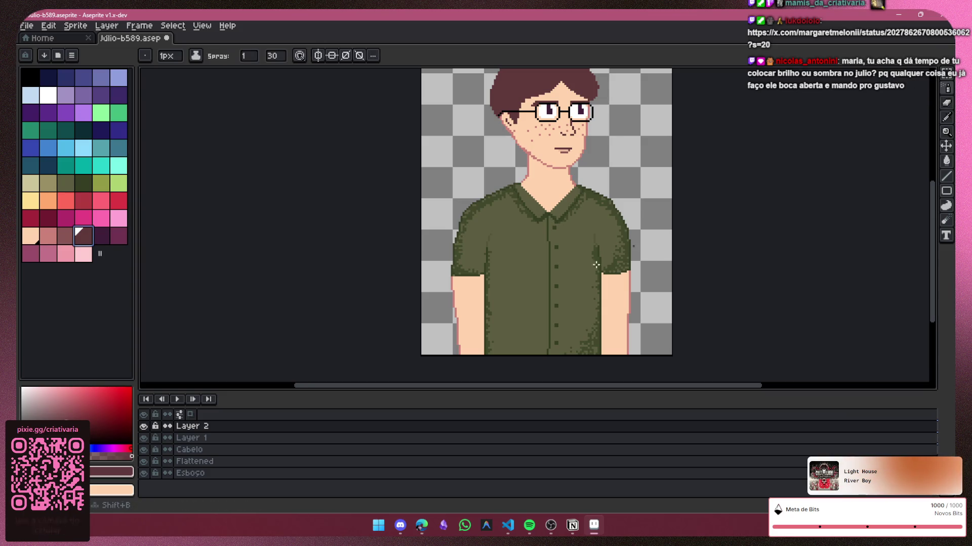
{"action": "scroll", "coordinate": [628, 285], "scroll_direction": "up", "scroll_amount": 1}
Step: Spray dark brown shadow down the right forearm's edges, undoing the strokes that hit the sleeve
{"action": "left_click_drag", "start_coordinate": [618, 283], "coordinate": [612, 279]}
{"action": "key", "text": "ctrl+z"}
{"action": "scroll", "coordinate": [935, 273], "scroll_direction": "down", "scroll_amount": 1}
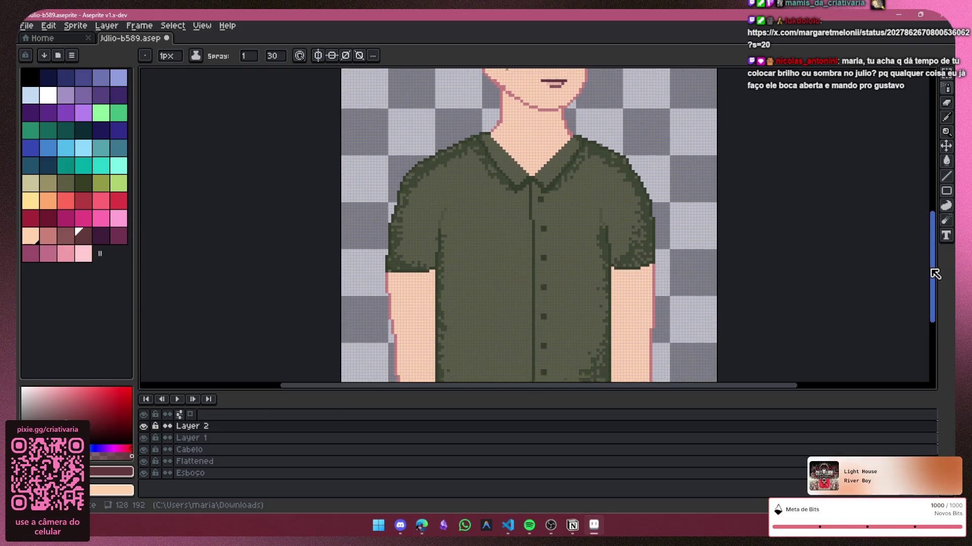
{"action": "scroll", "coordinate": [935, 273], "scroll_direction": "down", "scroll_amount": 2}
{"action": "left_click_drag", "start_coordinate": [706, 390], "coordinate": [724, 389]}
{"action": "scroll", "coordinate": [557, 259], "scroll_direction": "up", "scroll_amount": 1}
{"action": "left_click_drag", "start_coordinate": [538, 228], "coordinate": [572, 220]}
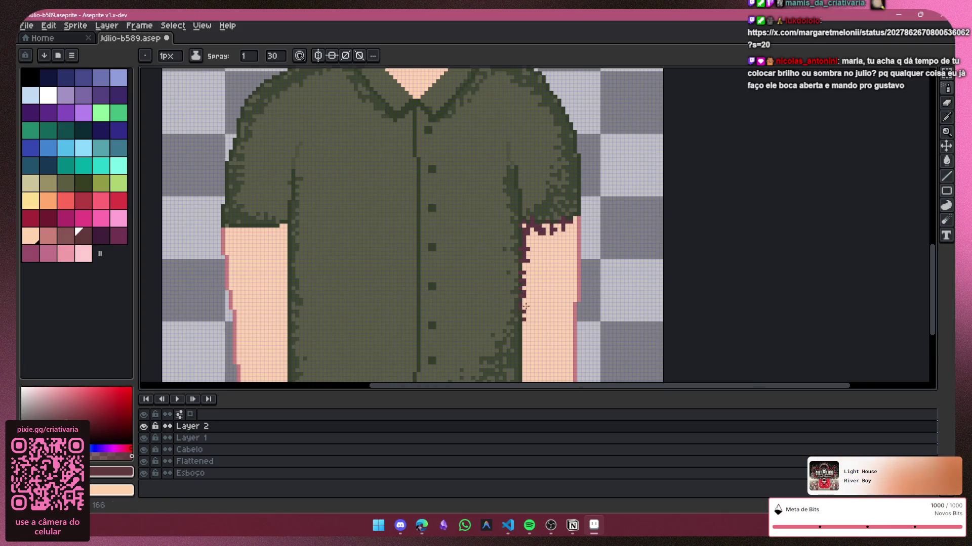
{"action": "scroll", "coordinate": [523, 359], "scroll_direction": "down", "scroll_amount": 1}
{"action": "scroll", "coordinate": [529, 303], "scroll_direction": "down", "scroll_amount": 4}
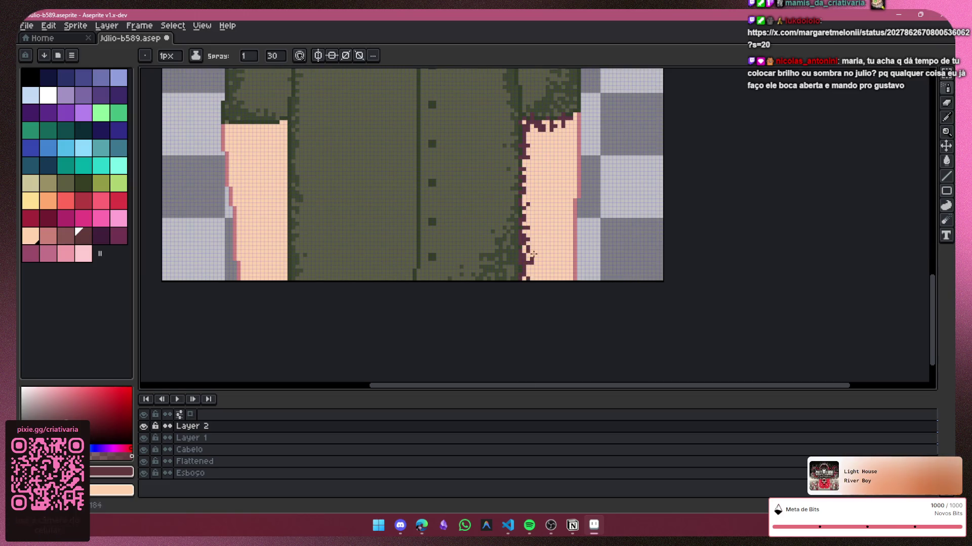
{"action": "scroll", "coordinate": [658, 304], "scroll_direction": "up", "scroll_amount": 3}
{"action": "key", "text": "ctrl+z"}
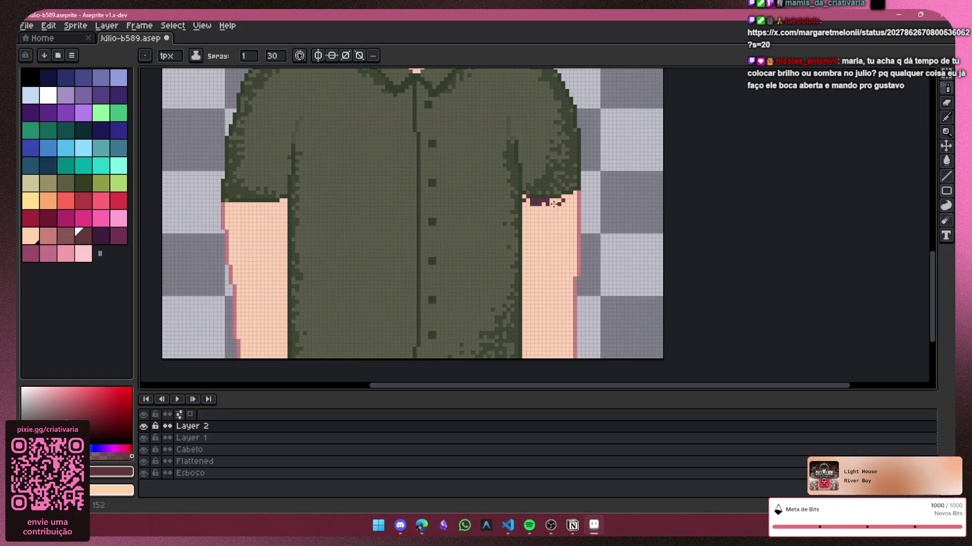
{"action": "left_click_drag", "start_coordinate": [573, 202], "coordinate": [574, 228]}
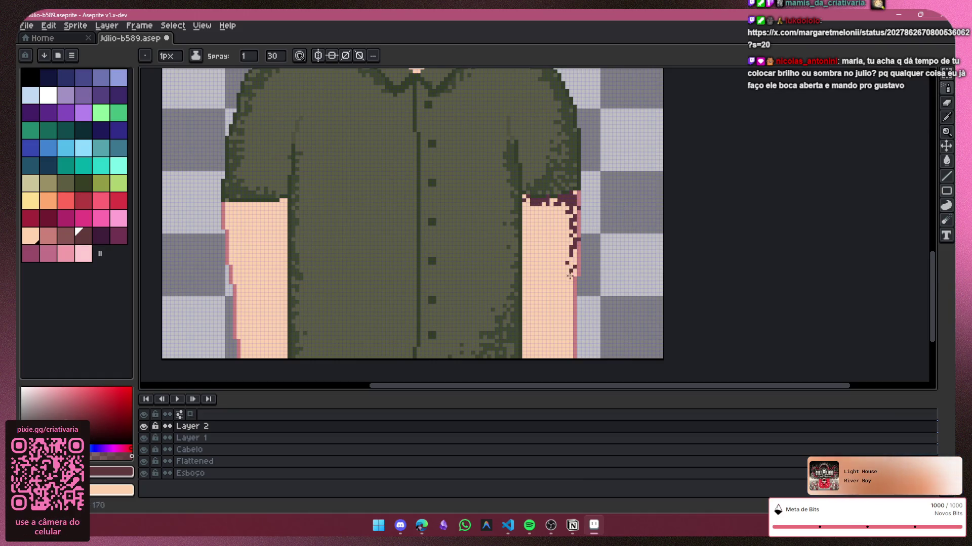
{"action": "left_click", "coordinate": [528, 235]}
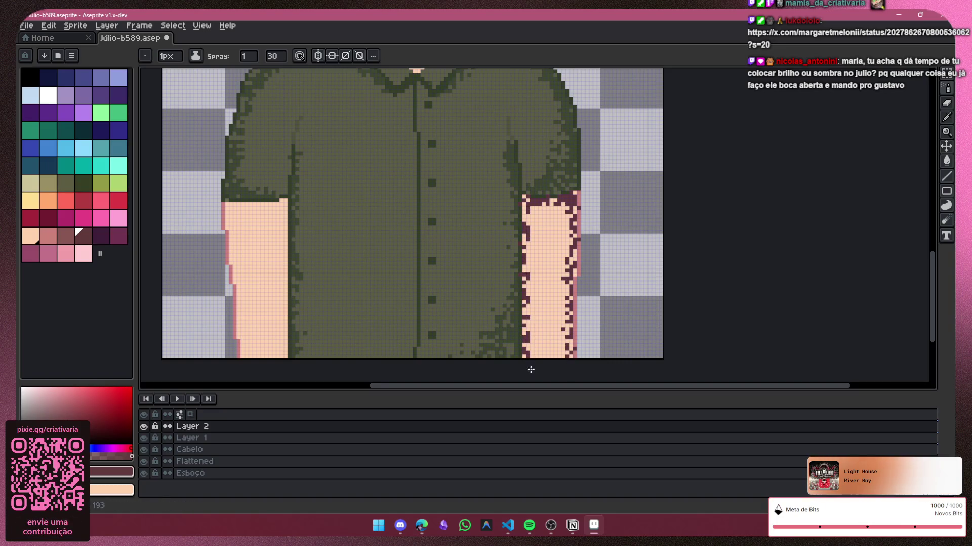
Step: Spray dark brown shadow along both edges of the left arm, redoing a bad stroke
{"action": "left_click_drag", "start_coordinate": [285, 220], "coordinate": [288, 290]}
{"action": "left_click_drag", "start_coordinate": [288, 344], "coordinate": [286, 207]}
{"action": "left_click", "coordinate": [228, 211]}
{"action": "left_click_drag", "start_coordinate": [234, 285], "coordinate": [289, 355]}
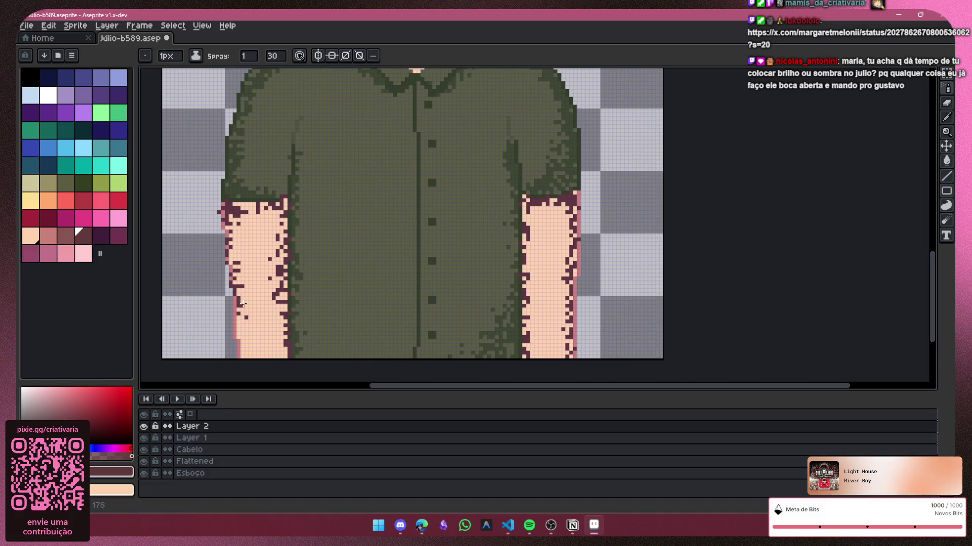
{"action": "key", "text": "ctrl+z"}
{"action": "key", "text": "ctrl+z"}
{"action": "key", "text": "ctrl+z"}
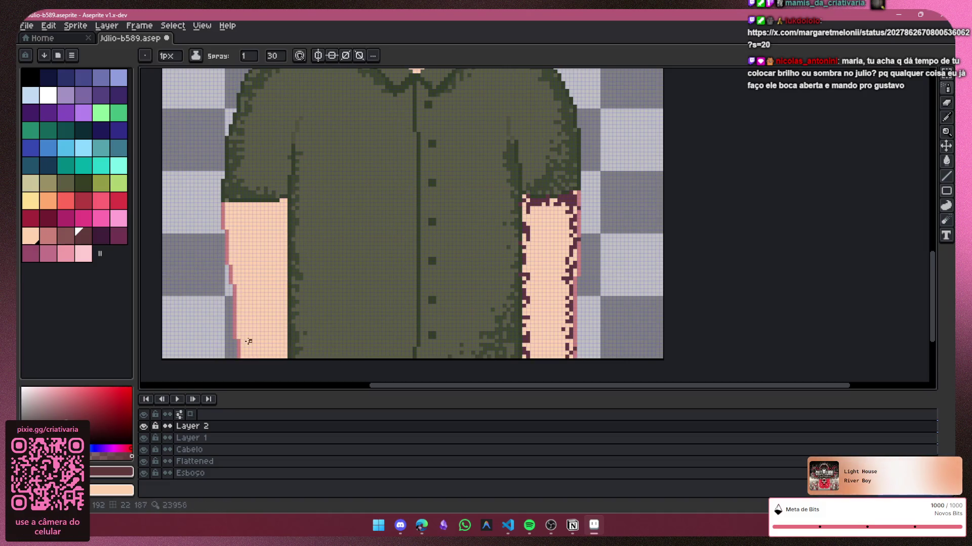
{"action": "mouse_move", "coordinate": [239, 329]}
{"action": "left_mouse_down"}
{"action": "mouse_move", "coordinate": [232, 218]}
{"action": "mouse_move", "coordinate": [281, 198]}
{"action": "left_mouse_up"}
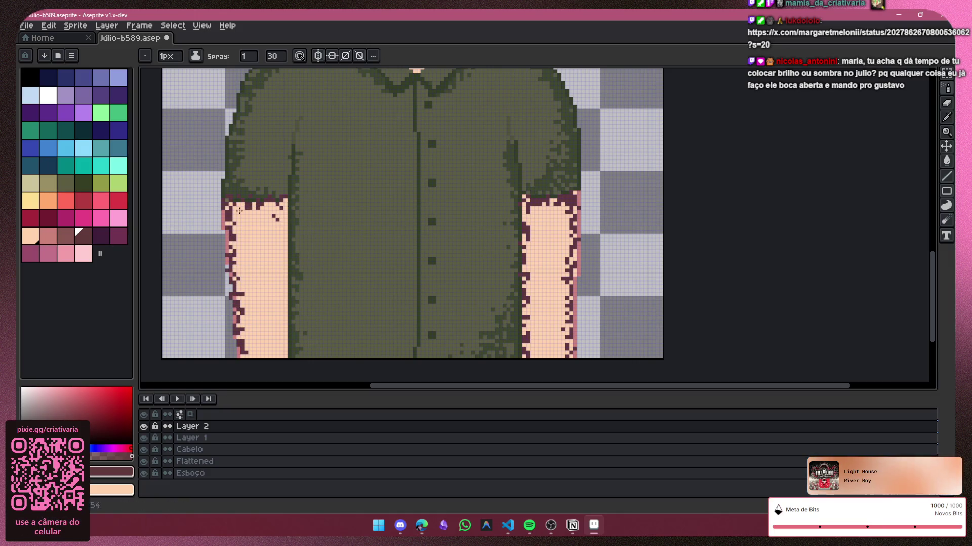
{"action": "left_click_drag", "start_coordinate": [281, 211], "coordinate": [285, 312]}
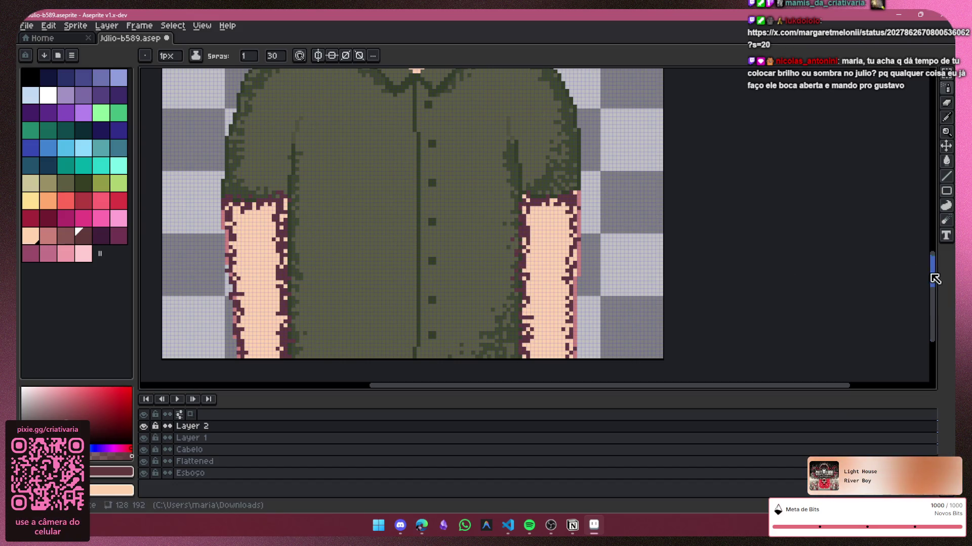
Step: Spray dark maroon speckles along the left collar edge, under the jaw and both neck sides
{"action": "scroll", "coordinate": [926, 258], "scroll_direction": "up", "scroll_amount": 1}
{"action": "scroll", "coordinate": [924, 240], "scroll_direction": "up", "scroll_amount": 2}
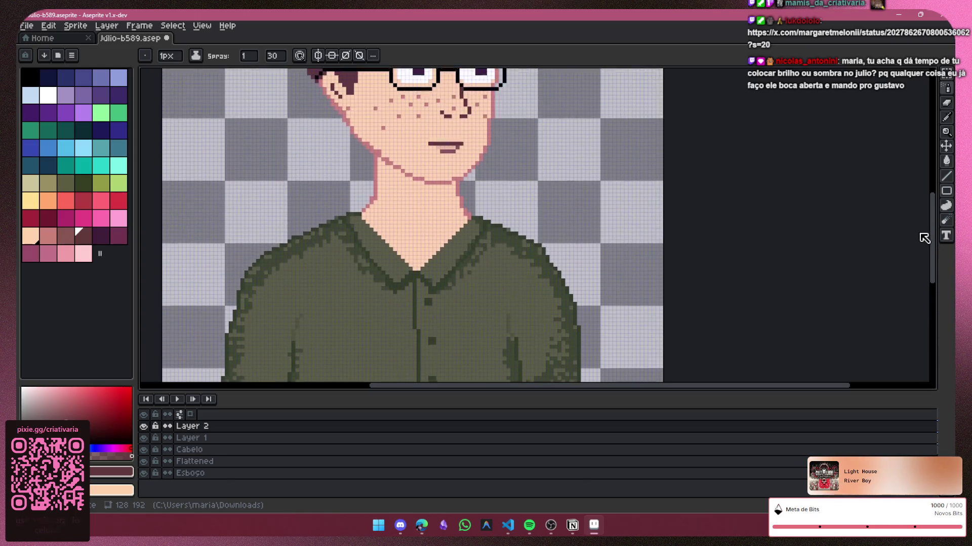
{"action": "scroll", "coordinate": [925, 240], "scroll_direction": "up", "scroll_amount": 1}
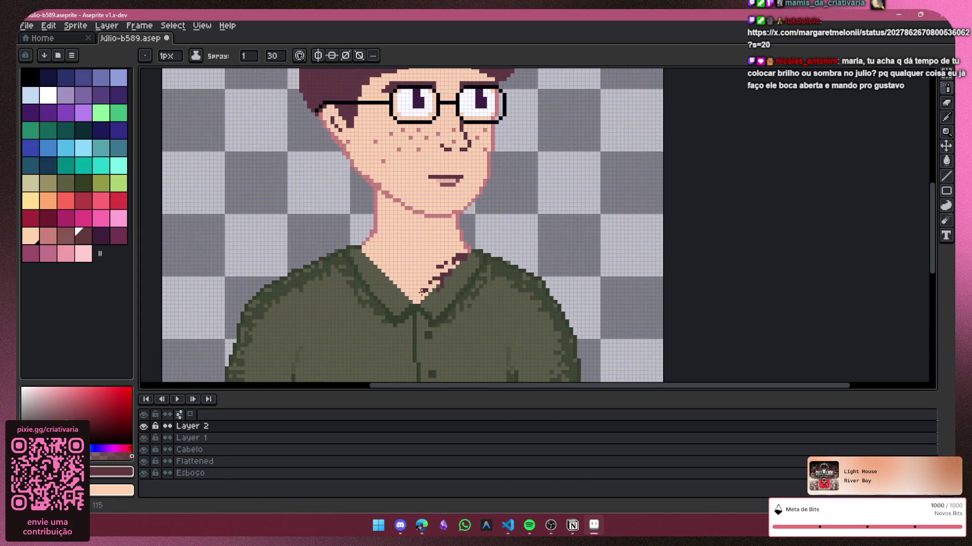
{"action": "left_click_drag", "start_coordinate": [418, 290], "coordinate": [375, 266]}
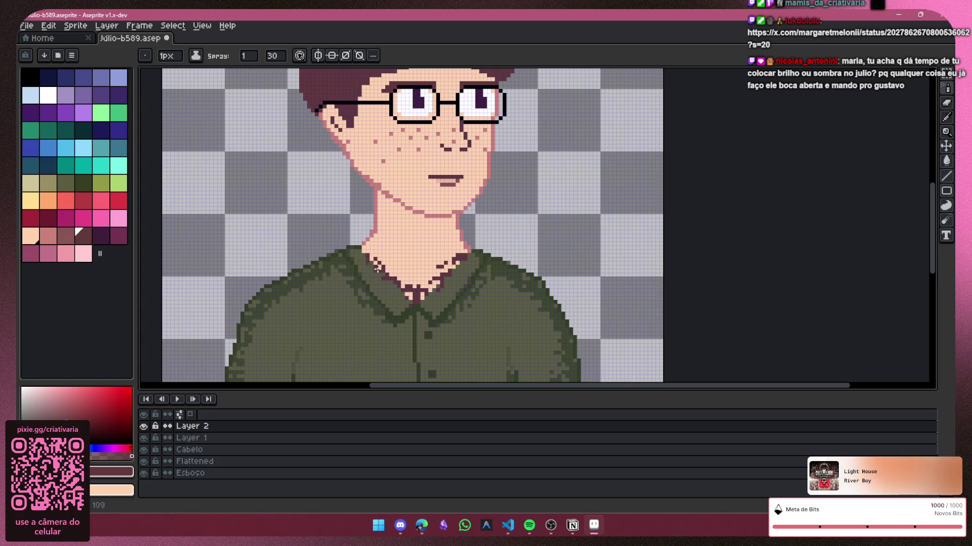
{"action": "left_click_drag", "start_coordinate": [383, 200], "coordinate": [465, 244]}
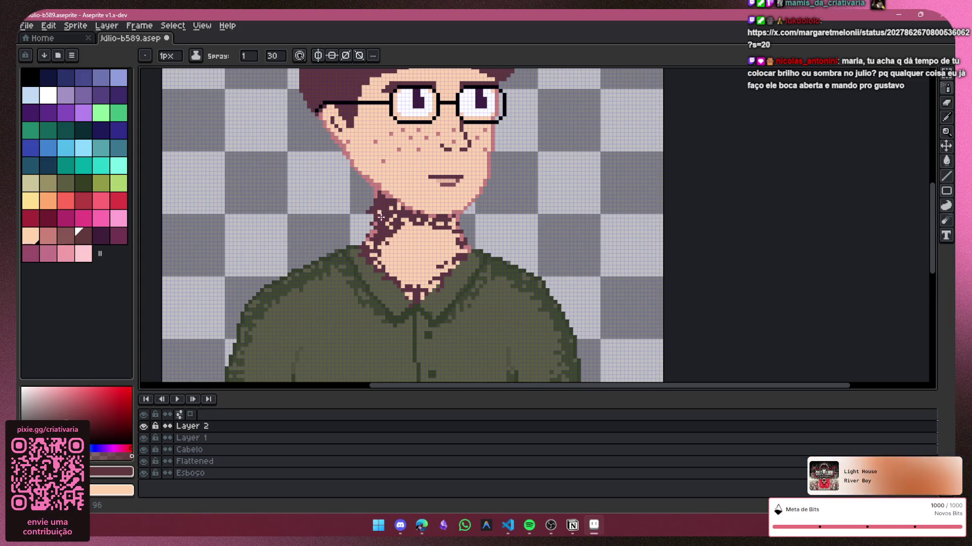
{"action": "left_click_drag", "start_coordinate": [375, 232], "coordinate": [369, 246]}
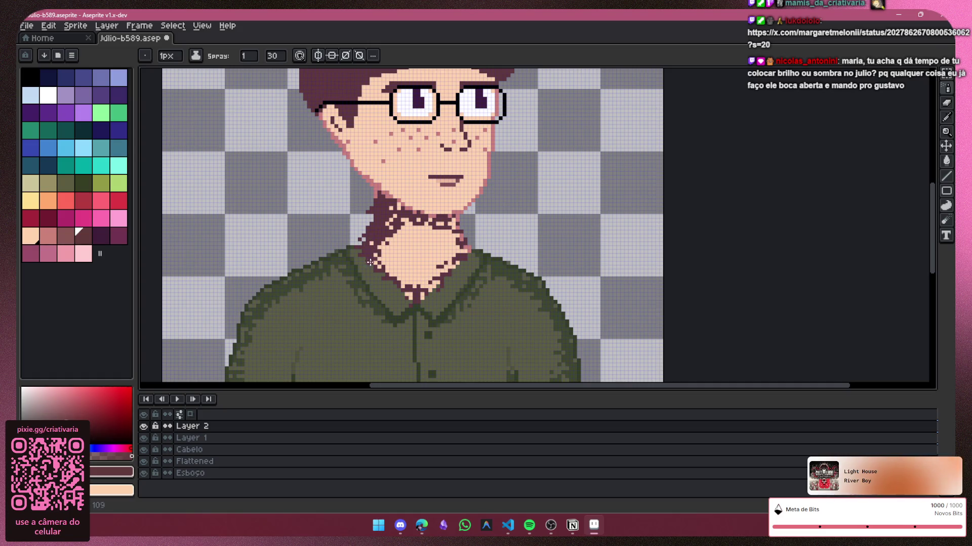
{"action": "left_click_drag", "start_coordinate": [438, 285], "coordinate": [465, 241]}
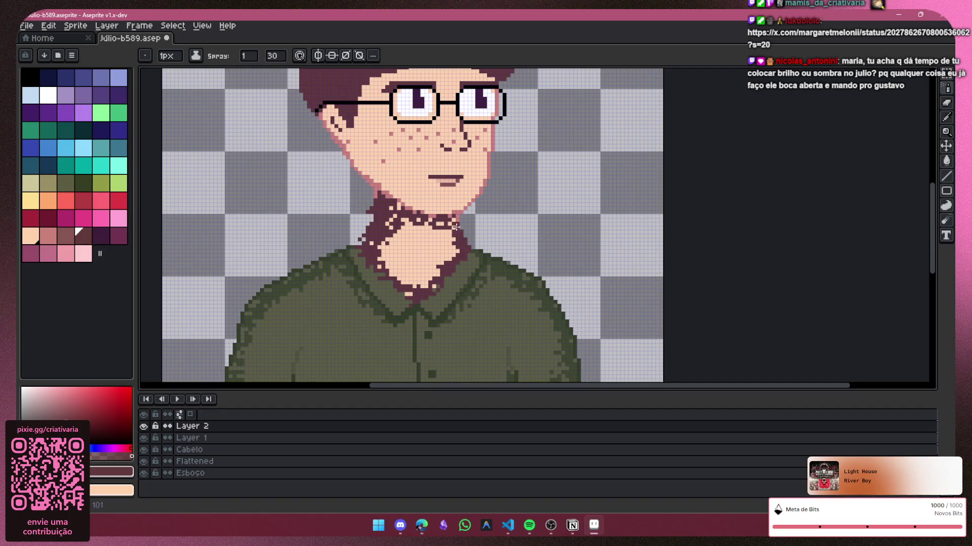
{"action": "left_click_drag", "start_coordinate": [444, 227], "coordinate": [390, 221]}
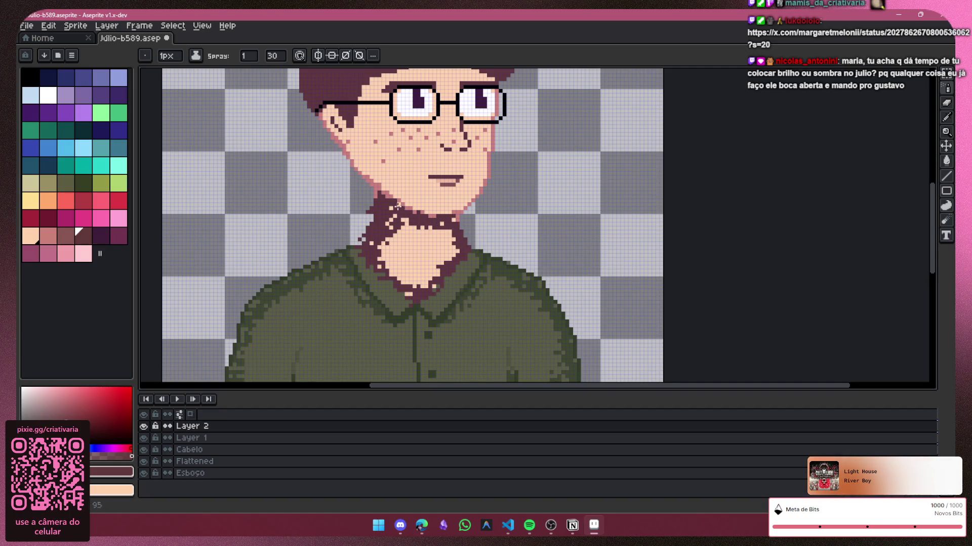
{"action": "scroll", "coordinate": [931, 243], "scroll_direction": "up", "scroll_amount": 2}
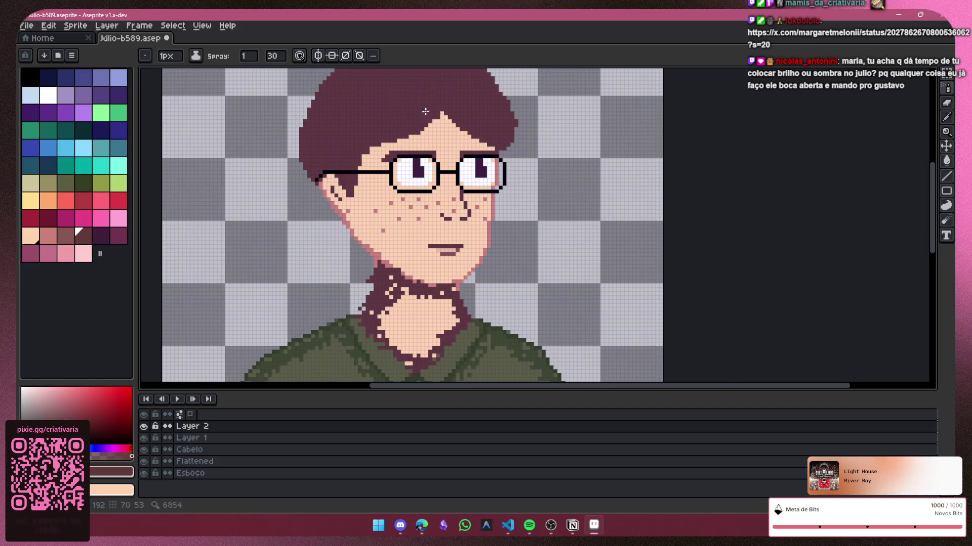
Step: Spray dark hair-coloured speckles along the hairline, ear, jaw, under the left lens and right cheek
{"action": "scroll", "coordinate": [439, 120], "scroll_direction": "up", "scroll_amount": 1}
{"action": "scroll", "coordinate": [438, 121], "scroll_direction": "up", "scroll_amount": 1}
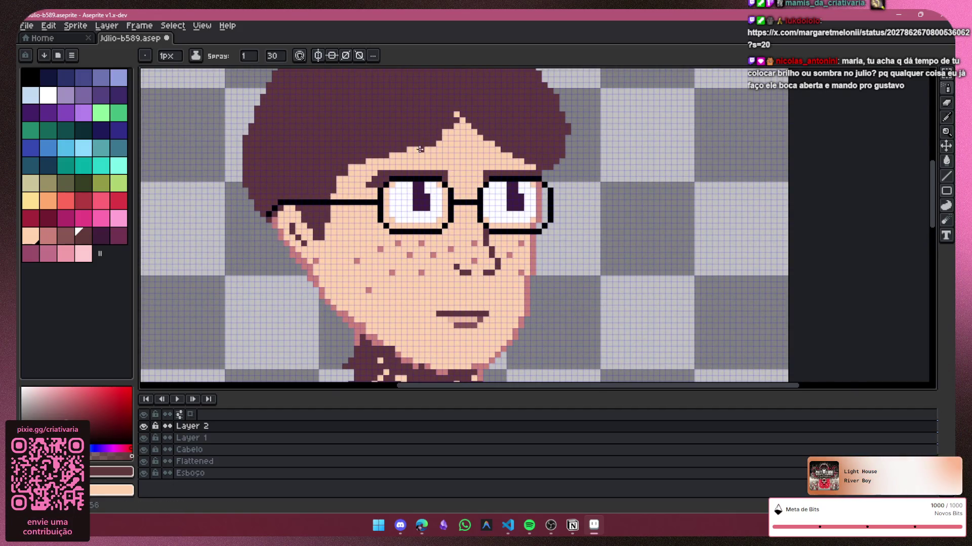
{"action": "key", "text": "v"}
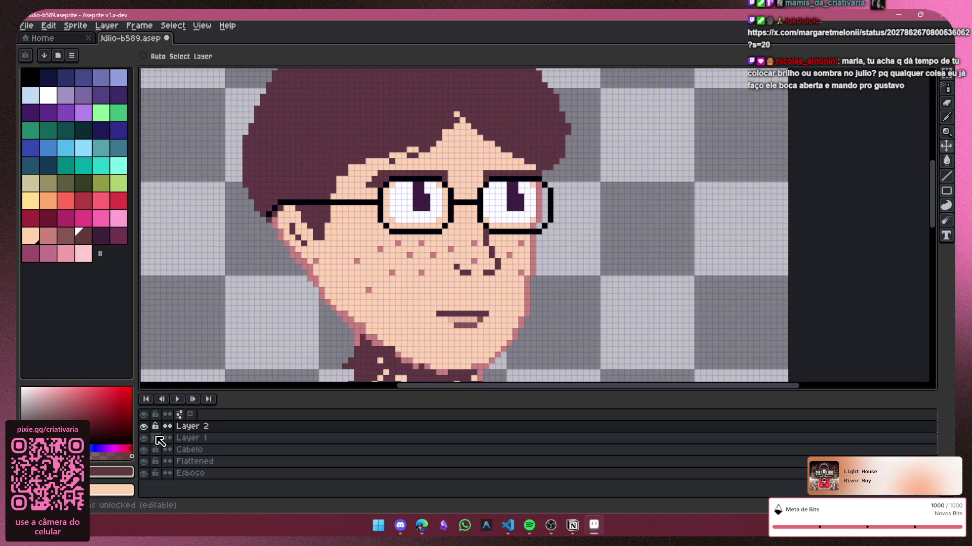
{"action": "key", "text": "shift+b"}
{"action": "left_click_drag", "start_coordinate": [364, 167], "coordinate": [330, 212]}
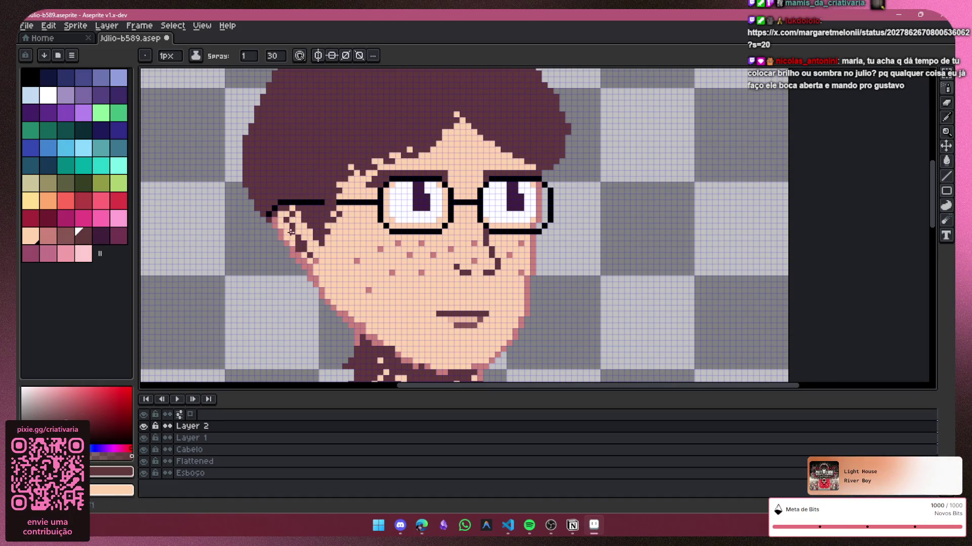
{"action": "left_click_drag", "start_coordinate": [306, 247], "coordinate": [299, 260]}
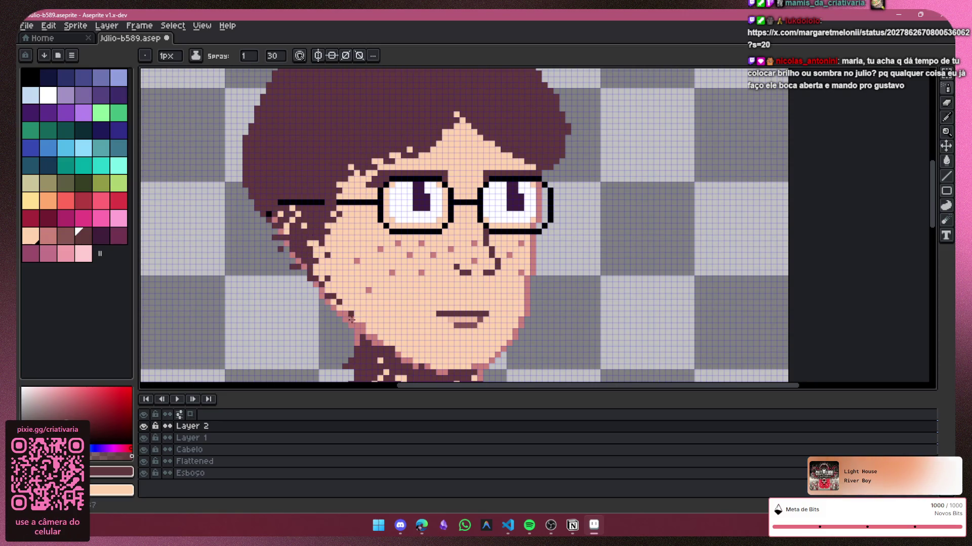
{"action": "left_click_drag", "start_coordinate": [373, 336], "coordinate": [433, 364]}
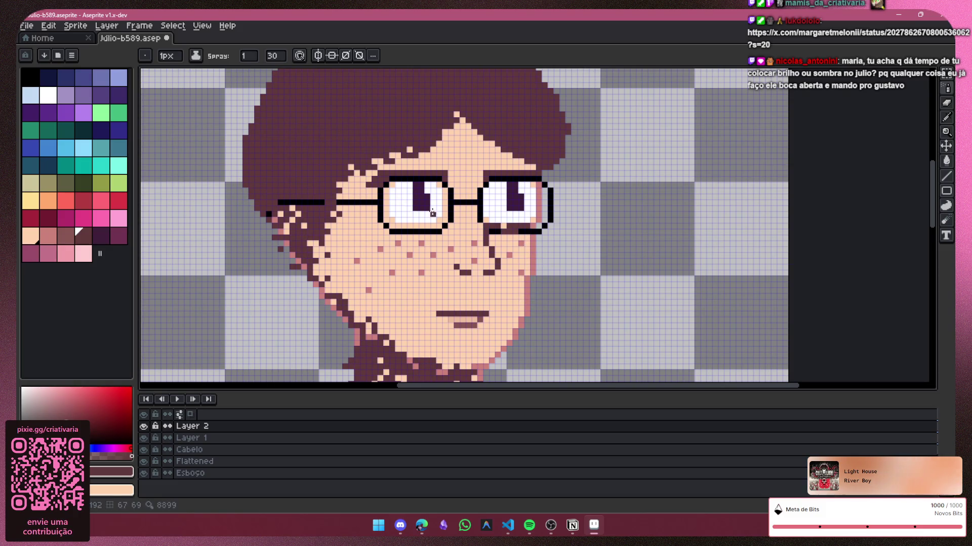
{"action": "left_click_drag", "start_coordinate": [433, 228], "coordinate": [402, 236]}
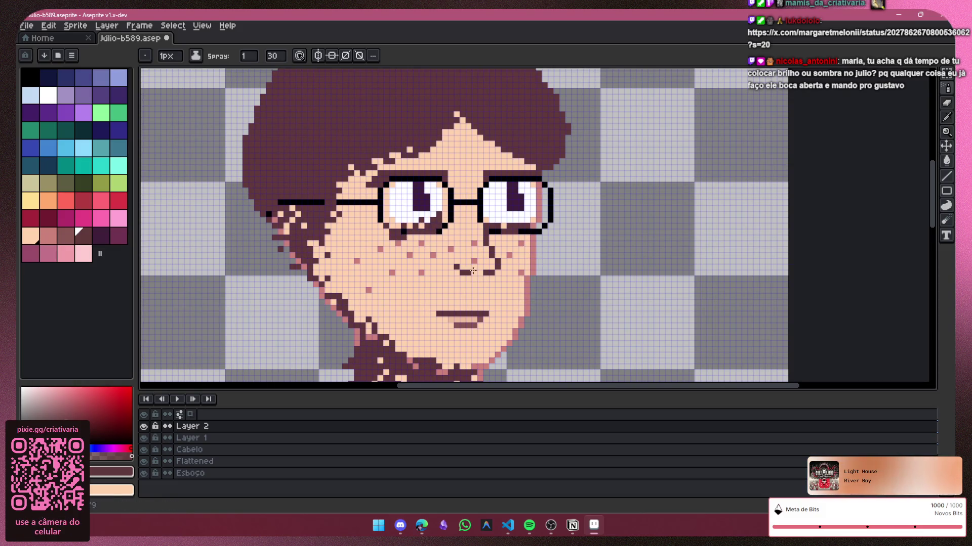
{"action": "left_click_drag", "start_coordinate": [532, 246], "coordinate": [524, 326]}
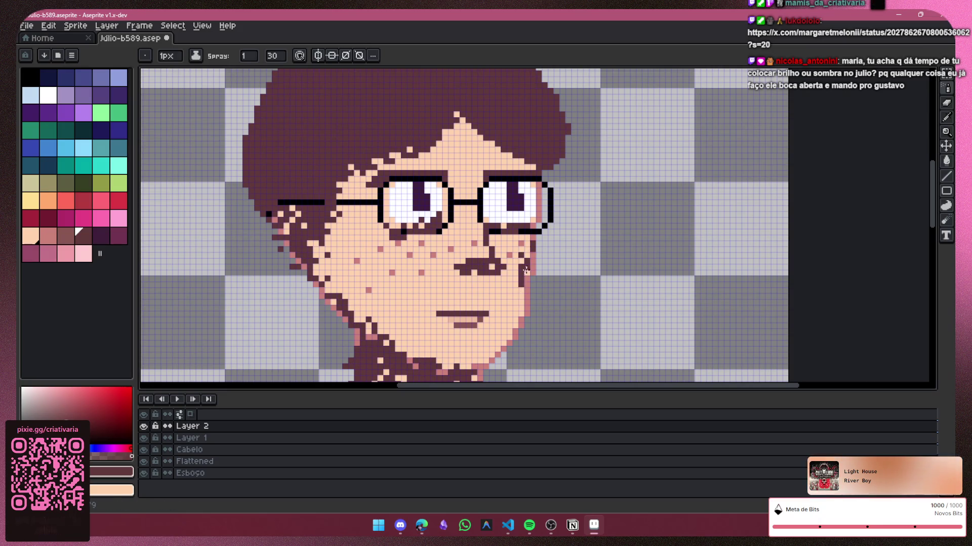
{"action": "scroll", "coordinate": [685, 212], "scroll_direction": "up", "scroll_amount": 1}
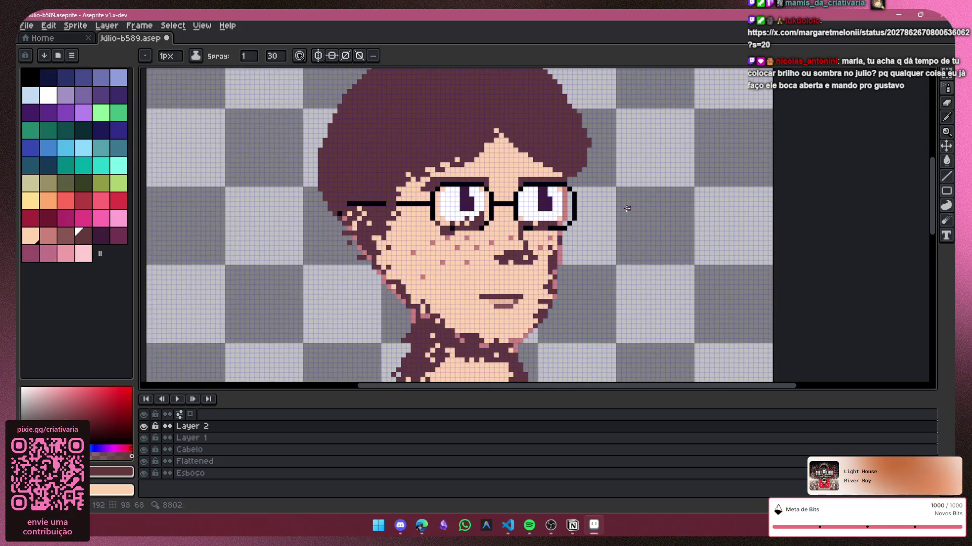
{"action": "scroll", "coordinate": [557, 177], "scroll_direction": "up", "scroll_amount": 1}
{"action": "left_click_drag", "start_coordinate": [508, 157], "coordinate": [537, 169]}
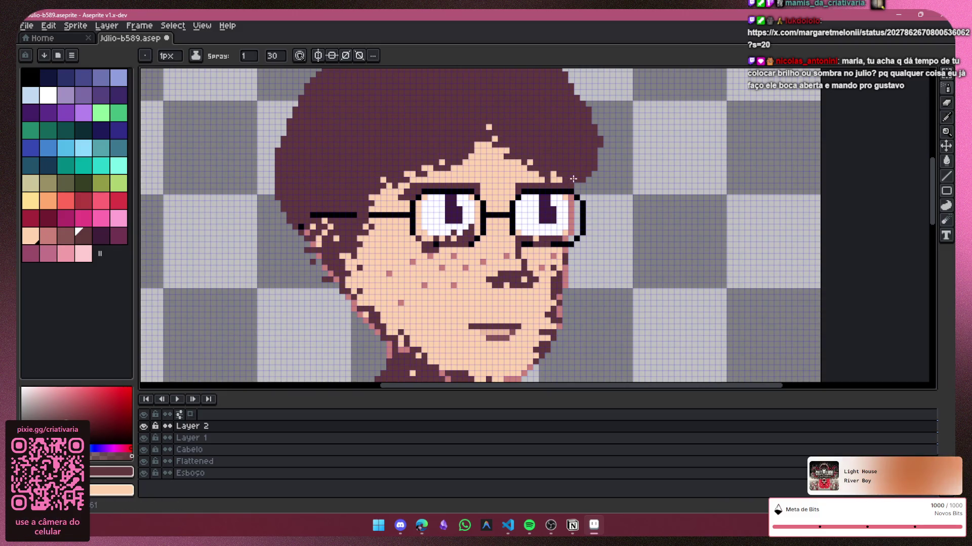
Step: Zoom into the arms and spray dark maroon shadow along the right arm's outer edge
{"action": "scroll", "coordinate": [738, 275], "scroll_direction": "down", "scroll_amount": 2}
{"action": "scroll", "coordinate": [891, 284], "scroll_direction": "down", "scroll_amount": 1}
{"action": "scroll", "coordinate": [904, 262], "scroll_direction": "down", "scroll_amount": 1}
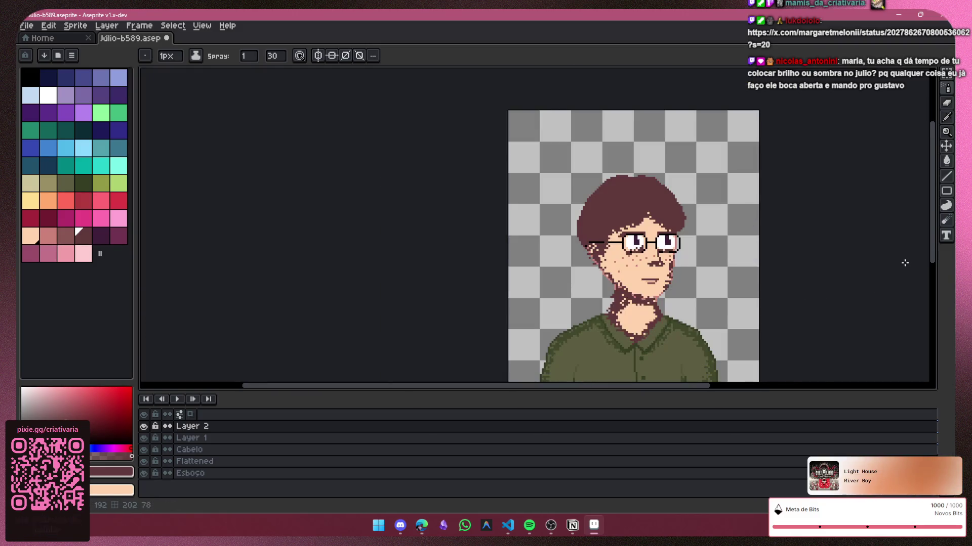
{"action": "scroll", "coordinate": [935, 237], "scroll_direction": "down", "scroll_amount": 1}
{"action": "left_click_drag", "start_coordinate": [933, 235], "coordinate": [933, 255]}
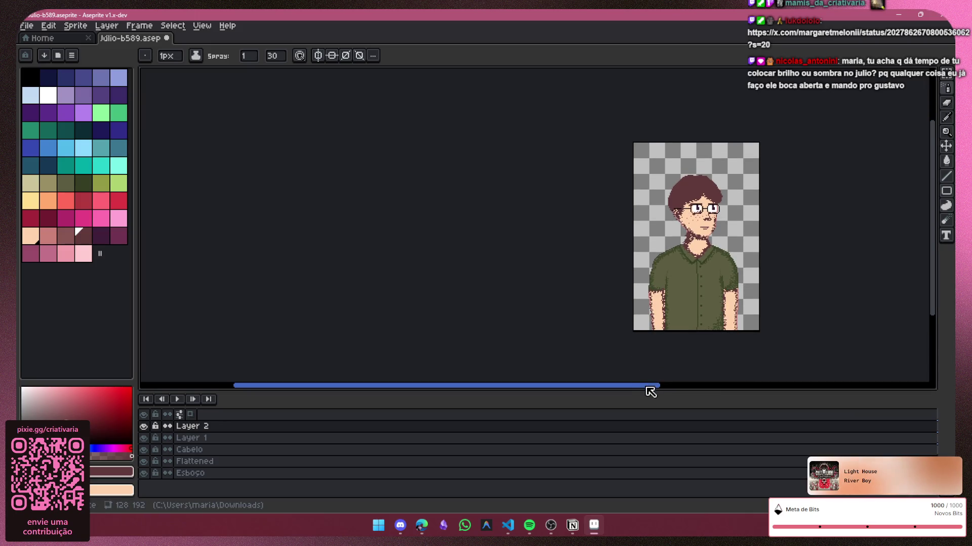
{"action": "left_click_drag", "start_coordinate": [648, 386], "coordinate": [748, 373]}
{"action": "scroll", "coordinate": [545, 248], "scroll_direction": "up", "scroll_amount": 2}
{"action": "scroll", "coordinate": [545, 248], "scroll_direction": "up", "scroll_amount": 2}
{"action": "scroll", "coordinate": [545, 248], "scroll_direction": "up", "scroll_amount": 1}
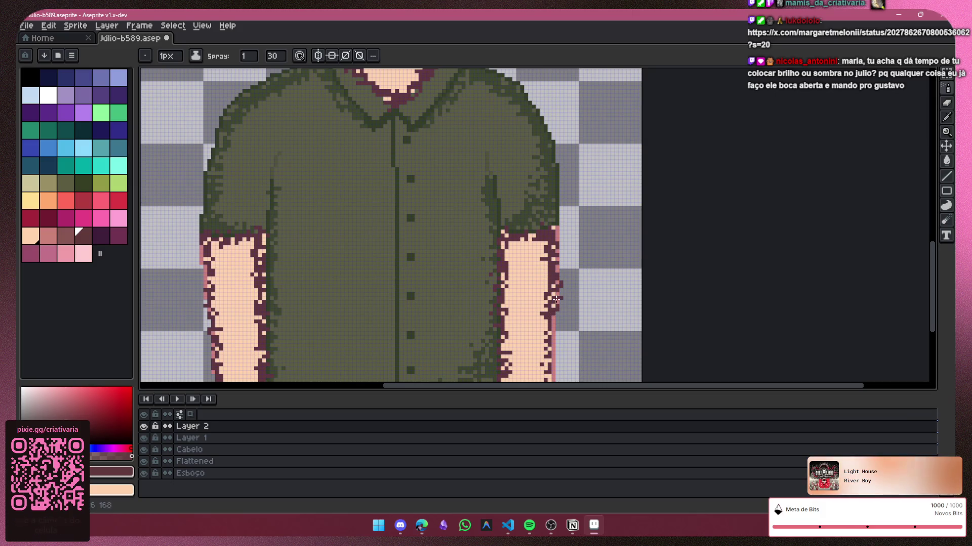
{"action": "left_click_drag", "start_coordinate": [550, 295], "coordinate": [549, 371]}
{"action": "scroll", "coordinate": [550, 370], "scroll_direction": "down", "scroll_amount": 1}
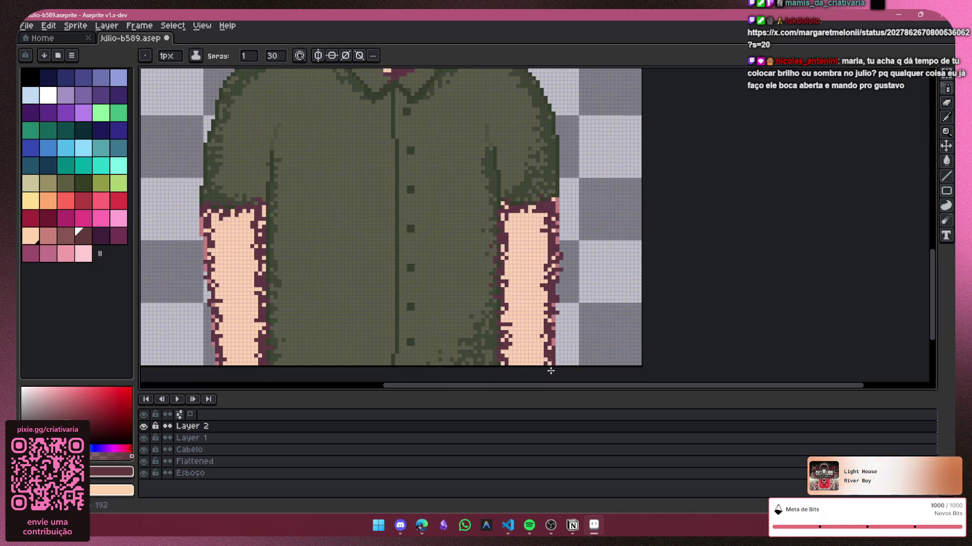
{"action": "scroll", "coordinate": [189, 223], "scroll_direction": "up", "scroll_amount": 1}
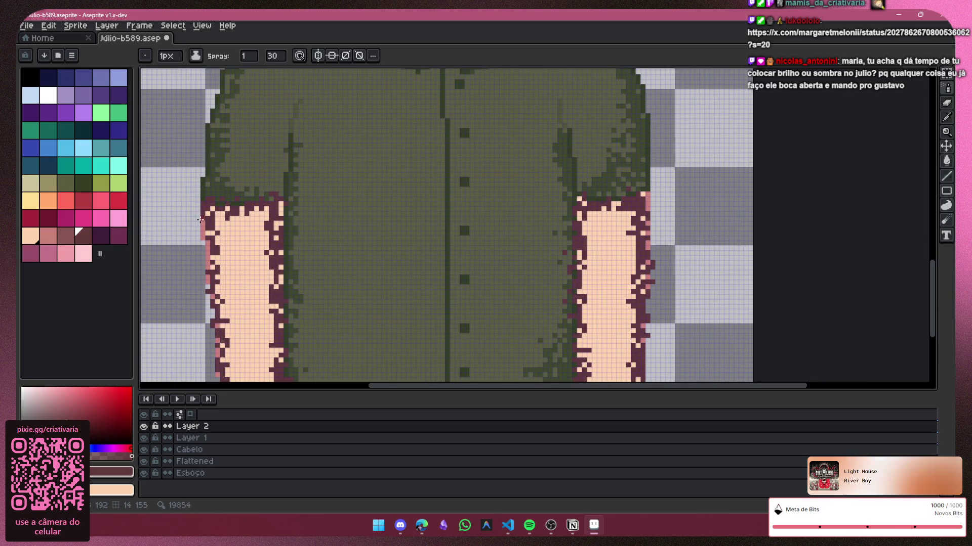
{"action": "scroll", "coordinate": [218, 262], "scroll_direction": "down", "scroll_amount": 1}
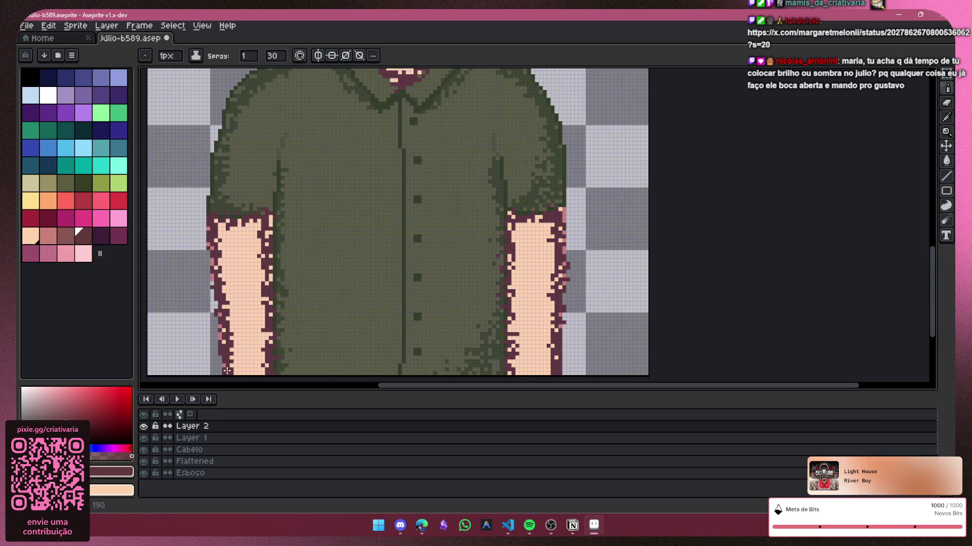
Step: Paint a dark maroon edge along the forearm with a 4px Pencil
{"action": "left_click", "coordinate": [946, 117]}
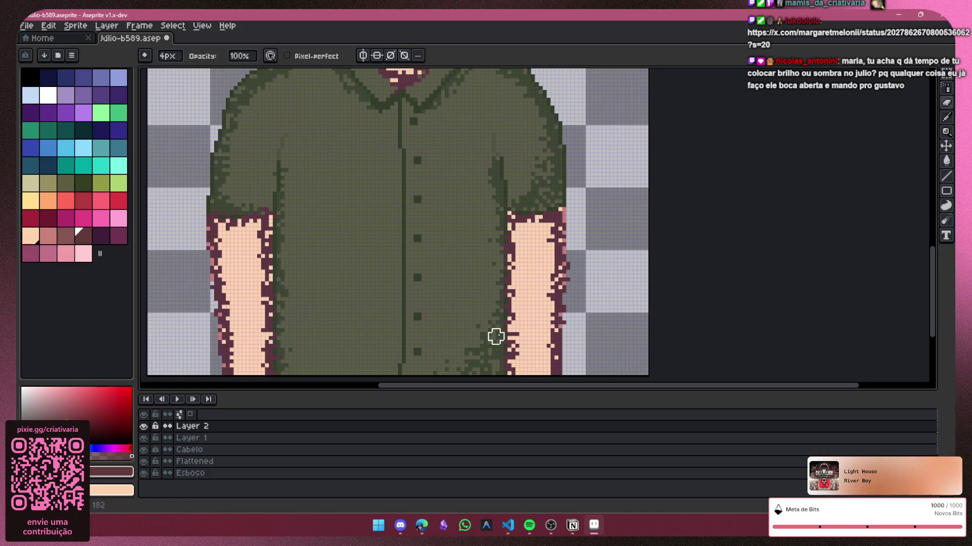
{"action": "scroll", "coordinate": [493, 354], "scroll_direction": "down", "scroll_amount": 2}
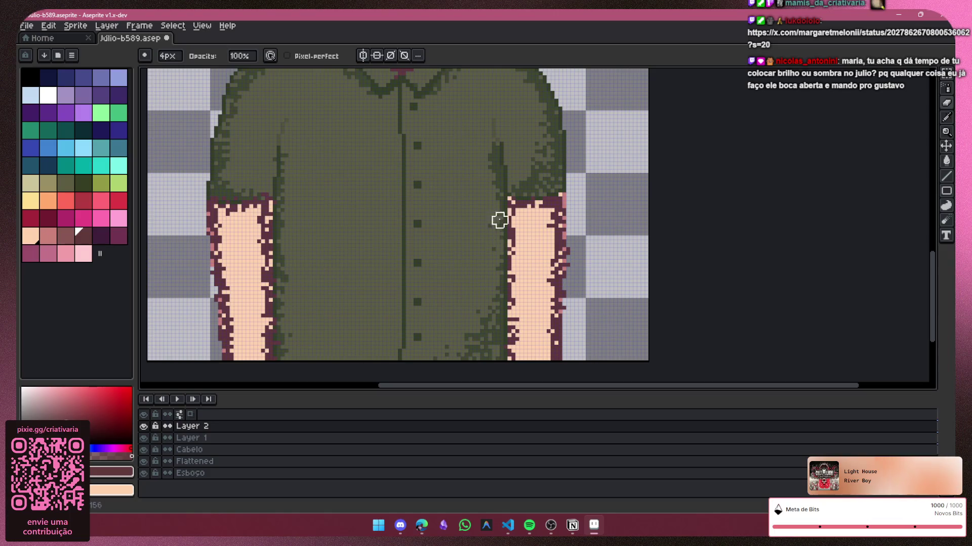
{"action": "left_click_drag", "start_coordinate": [575, 218], "coordinate": [574, 236]}
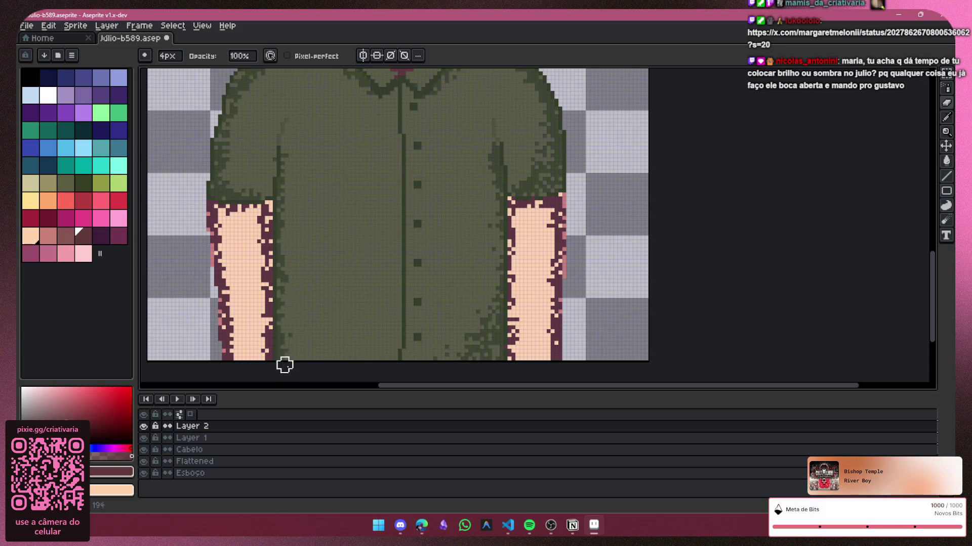
{"action": "left_click", "coordinate": [210, 429]}
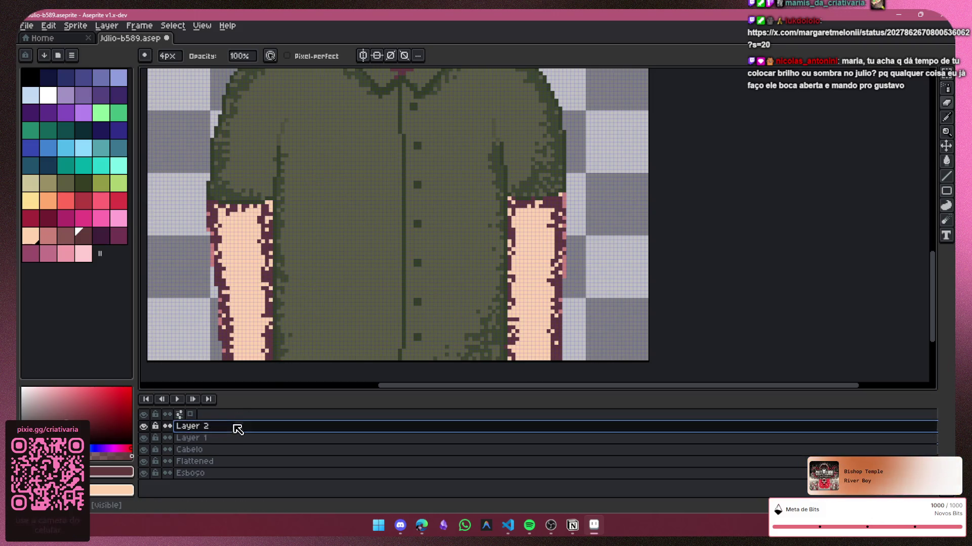
{"action": "double_click", "coordinate": [211, 427]}
{"action": "left_click", "coordinate": [217, 212]}
{"action": "left_click_drag", "start_coordinate": [217, 212], "coordinate": [219, 212]}
{"action": "scroll", "coordinate": [683, 213], "scroll_direction": "down", "scroll_amount": 2}
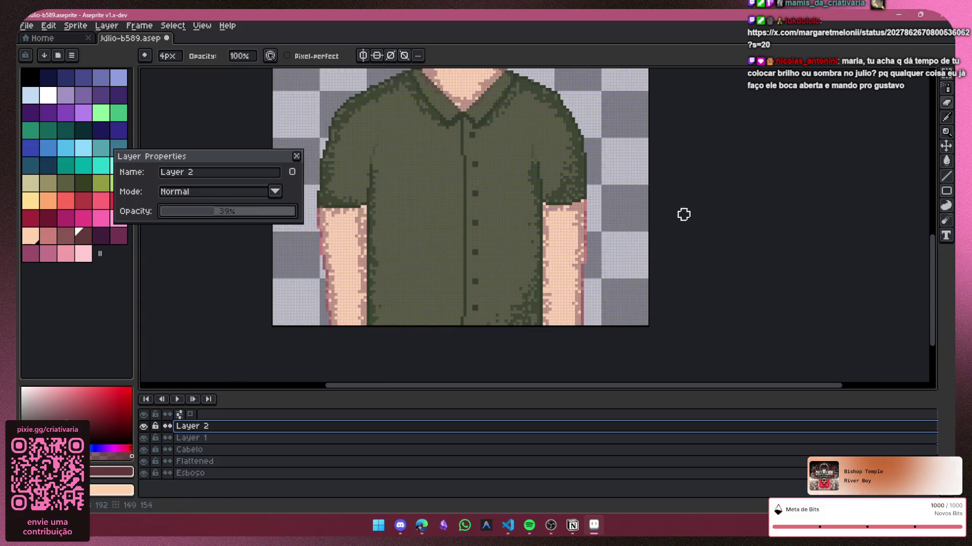
{"action": "scroll", "coordinate": [790, 212], "scroll_direction": "down", "scroll_amount": 1}
{"action": "scroll", "coordinate": [939, 313], "scroll_direction": "up", "scroll_amount": 5}
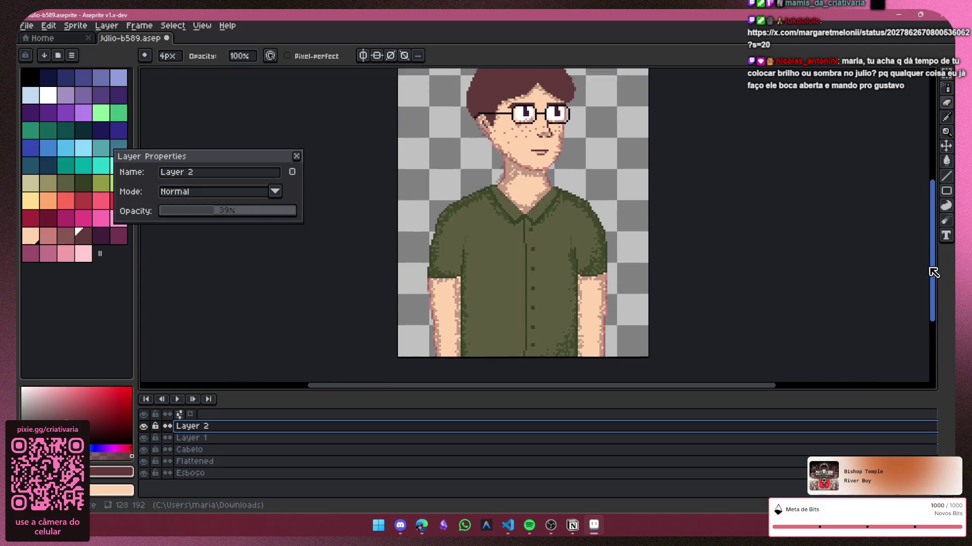
{"action": "scroll", "coordinate": [197, 218], "scroll_direction": "down", "scroll_amount": 20}
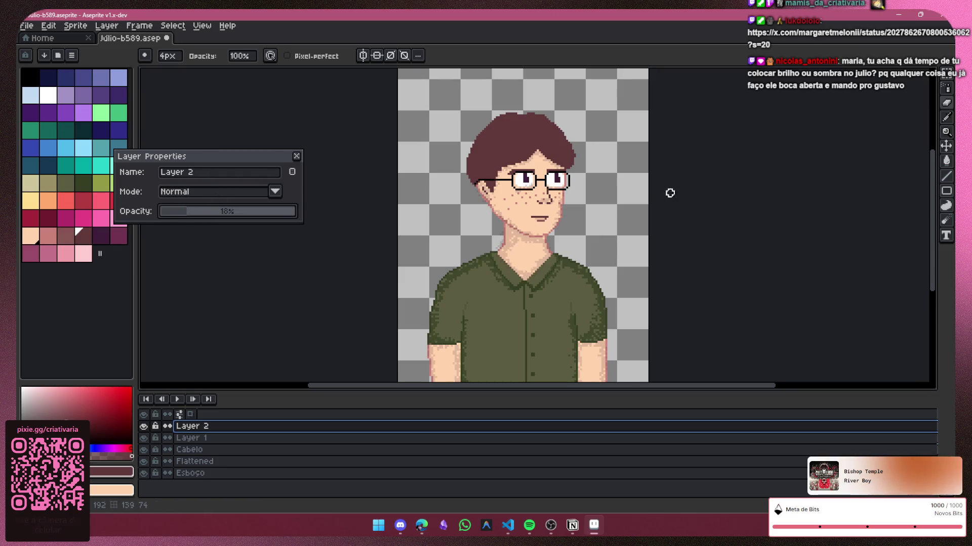
{"action": "scroll", "coordinate": [658, 192], "scroll_direction": "down", "scroll_amount": 2}
{"action": "scroll", "coordinate": [925, 264], "scroll_direction": "up", "scroll_amount": 2}
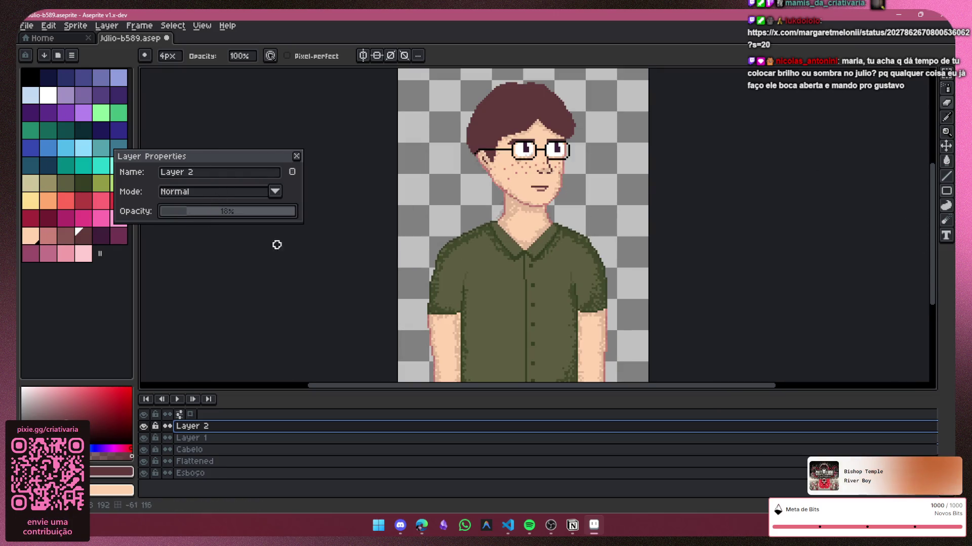
{"action": "scroll", "coordinate": [202, 222], "scroll_direction": "up", "scroll_amount": 4}
{"action": "scroll", "coordinate": [199, 218], "scroll_direction": "down", "scroll_amount": 7}
{"action": "left_click_drag", "start_coordinate": [187, 213], "coordinate": [188, 209]}
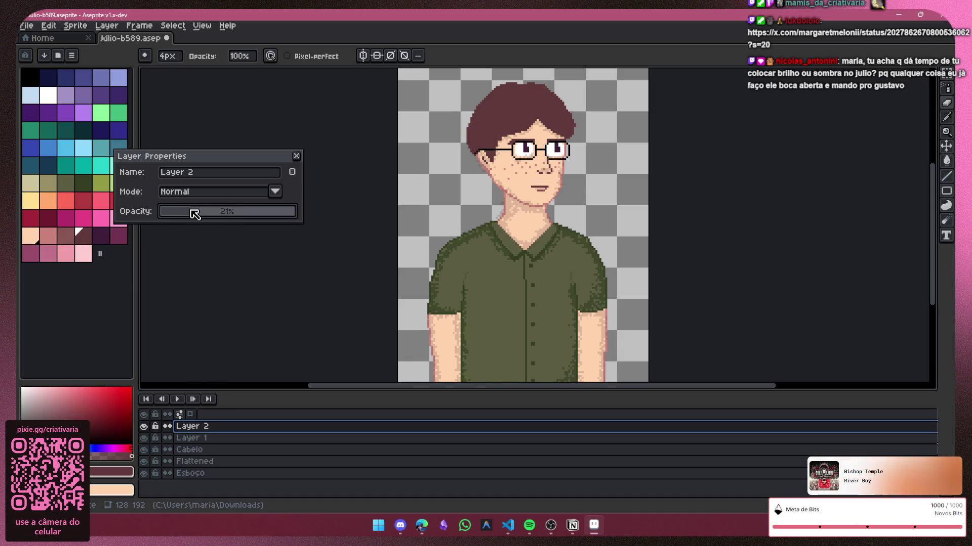
{"action": "left_click_drag", "start_coordinate": [195, 208], "coordinate": [197, 216]}
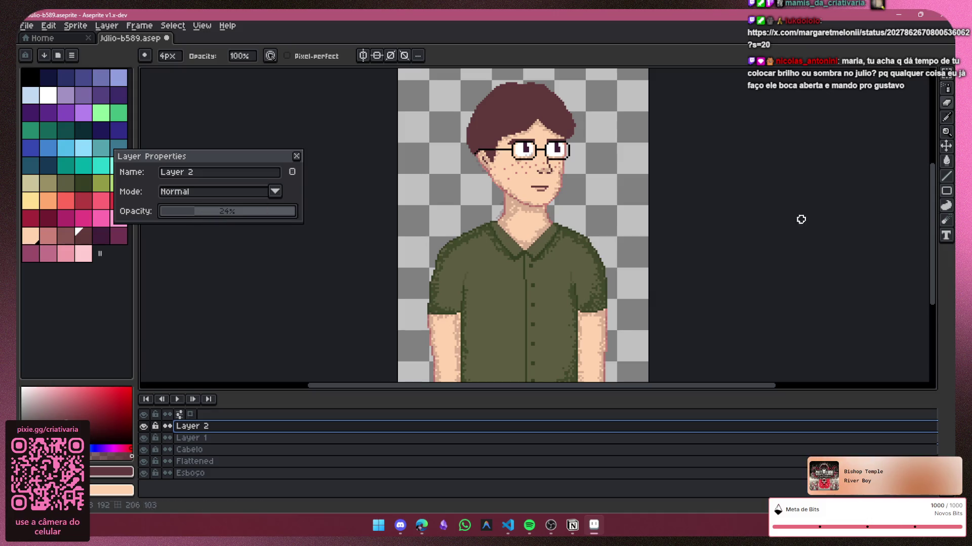
{"action": "left_click_drag", "start_coordinate": [940, 277], "coordinate": [940, 286]}
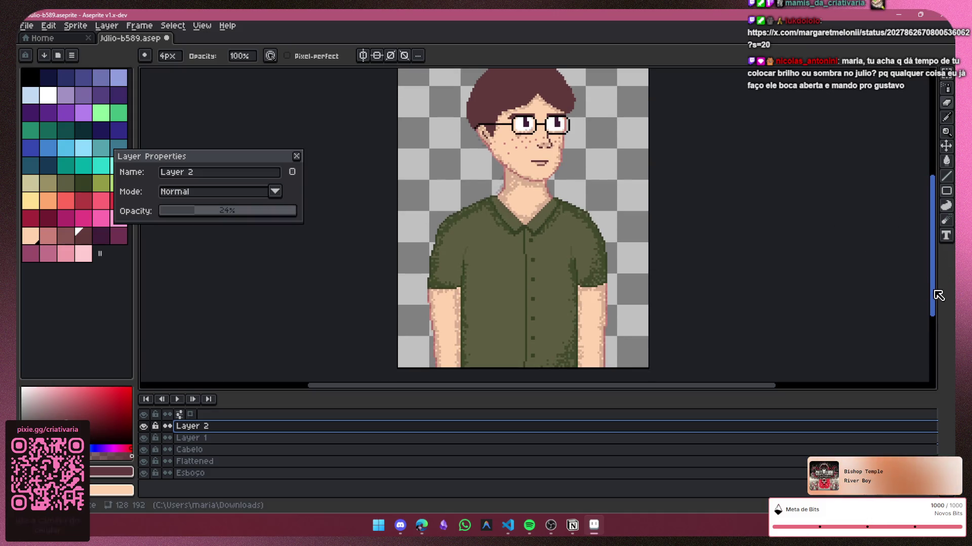
{"action": "scroll", "coordinate": [465, 326], "scroll_direction": "up", "scroll_amount": 1}
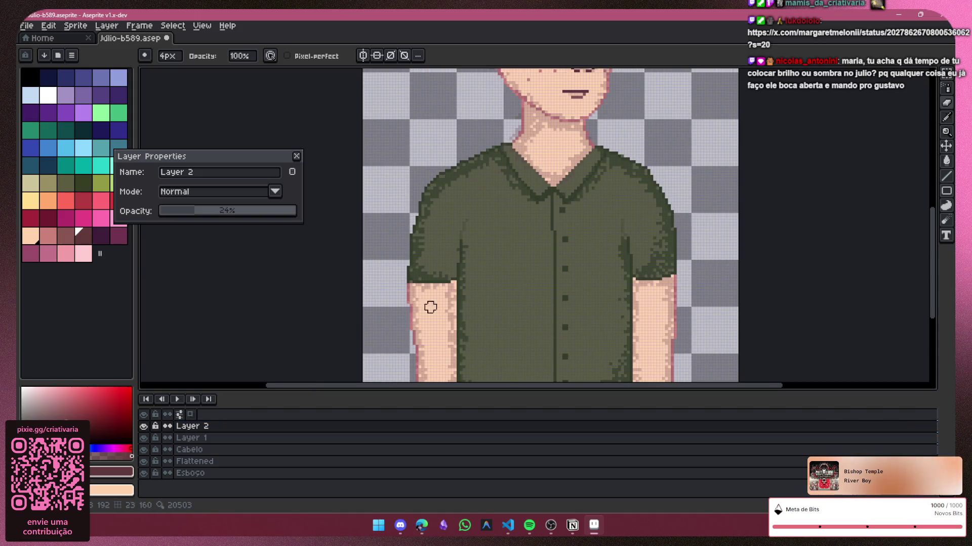
Step: Look around the sprite and select the 1px Spray tool with spray 1/30
{"action": "scroll", "coordinate": [738, 284], "scroll_direction": "down", "scroll_amount": 1}
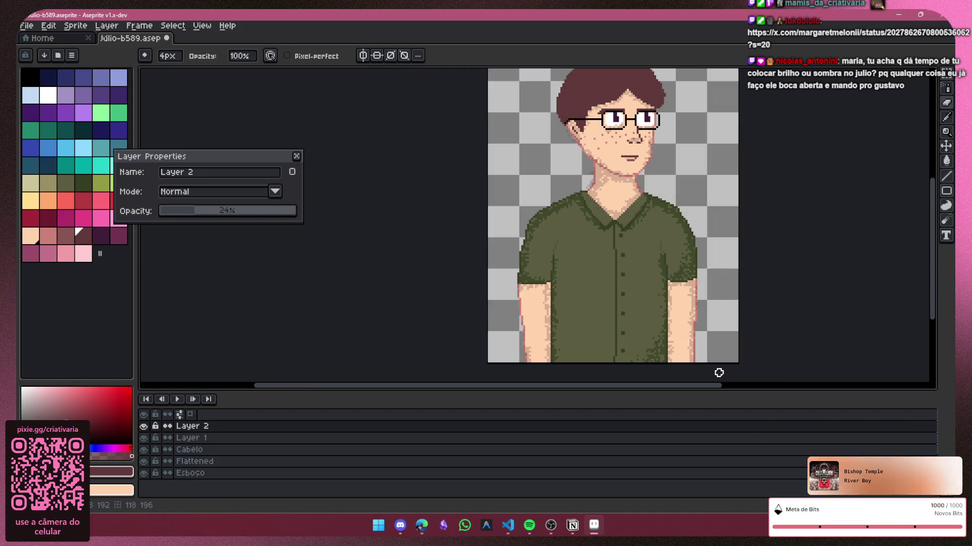
{"action": "left_click_drag", "start_coordinate": [687, 388], "coordinate": [739, 390]}
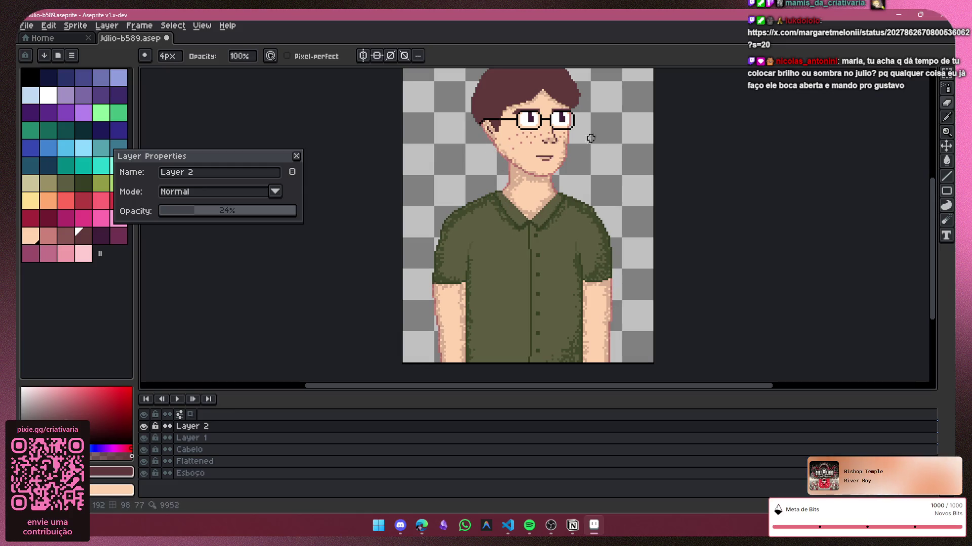
{"action": "scroll", "coordinate": [572, 137], "scroll_direction": "up", "scroll_amount": 1}
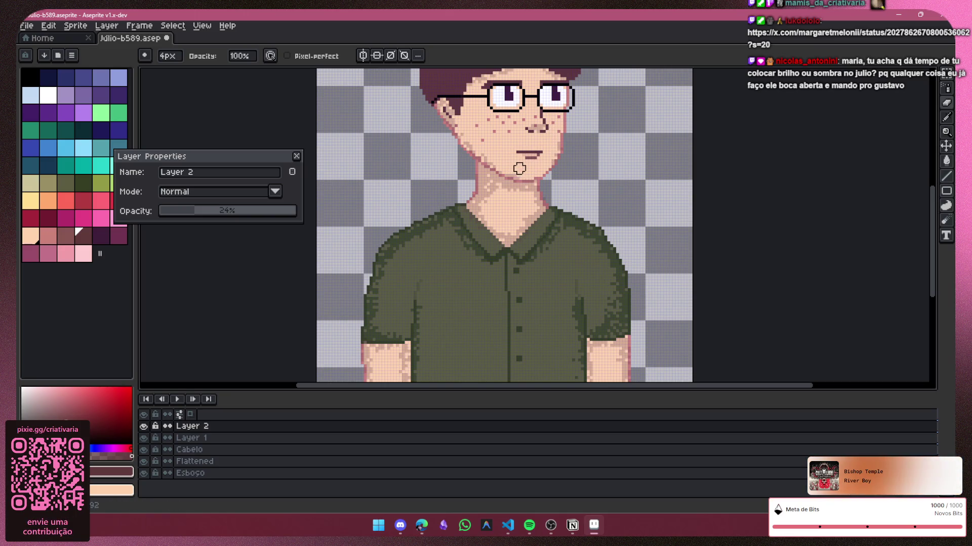
{"action": "scroll", "coordinate": [556, 152], "scroll_direction": "down", "scroll_amount": 1}
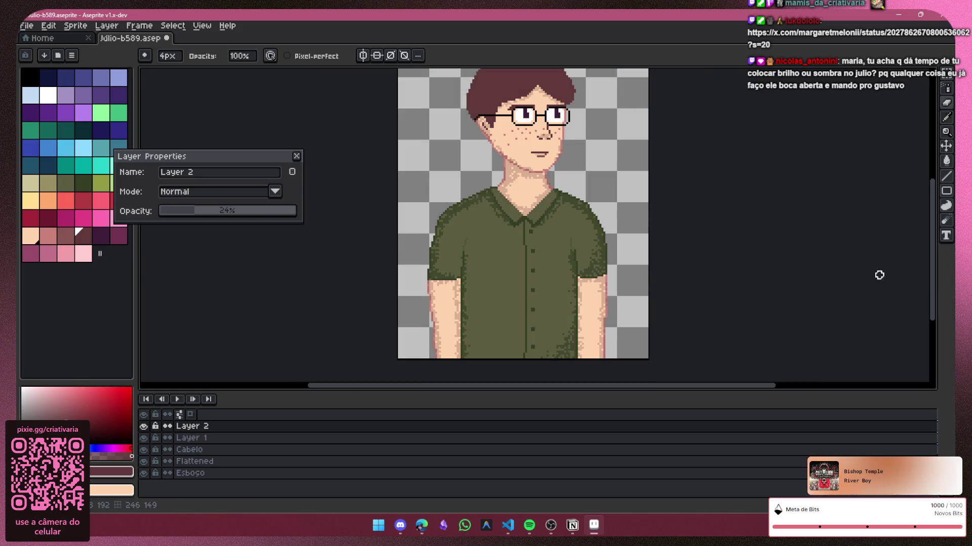
{"action": "left_click_drag", "start_coordinate": [931, 284], "coordinate": [931, 264]}
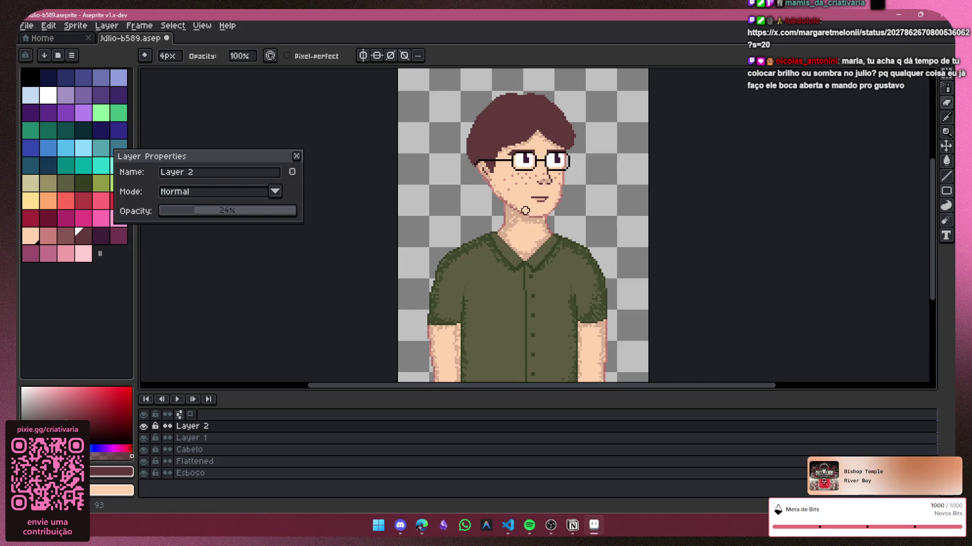
{"action": "left_click", "coordinate": [949, 92]}
{"action": "scroll", "coordinate": [457, 160], "scroll_direction": "up", "scroll_amount": 1}
{"action": "scroll", "coordinate": [456, 160], "scroll_direction": "up", "scroll_amount": 1}
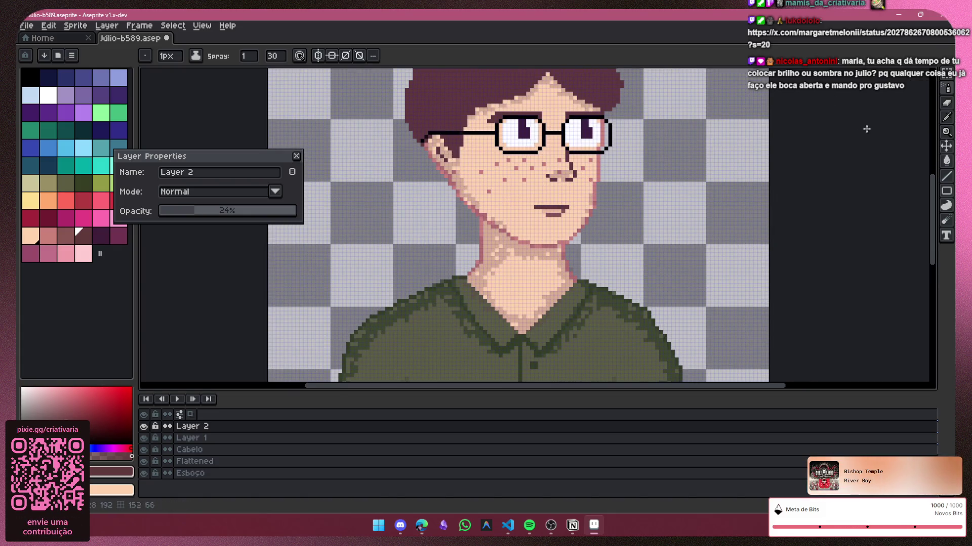
Step: Switch to the pixel-perfect 1px Pencil and zoom back onto the face
{"action": "key", "text": "b"}
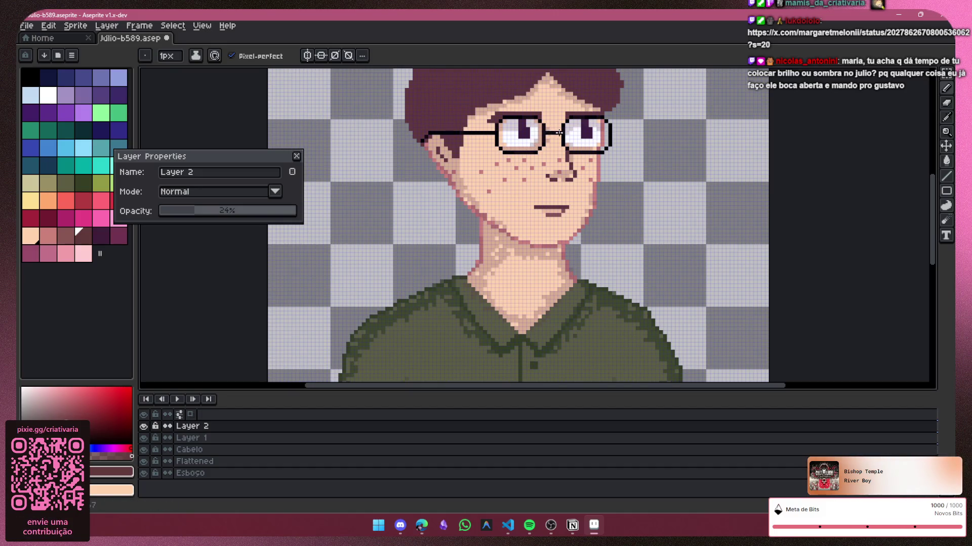
{"action": "scroll", "coordinate": [683, 158], "scroll_direction": "down", "scroll_amount": 2}
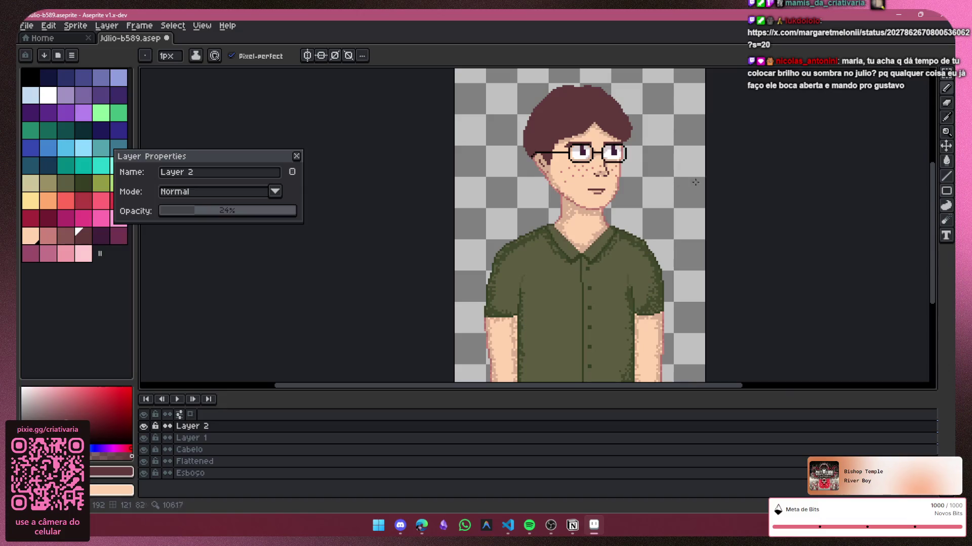
{"action": "scroll", "coordinate": [709, 321], "scroll_direction": "down", "scroll_amount": 3}
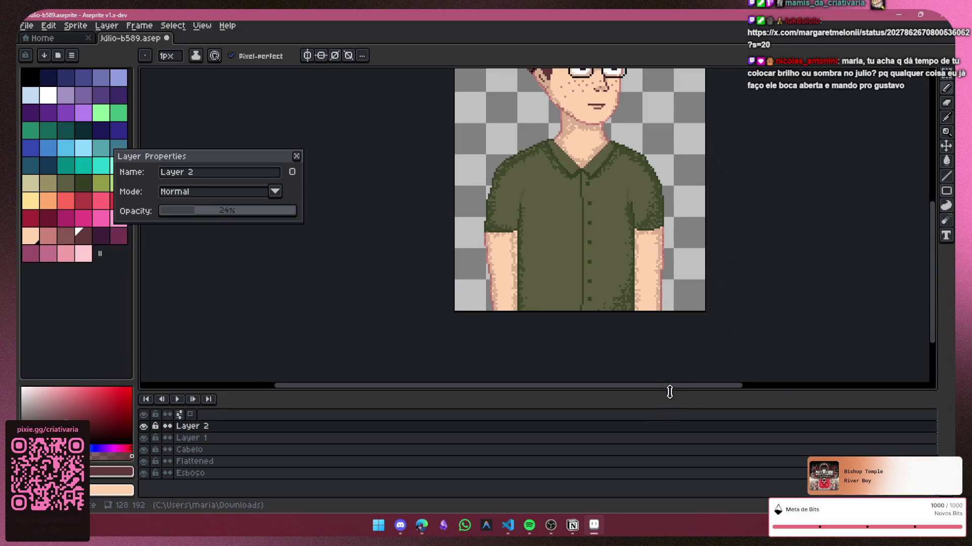
{"action": "scroll", "coordinate": [682, 394], "scroll_direction": "right", "scroll_amount": 3}
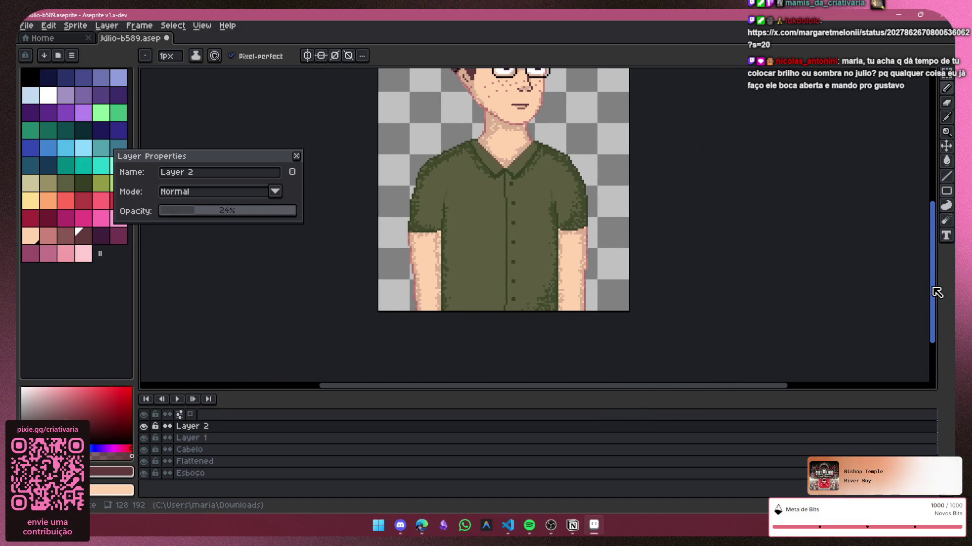
{"action": "scroll", "coordinate": [939, 252], "scroll_direction": "up", "scroll_amount": 3}
{"action": "scroll", "coordinate": [482, 207], "scroll_direction": "up", "scroll_amount": 3}
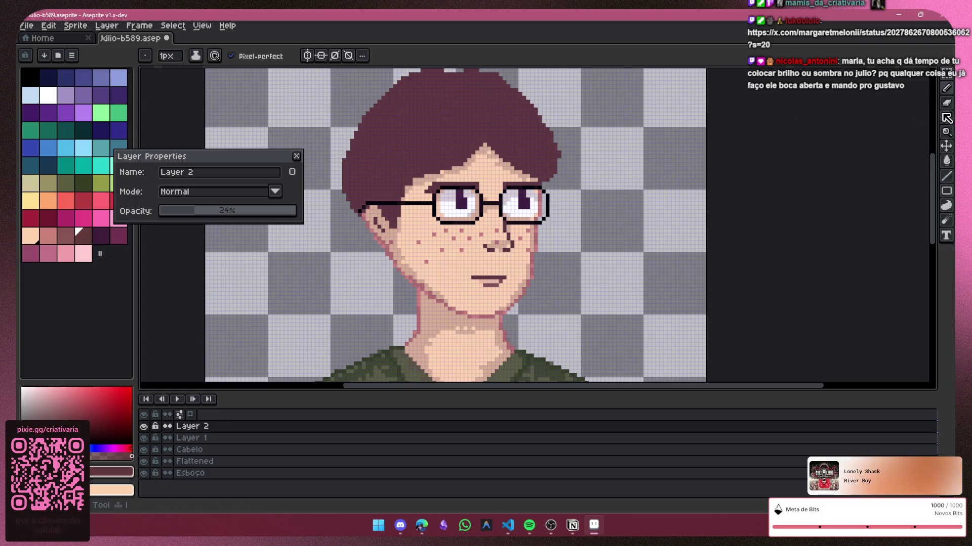
Step: Sample the peach skin colour, then pencil dark mauve outlines along both bare arms
{"action": "key", "text": "i"}
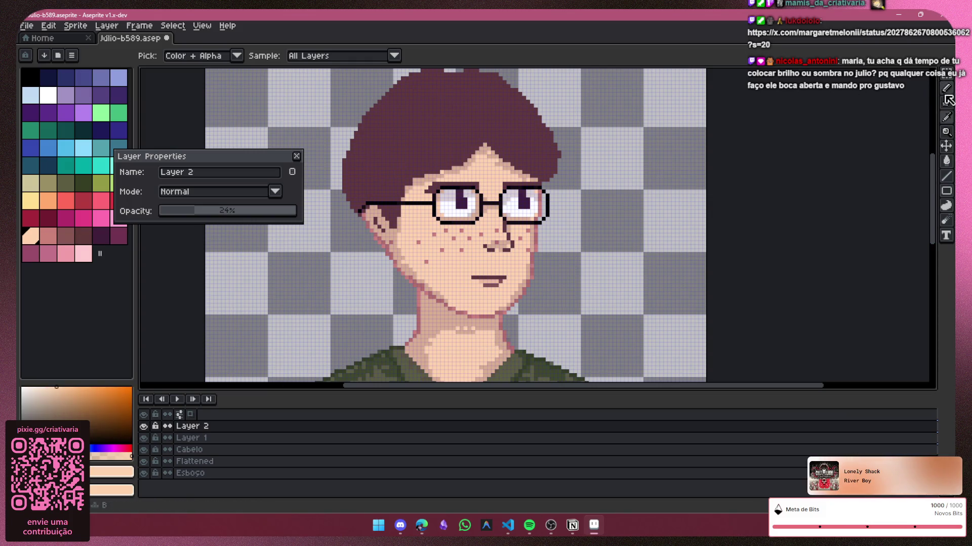
{"action": "left_click", "coordinate": [945, 86]}
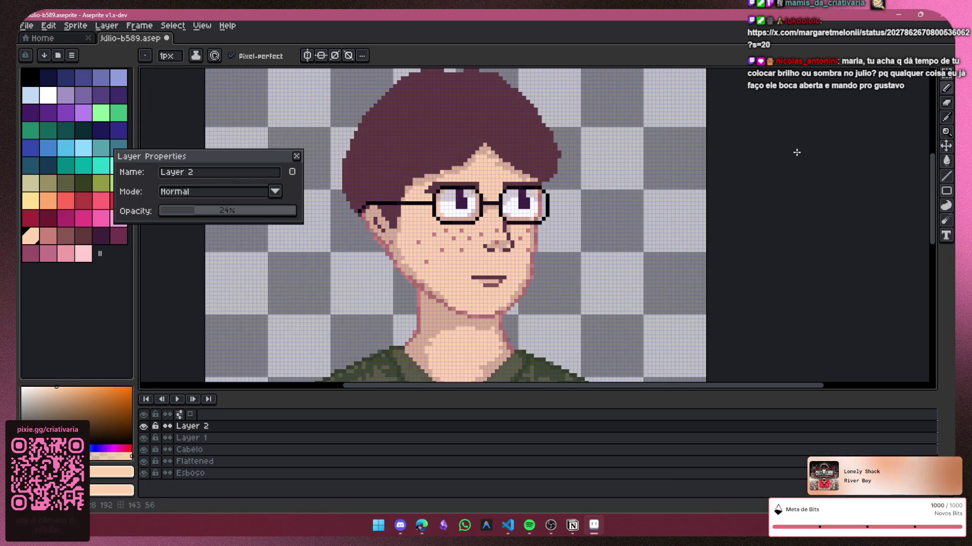
{"action": "left_click_drag", "start_coordinate": [932, 233], "coordinate": [934, 344]}
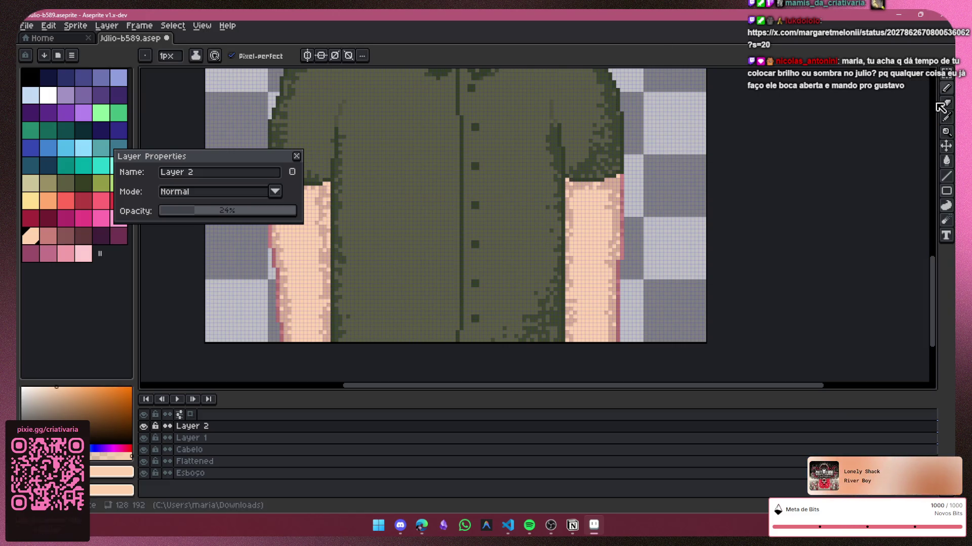
{"action": "left_click", "coordinate": [83, 238]}
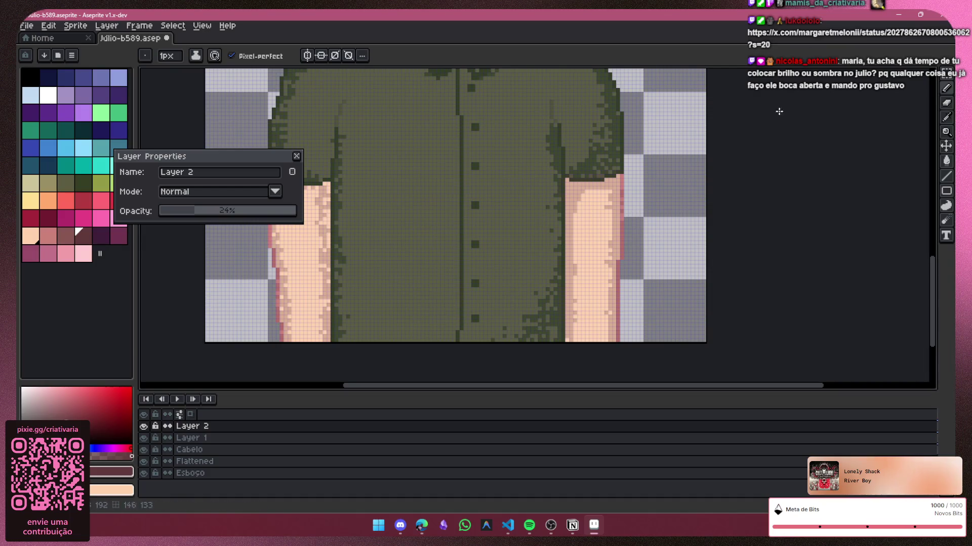
{"action": "left_click_drag", "start_coordinate": [747, 386], "coordinate": [648, 389]}
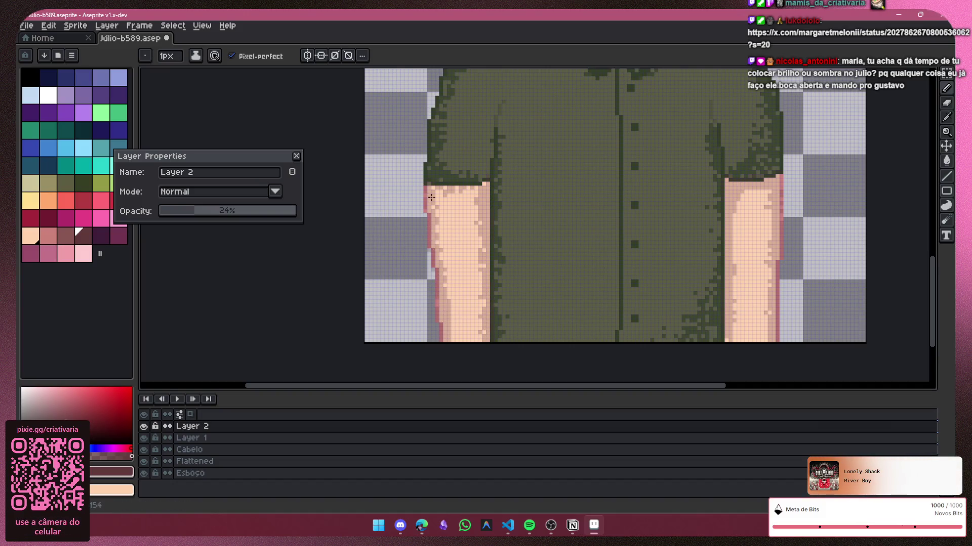
Step: Erase stray pixels along the arm outlines, alternating with the Pencil for touch-ups
{"action": "key", "text": "e"}
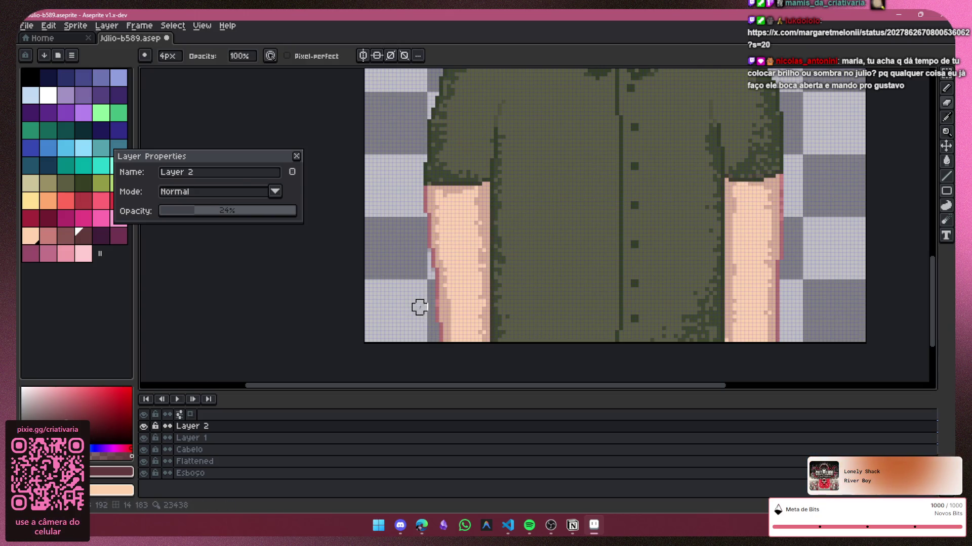
{"action": "key", "text": "b"}
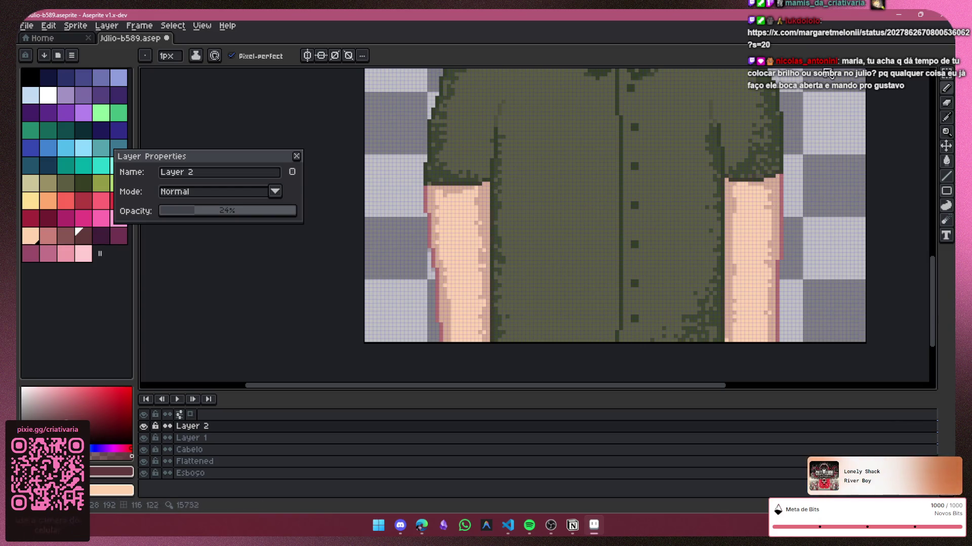
{"action": "key", "text": "e"}
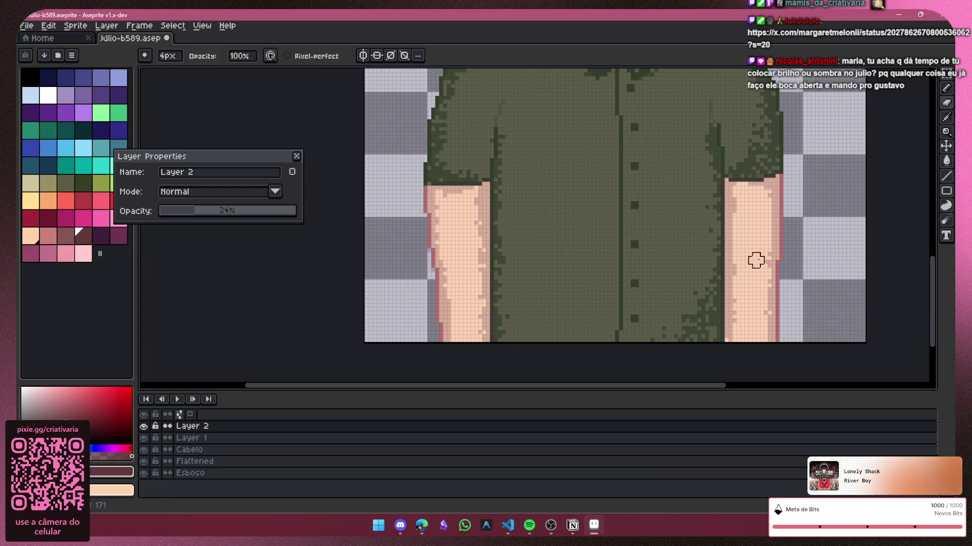
{"action": "key", "text": "b"}
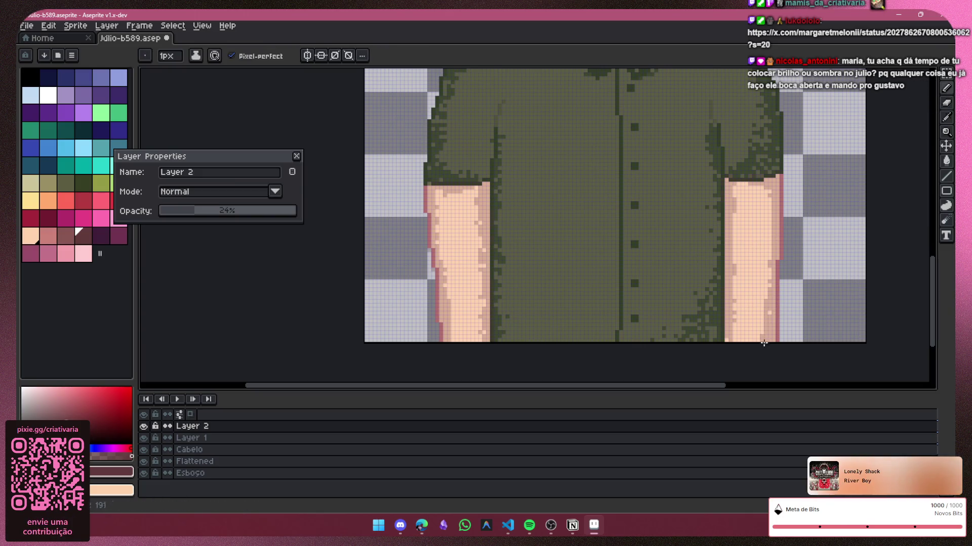
{"action": "scroll", "coordinate": [803, 57], "scroll_direction": "down", "scroll_amount": 1}
Step: Erase stray pixels on the neck's right edge with the 4px eraser, then restore the 1px Pencil
{"action": "scroll", "coordinate": [644, 381], "scroll_direction": "down", "scroll_amount": 1}
{"action": "left_click_drag", "start_coordinate": [655, 386], "coordinate": [758, 388]}
{"action": "scroll", "coordinate": [902, 242], "scroll_direction": "up", "scroll_amount": 3}
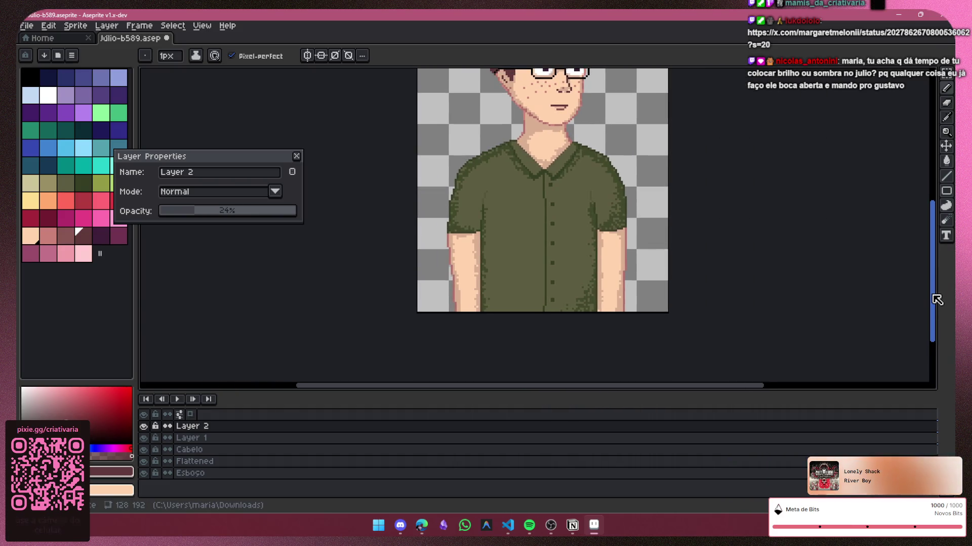
{"action": "scroll", "coordinate": [509, 362], "scroll_direction": "up", "scroll_amount": 3}
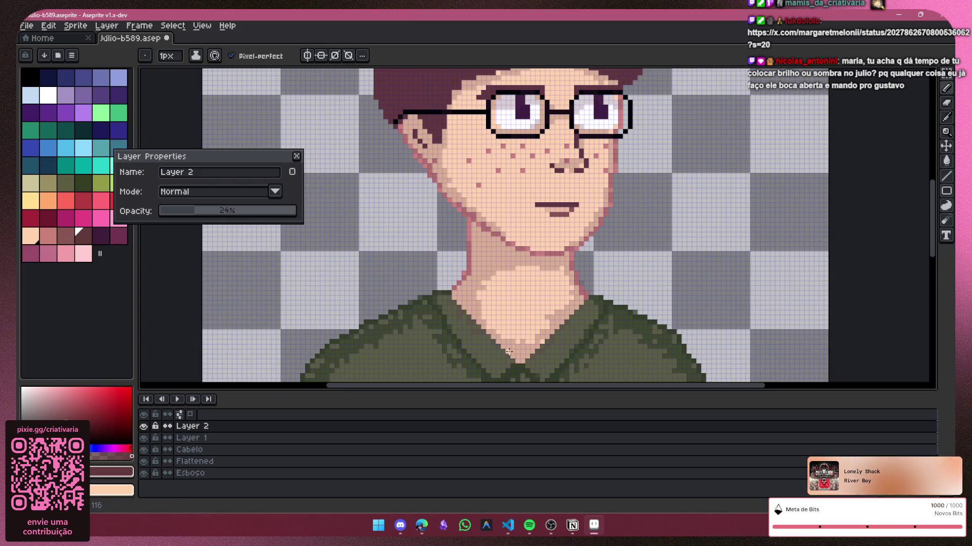
{"action": "key", "text": "e"}
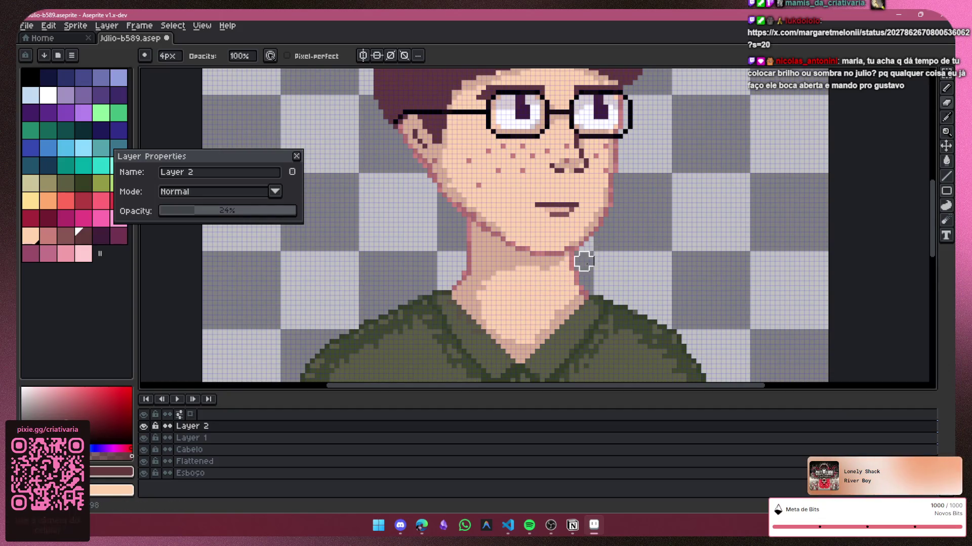
{"action": "scroll", "coordinate": [724, 202], "scroll_direction": "down", "scroll_amount": 2}
{"action": "scroll", "coordinate": [733, 218], "scroll_direction": "down", "scroll_amount": 1}
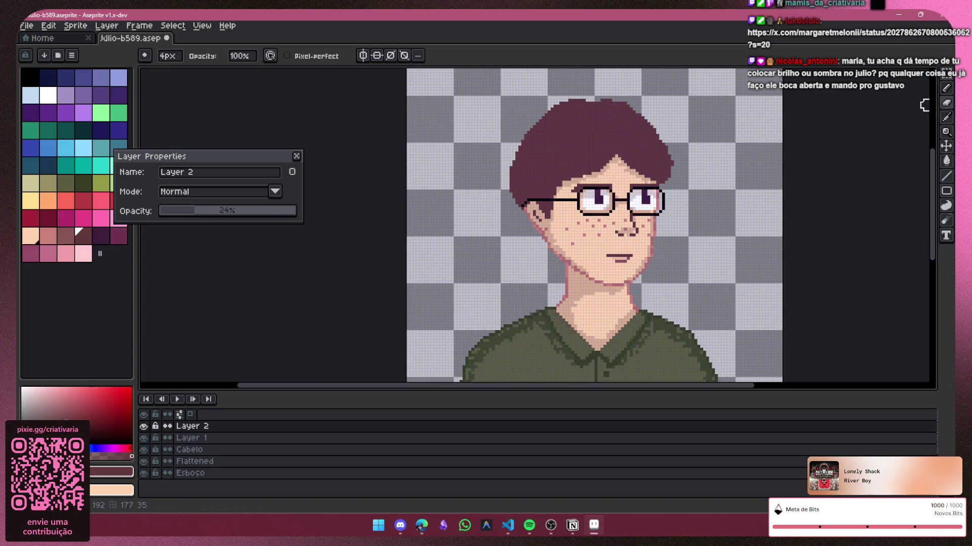
{"action": "key", "text": "b"}
{"action": "scroll", "coordinate": [631, 219], "scroll_direction": "up", "scroll_amount": 1}
{"action": "scroll", "coordinate": [631, 219], "scroll_direction": "up", "scroll_amount": 1}
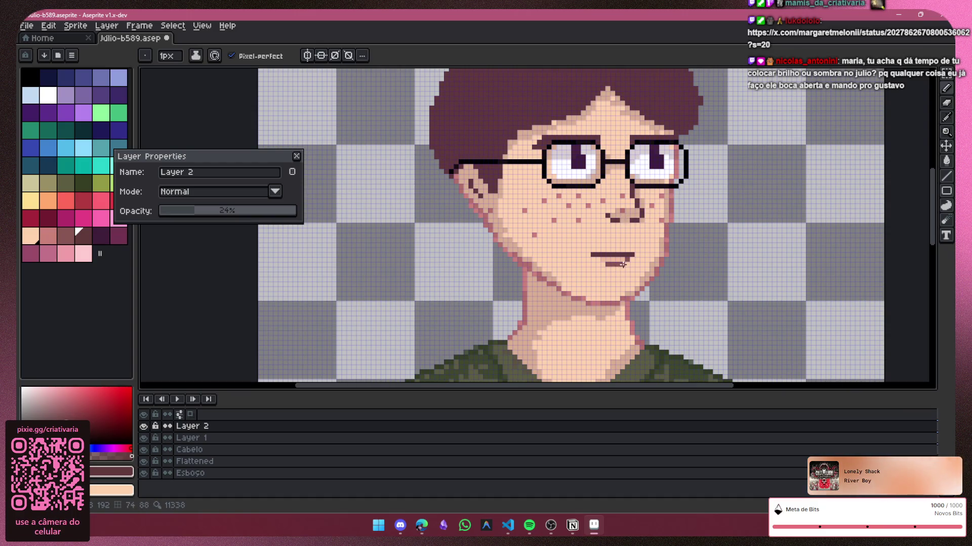
Step: Inspect the portrait up close, switch to the Eraser and dismiss the Layer 2 Properties dialog
{"action": "scroll", "coordinate": [623, 264], "scroll_direction": "down", "scroll_amount": 2}
{"action": "scroll", "coordinate": [704, 206], "scroll_direction": "down", "scroll_amount": 3}
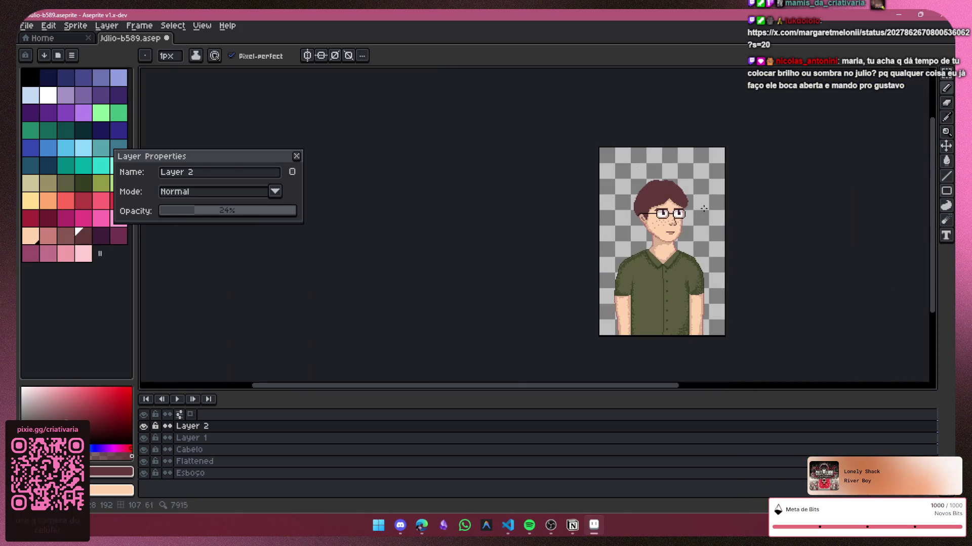
{"action": "scroll", "coordinate": [704, 206], "scroll_direction": "up", "scroll_amount": 2}
{"action": "left_click_drag", "start_coordinate": [640, 389], "coordinate": [700, 392]}
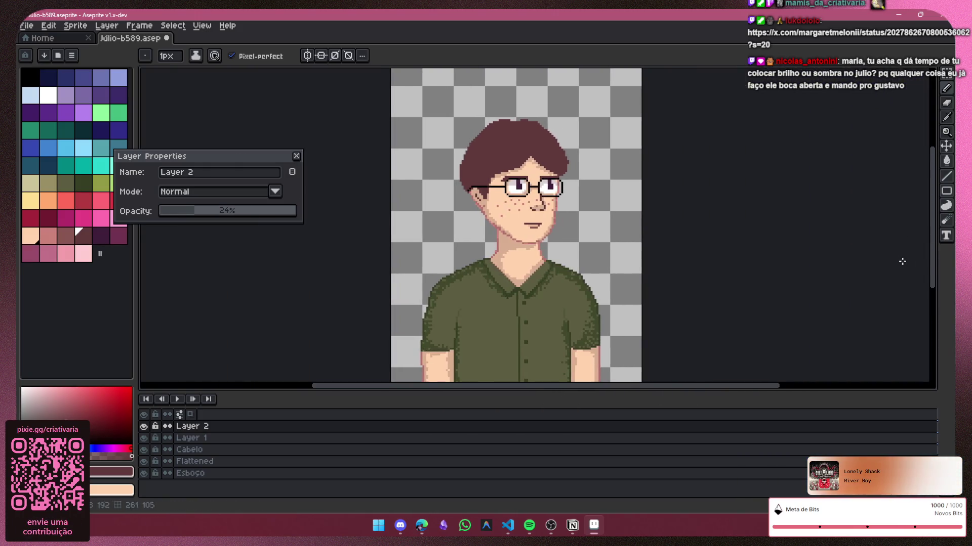
{"action": "left_click_drag", "start_coordinate": [933, 265], "coordinate": [933, 280]}
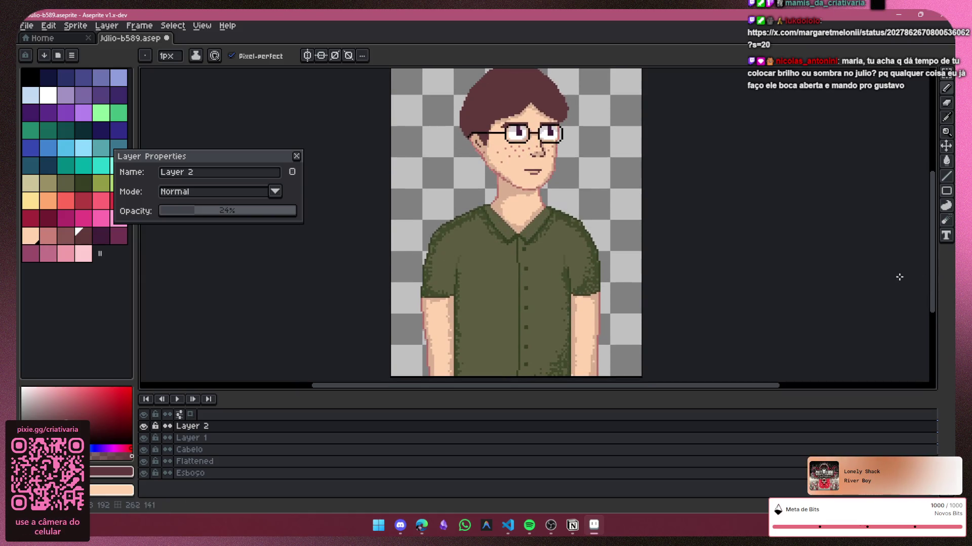
{"action": "scroll", "coordinate": [570, 135], "scroll_direction": "up", "scroll_amount": 2}
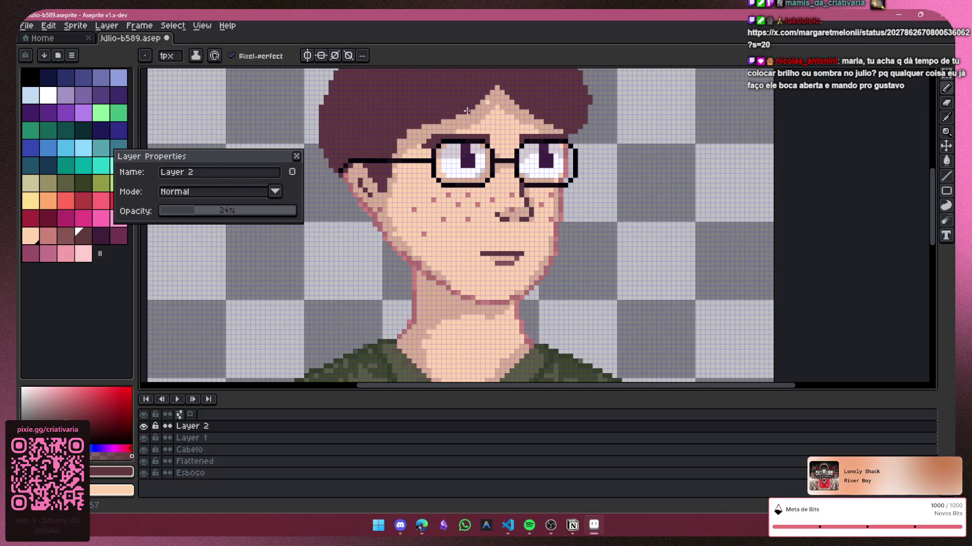
{"action": "key", "text": "e"}
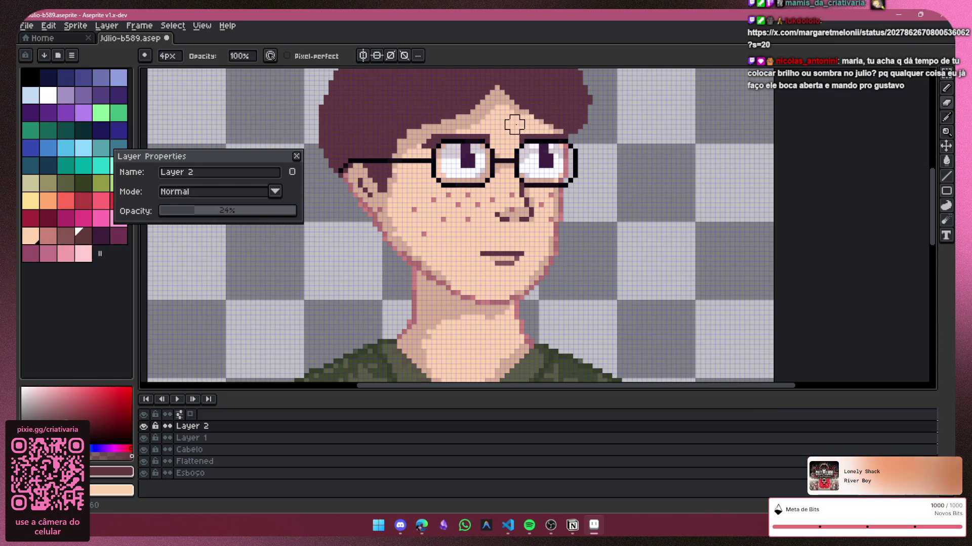
{"action": "scroll", "coordinate": [515, 120], "scroll_direction": "down", "scroll_amount": 1}
{"action": "scroll", "coordinate": [515, 120], "scroll_direction": "down", "scroll_amount": 2}
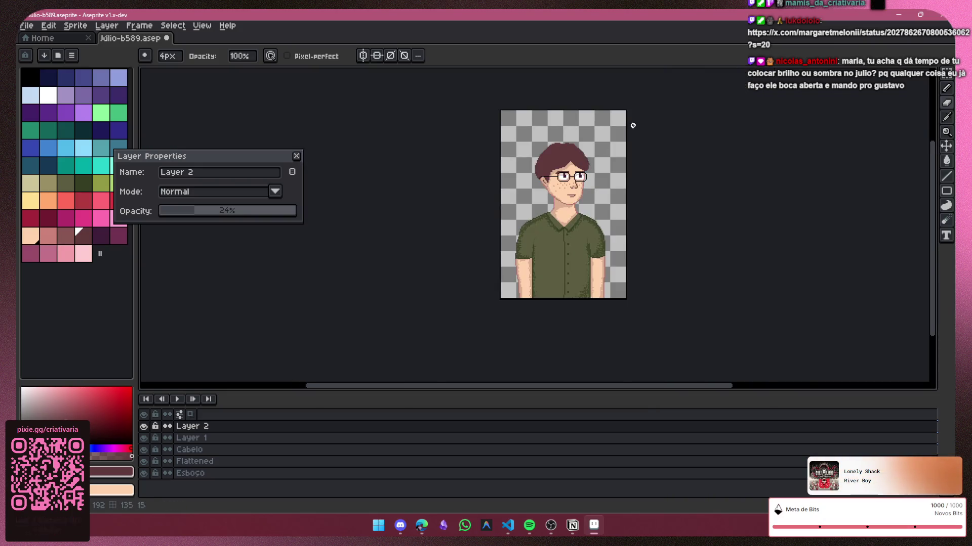
{"action": "scroll", "coordinate": [357, 170], "scroll_direction": "up", "scroll_amount": 1}
{"action": "left_click", "coordinate": [296, 156]}
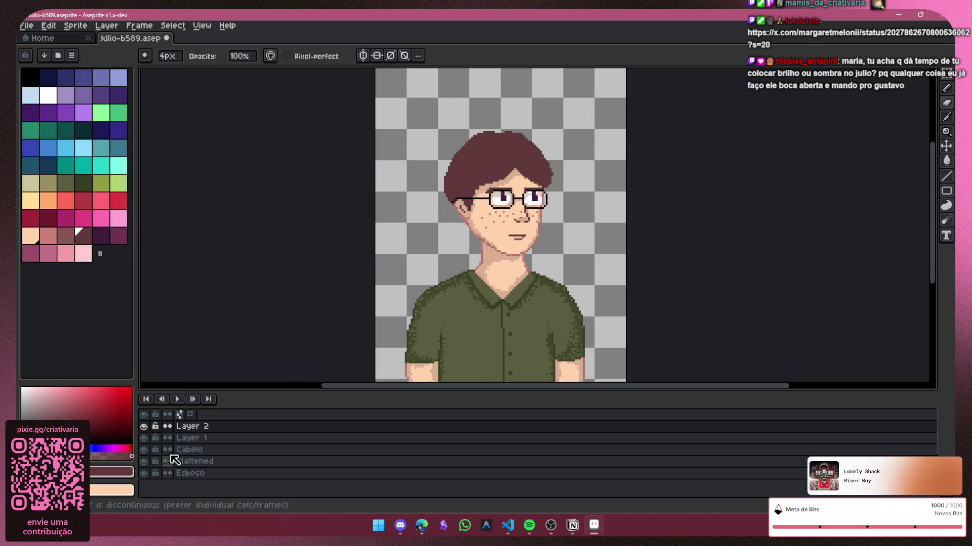
Step: Compare the face with Layer 1 hidden, then flatten Layer 2 and Layer 1 into one layer
{"action": "double_click", "coordinate": [212, 427]}
{"action": "key", "text": "Return"}
{"action": "left_click", "coordinate": [144, 438]}
{"action": "left_click", "coordinate": [144, 438]}
{"action": "left_click", "coordinate": [144, 439]}
{"action": "left_click", "coordinate": [143, 438]}
{"action": "left_click", "coordinate": [144, 438]}
{"action": "left_click", "coordinate": [143, 438]}
{"action": "left_click", "coordinate": [202, 439], "text": "shift"}
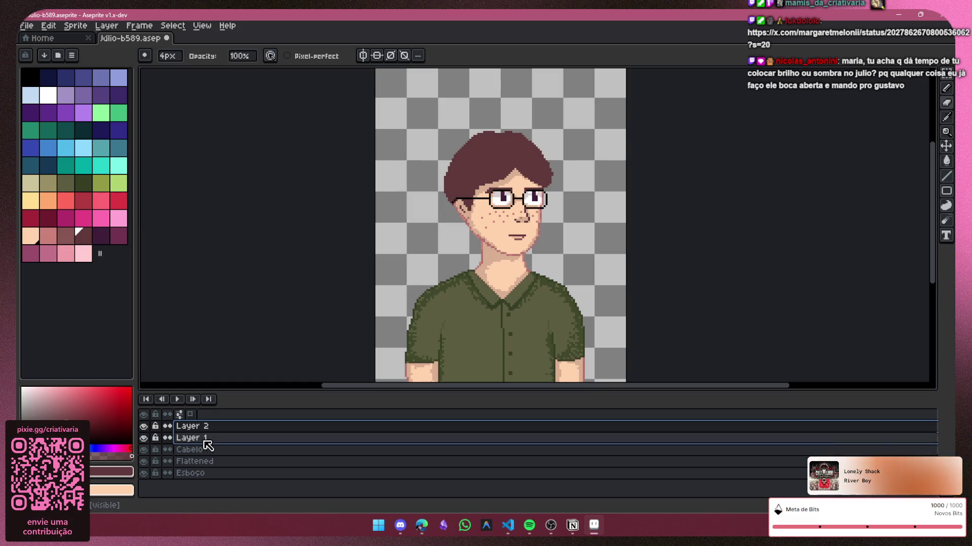
{"action": "key", "text": "ctrl+e"}
Step: Make the Cabelo hair layer active and pick a dark palette colour for the pencil
{"action": "left_click", "coordinate": [143, 426]}
{"action": "left_click", "coordinate": [143, 426]}
{"action": "left_click", "coordinate": [191, 438]}
{"action": "scroll", "coordinate": [493, 142], "scroll_direction": "up", "scroll_amount": 1}
{"action": "scroll", "coordinate": [493, 142], "scroll_direction": "up", "scroll_amount": 1}
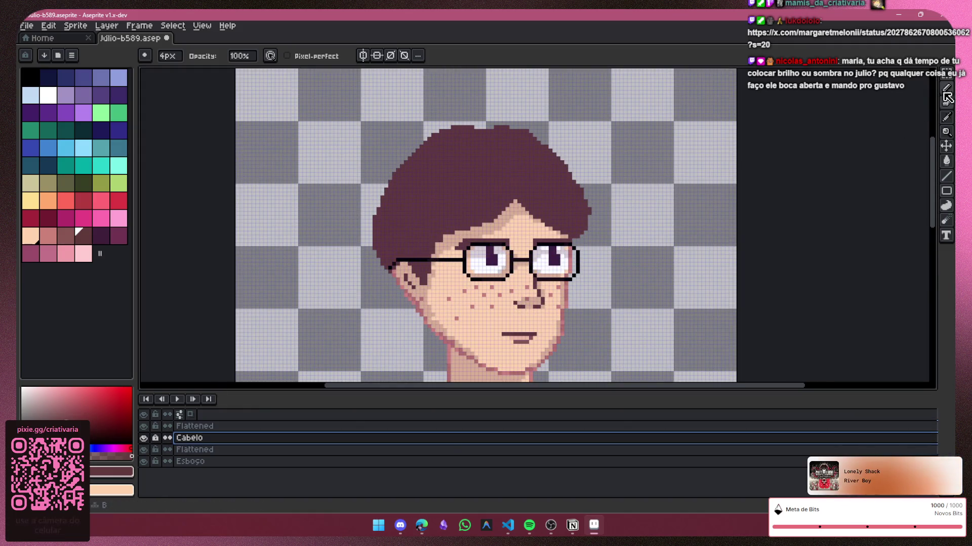
{"action": "left_click", "coordinate": [947, 129]}
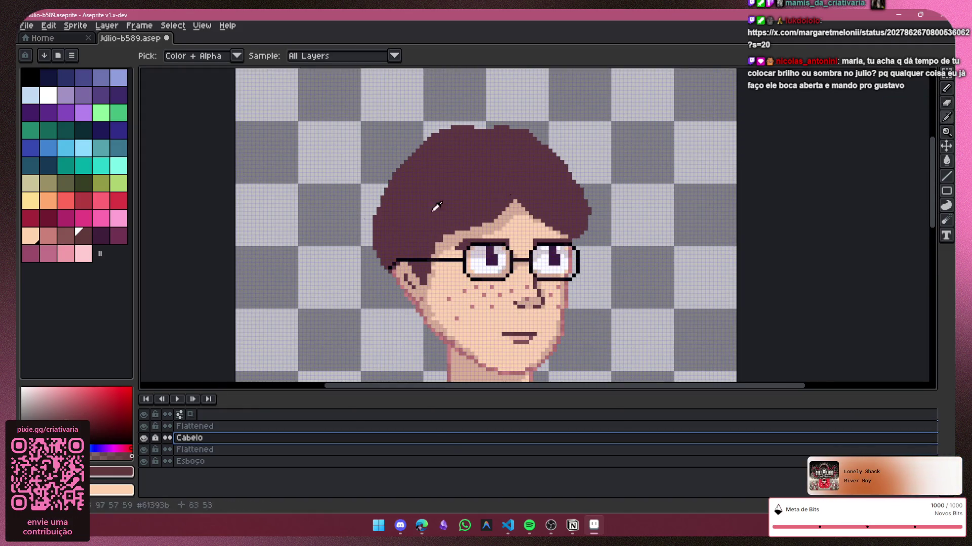
{"action": "left_click", "coordinate": [113, 234]}
{"action": "key", "text": "b"}
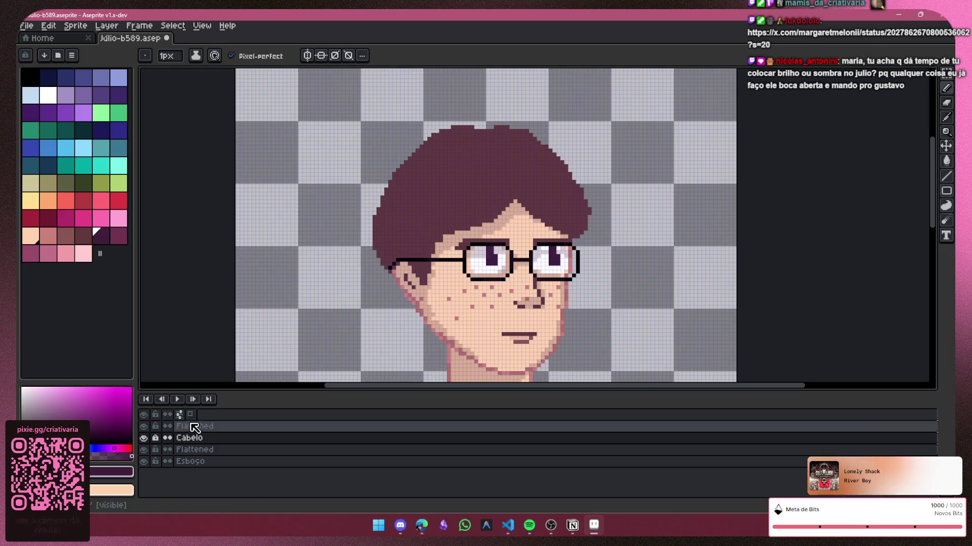
Step: Add a new empty layer above Cabelo, undoing a test stroke on the hair
{"action": "key", "text": "shift+n"}
{"action": "left_click_drag", "start_coordinate": [397, 189], "coordinate": [440, 184]}
{"action": "key", "text": "ctrl+z"}
{"action": "key", "text": "ctrl+z"}
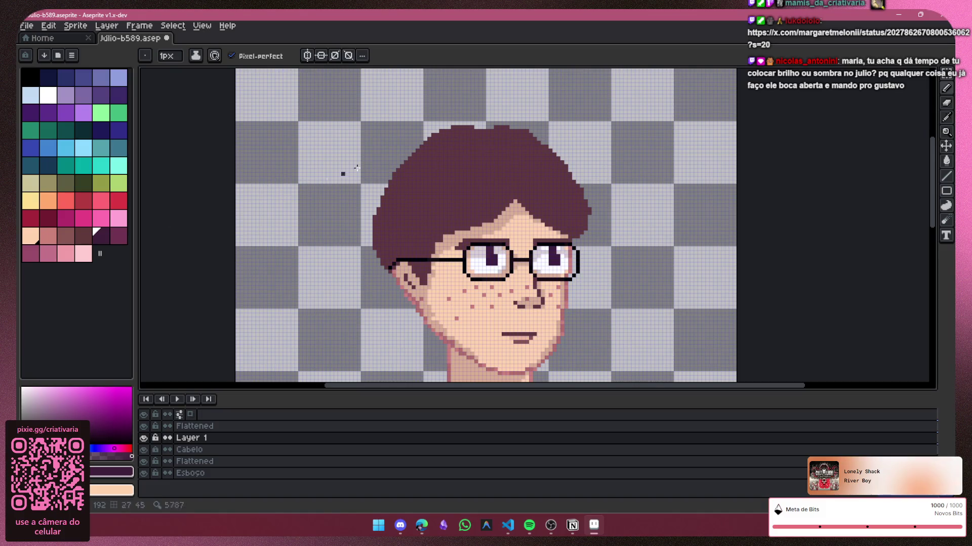
Step: Outline the hair's left, upper-left and upper-right edges in dark purple and mark one strand
{"action": "scroll", "coordinate": [438, 177], "scroll_direction": "up", "scroll_amount": 2}
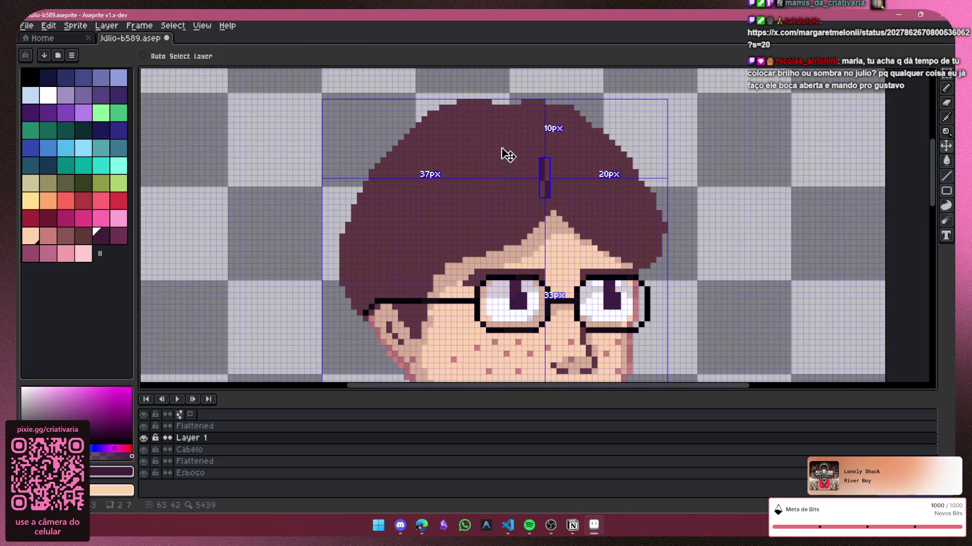
{"action": "key", "text": "ctrl+z"}
{"action": "scroll", "coordinate": [430, 314], "scroll_direction": "up", "scroll_amount": 1}
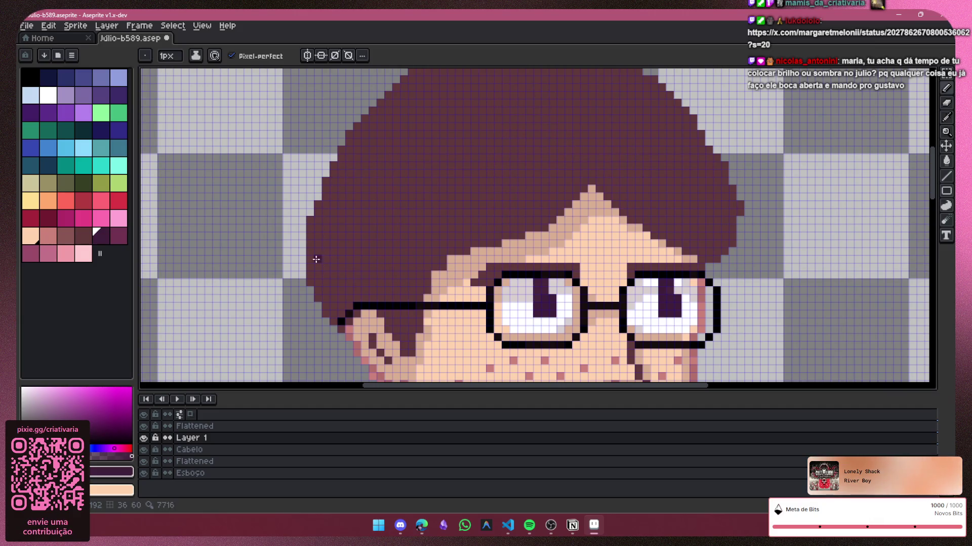
{"action": "left_click_drag", "start_coordinate": [310, 284], "coordinate": [325, 188]}
{"action": "scroll", "coordinate": [861, 202], "scroll_direction": "down", "scroll_amount": 1}
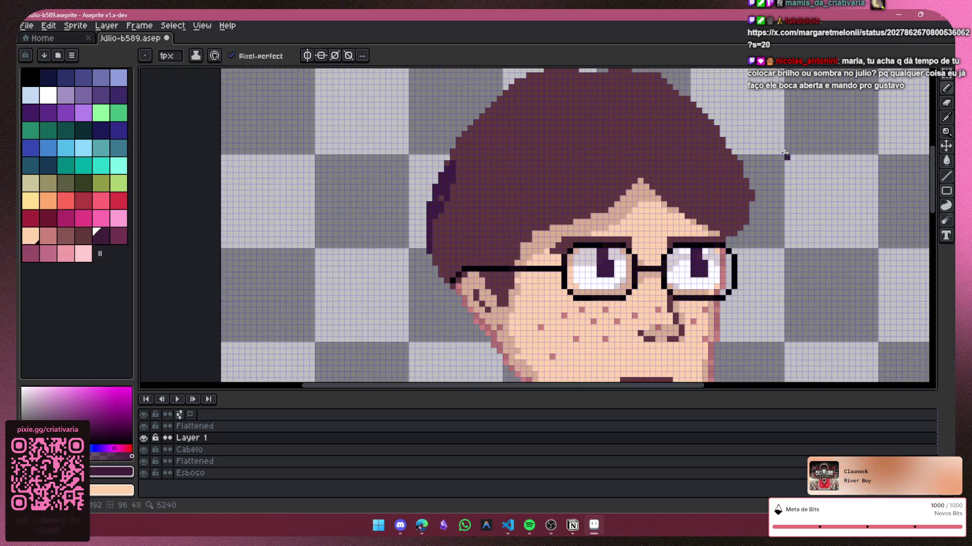
{"action": "scroll", "coordinate": [890, 213], "scroll_direction": "down", "scroll_amount": 1}
{"action": "scroll", "coordinate": [599, 152], "scroll_direction": "up", "scroll_amount": 1}
{"action": "left_click_drag", "start_coordinate": [592, 85], "coordinate": [509, 165]}
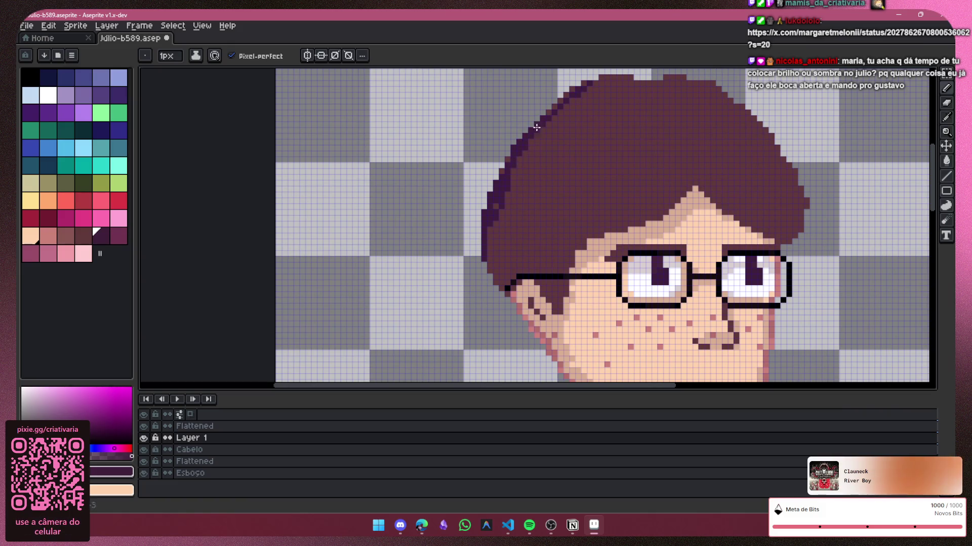
{"action": "left_click_drag", "start_coordinate": [663, 90], "coordinate": [703, 188]}
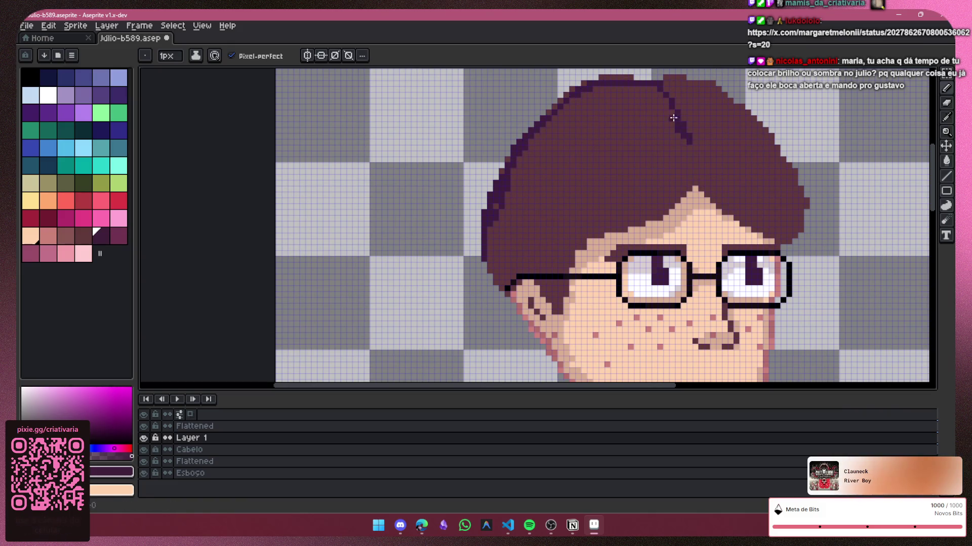
{"action": "mouse_move", "coordinate": [699, 82]}
{"action": "left_mouse_down"}
{"action": "mouse_move", "coordinate": [735, 118]}
{"action": "mouse_move", "coordinate": [794, 233]}
{"action": "left_mouse_up"}
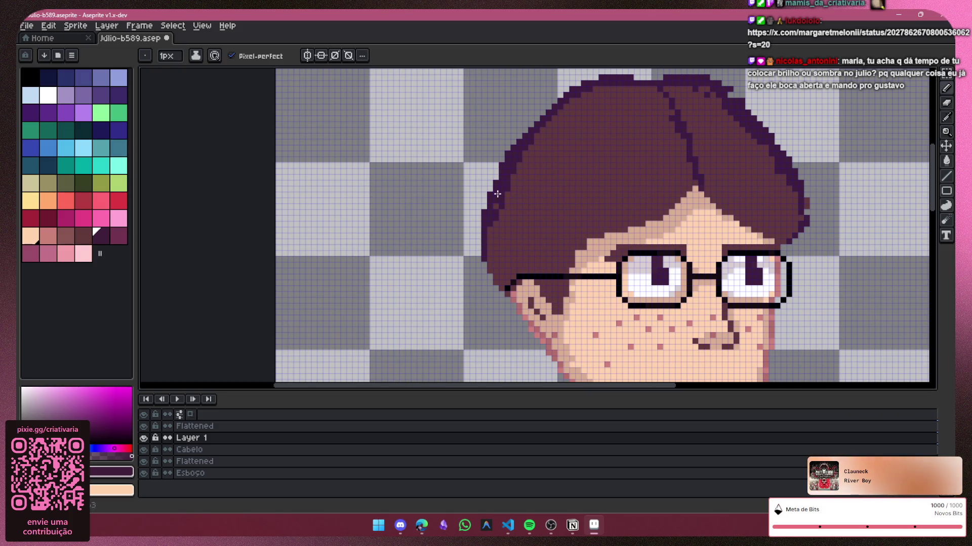
{"action": "left_click_drag", "start_coordinate": [491, 244], "coordinate": [489, 281]}
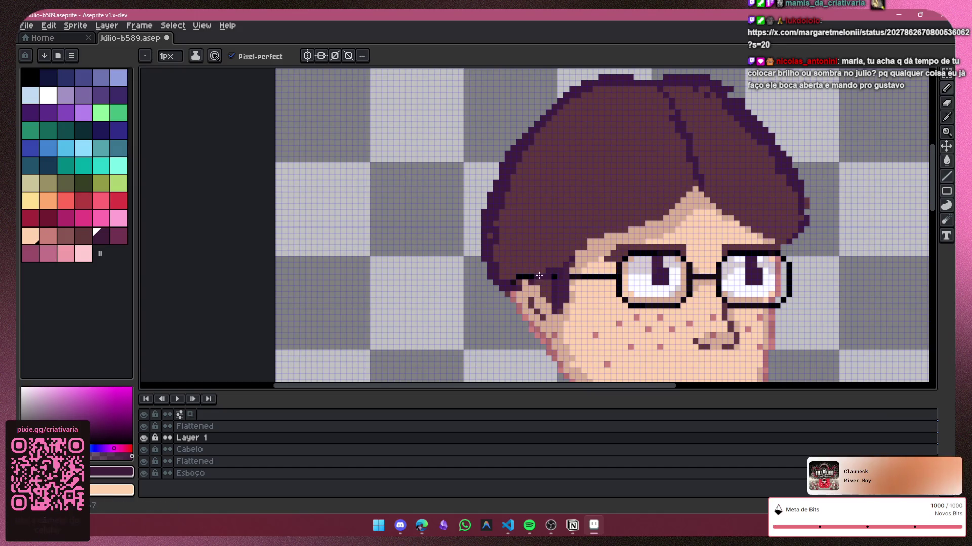
Step: Undo an accidental glasses-arm recolour and draw two curved strand lines across the hair
{"action": "left_click_drag", "start_coordinate": [545, 274], "coordinate": [538, 274]}
{"action": "key", "text": "ctrl+z"}
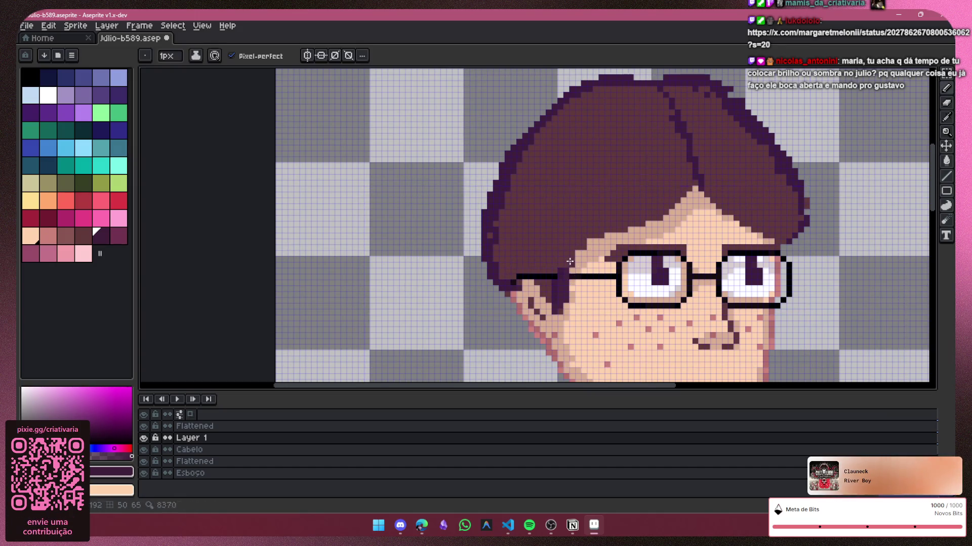
{"action": "key", "text": "ctrl+z"}
{"action": "key", "text": "ctrl+z"}
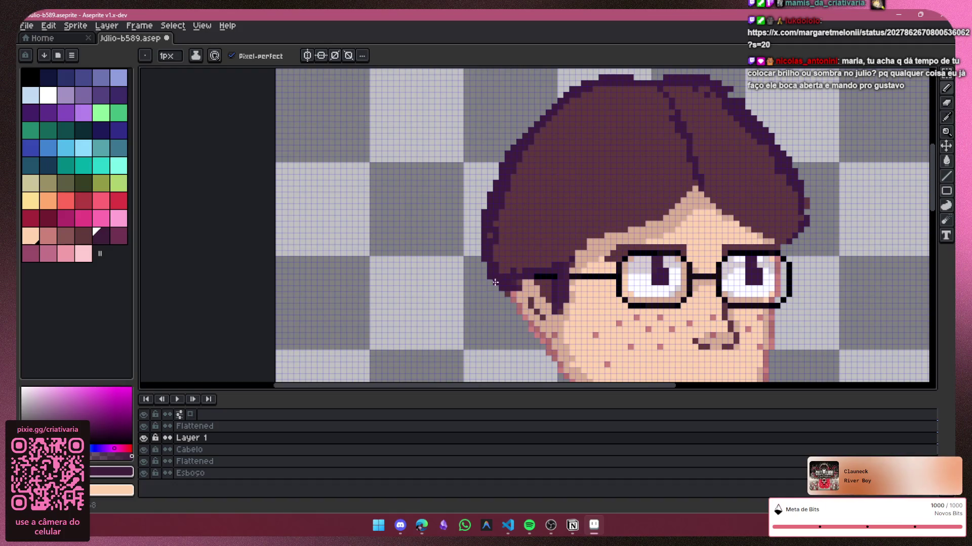
{"action": "left_click_drag", "start_coordinate": [677, 135], "coordinate": [564, 201]}
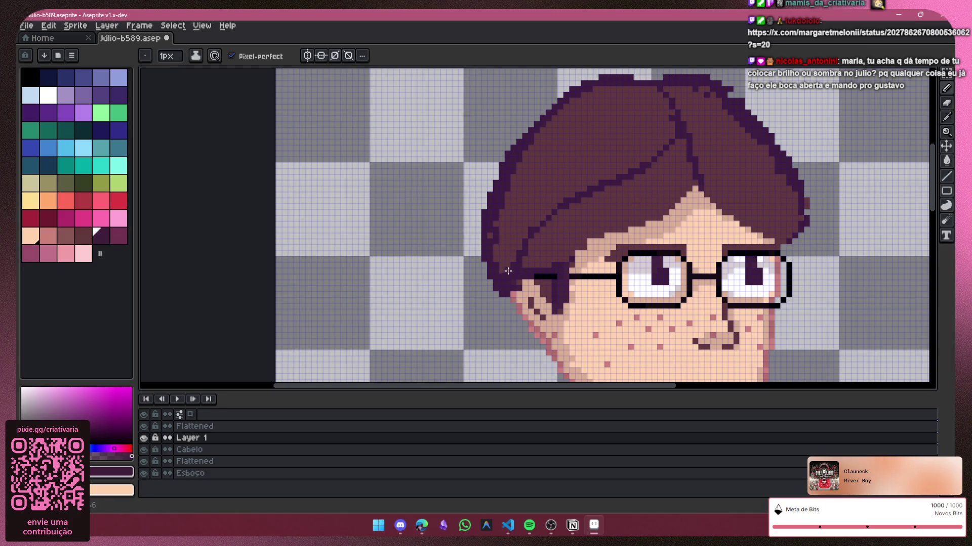
{"action": "mouse_move", "coordinate": [535, 178]}
{"action": "left_mouse_down"}
{"action": "mouse_move", "coordinate": [678, 128]}
{"action": "mouse_move", "coordinate": [692, 157]}
{"action": "left_mouse_up"}
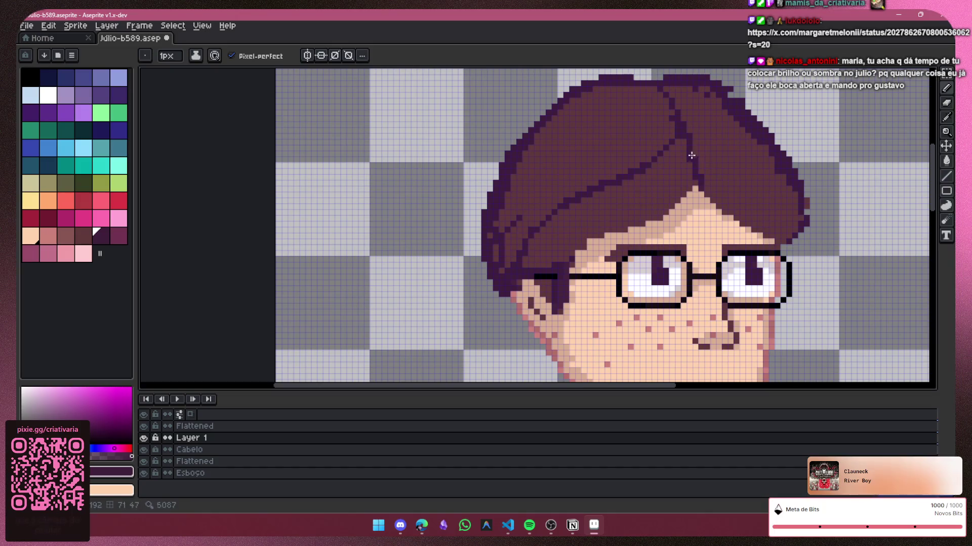
{"action": "scroll", "coordinate": [759, 212], "scroll_direction": "up", "scroll_amount": 1}
Step: Add more dark strand lines and darken the hair's right edge with the pencil
{"action": "key", "text": "ctrl"}
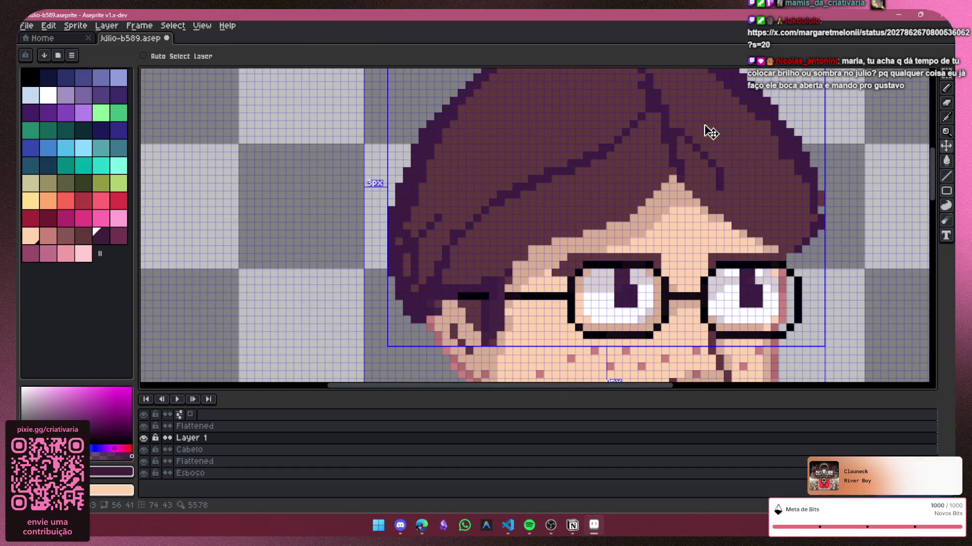
{"action": "key", "text": "ctrl+d"}
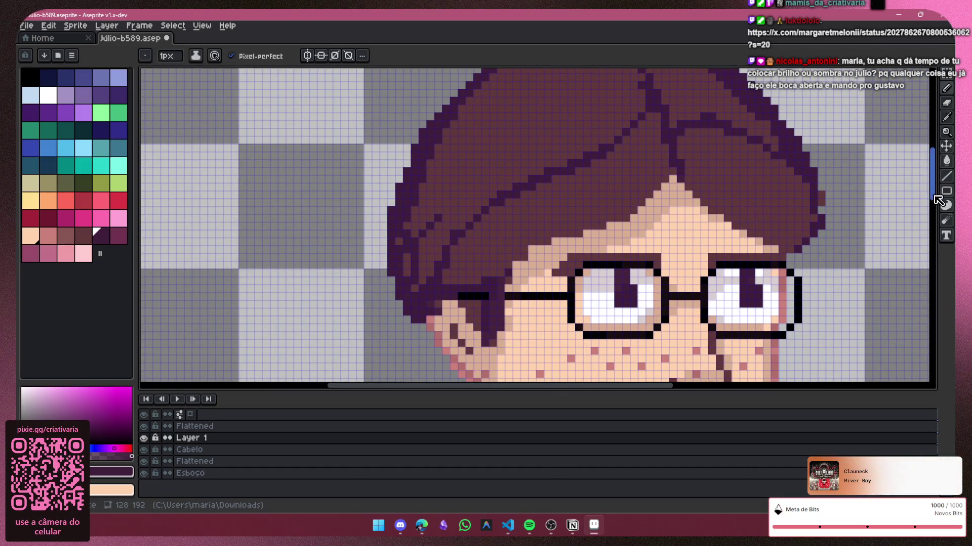
{"action": "left_click_drag", "start_coordinate": [935, 198], "coordinate": [918, 179]}
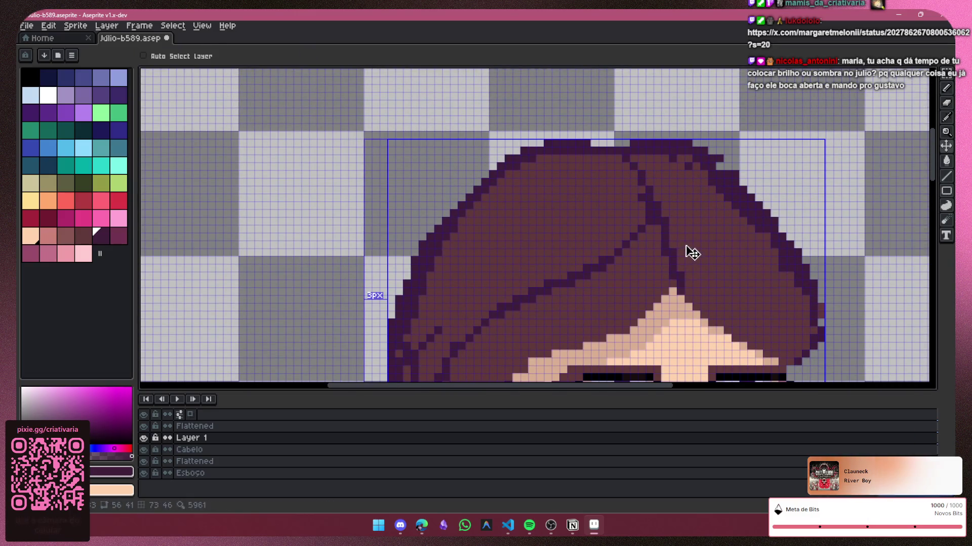
{"action": "left_click_drag", "start_coordinate": [678, 244], "coordinate": [754, 273]}
{"action": "left_click_drag", "start_coordinate": [819, 302], "coordinate": [822, 319]}
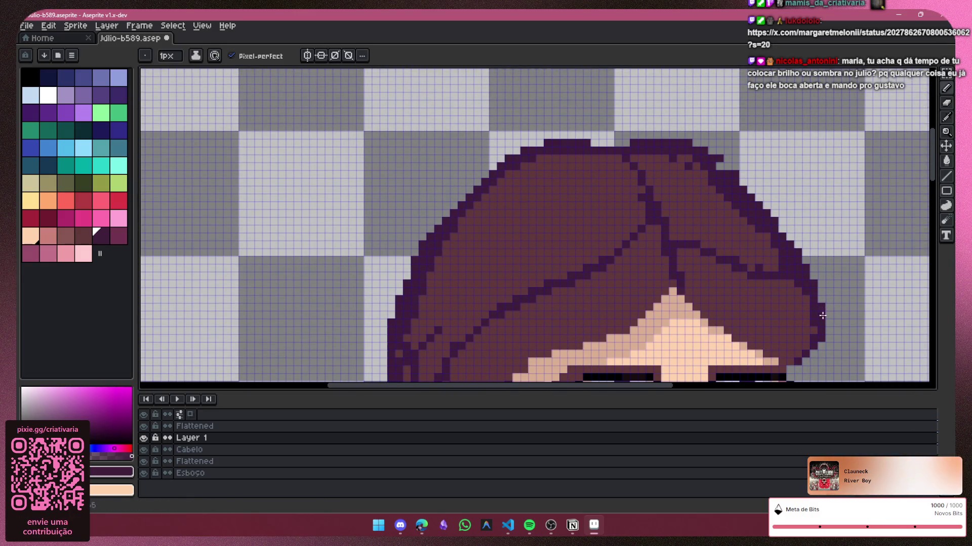
{"action": "left_click_drag", "start_coordinate": [722, 189], "coordinate": [696, 192]}
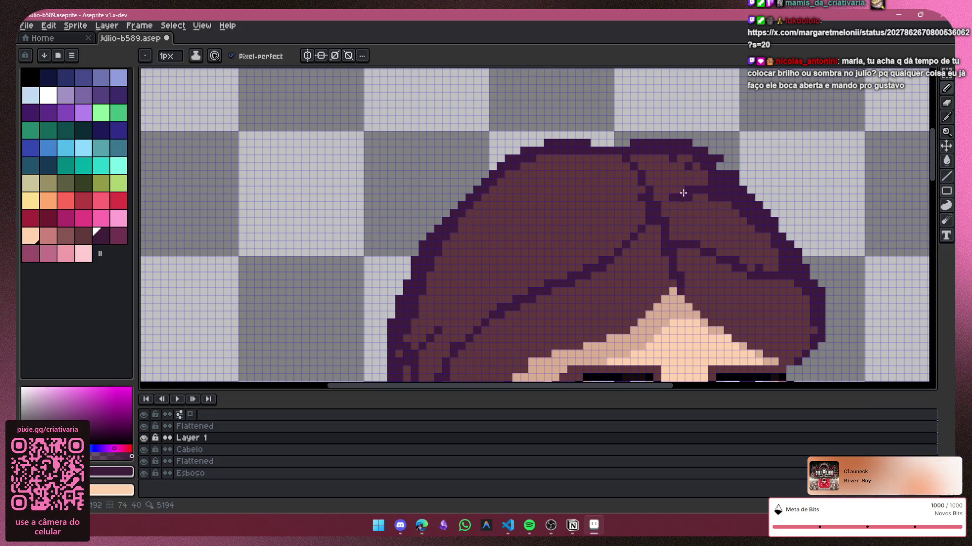
{"action": "left_click_drag", "start_coordinate": [637, 188], "coordinate": [415, 357]}
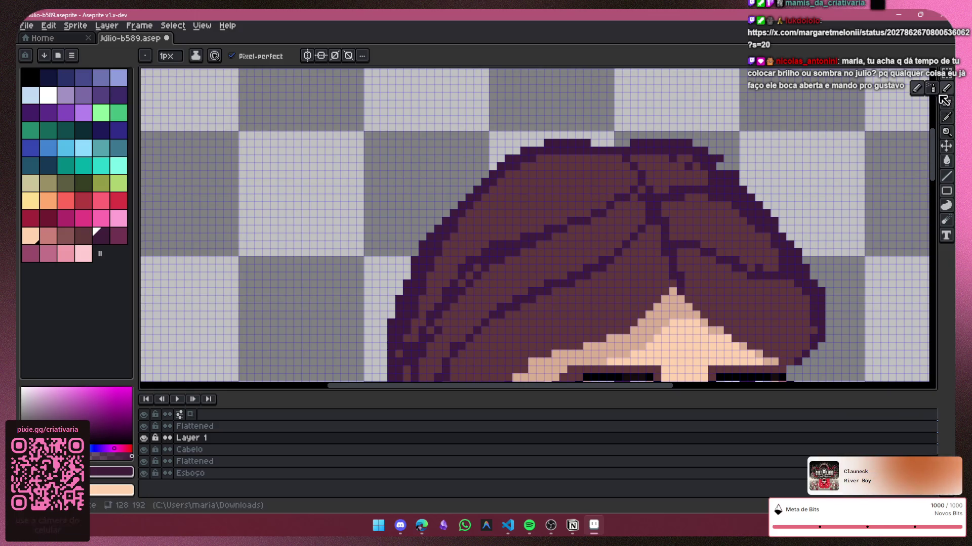
Step: Spray dark purple texture along the top edge of the hair
{"action": "key", "text": "shift+b"}
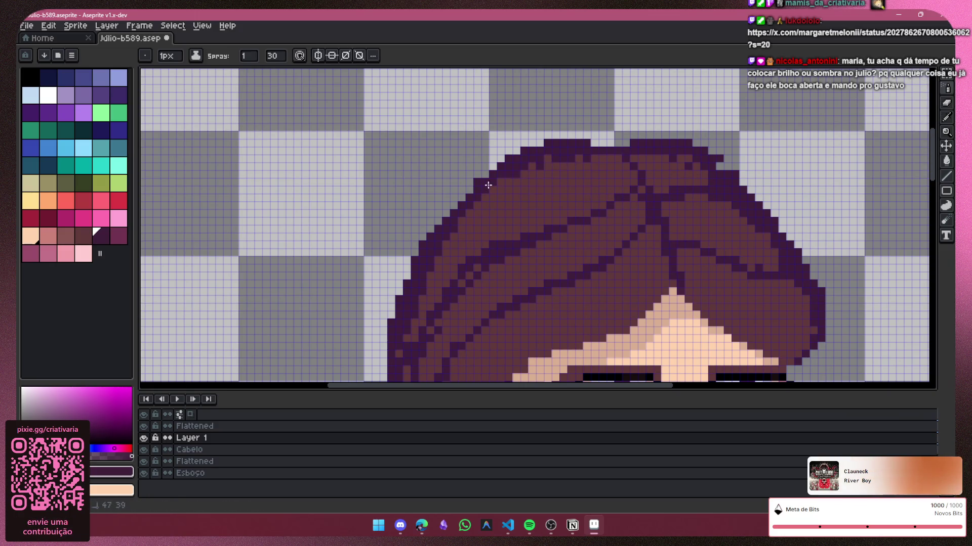
{"action": "left_click_drag", "start_coordinate": [597, 162], "coordinate": [798, 221]}
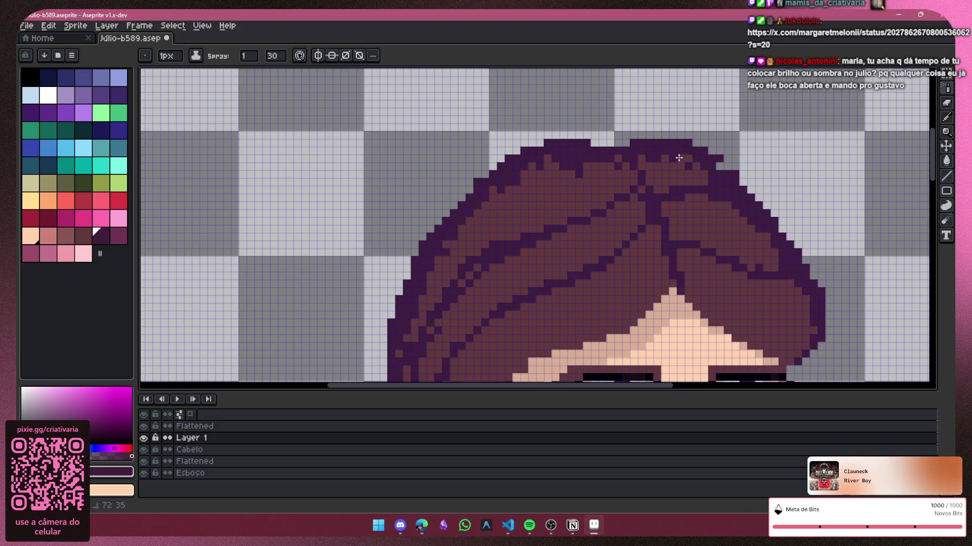
{"action": "scroll", "coordinate": [819, 231], "scroll_direction": "down", "scroll_amount": 1}
{"action": "scroll", "coordinate": [814, 212], "scroll_direction": "down", "scroll_amount": 1}
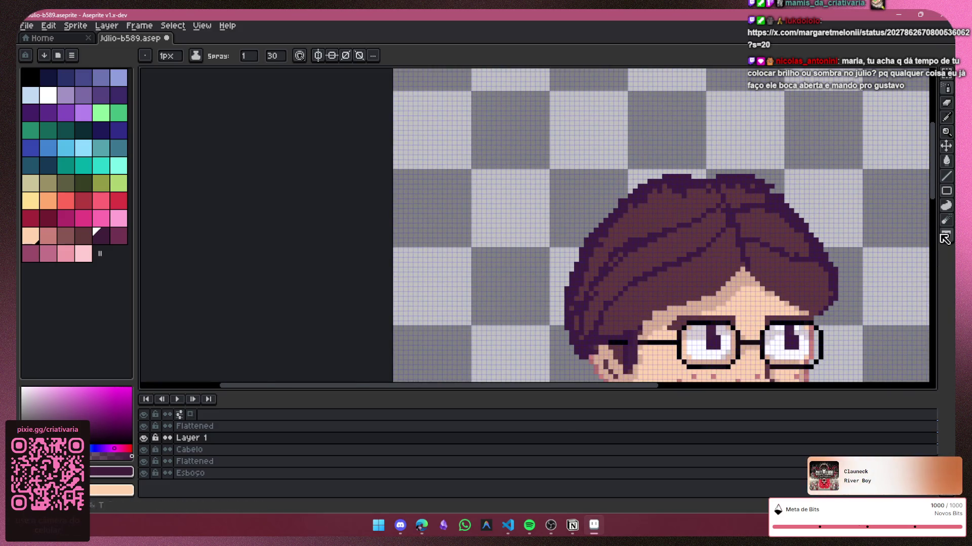
{"action": "scroll", "coordinate": [921, 197], "scroll_direction": "down", "scroll_amount": 1}
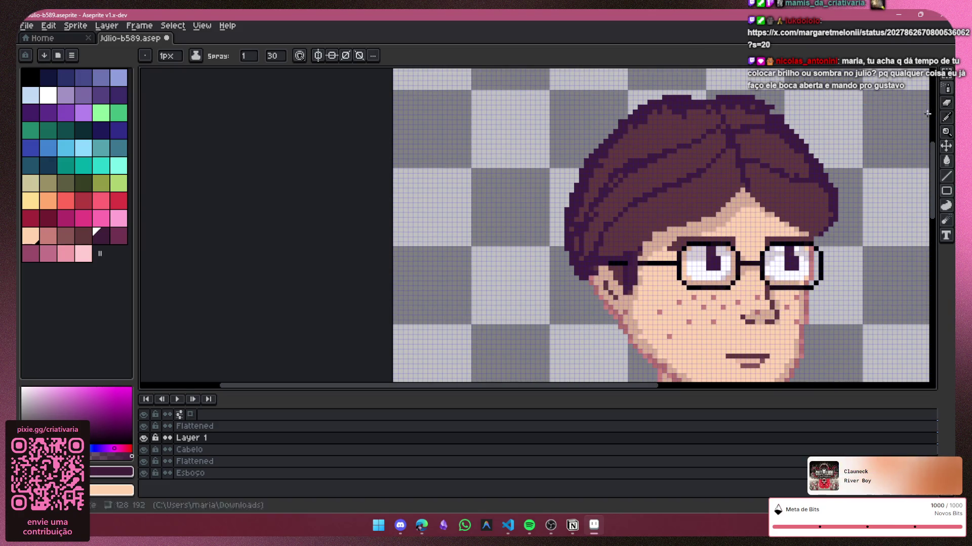
{"action": "scroll", "coordinate": [838, 174], "scroll_direction": "up", "scroll_amount": 2}
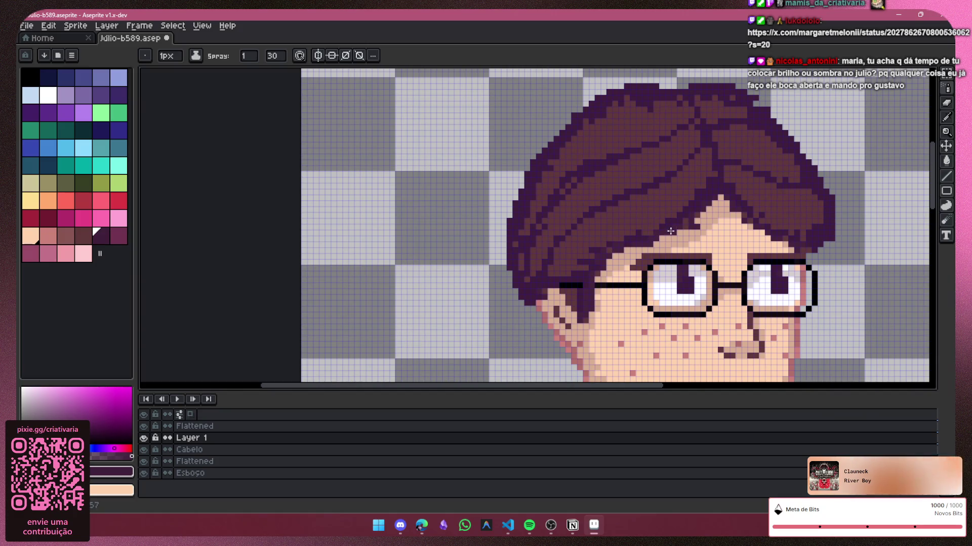
Step: Compare the hair-detail layer hidden and shown, then set Layer 1's opacity to 55%
{"action": "left_click", "coordinate": [143, 439]}
{"action": "left_click", "coordinate": [144, 438]}
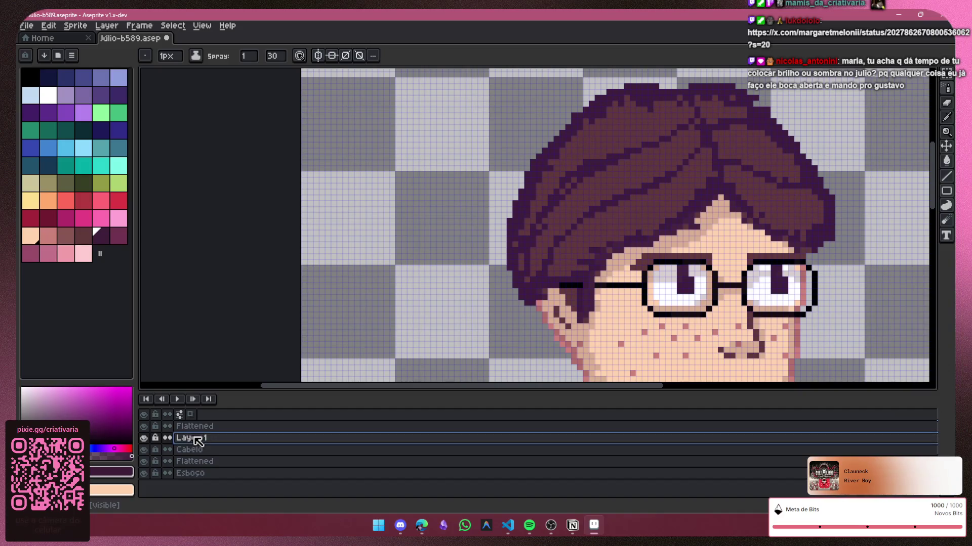
{"action": "double_click", "coordinate": [215, 439]}
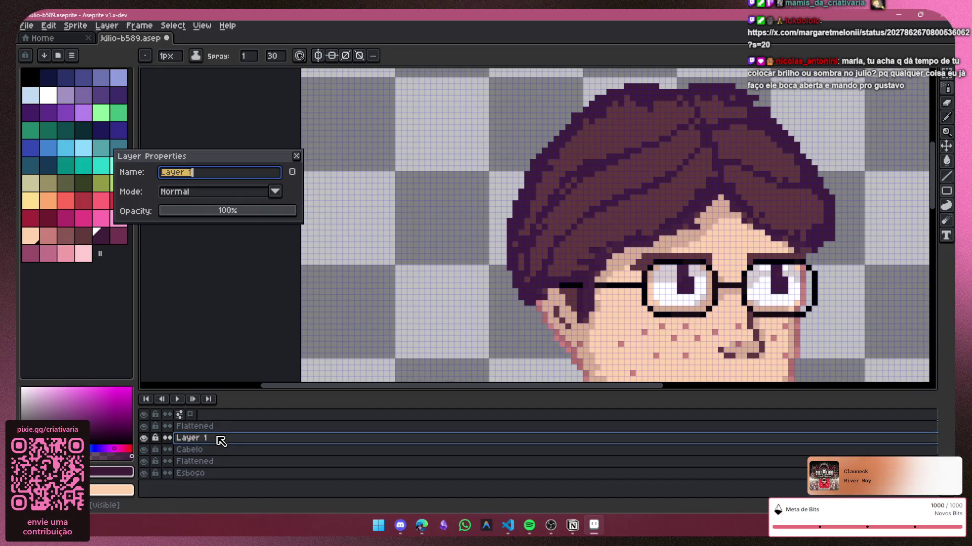
{"action": "left_click", "coordinate": [243, 213]}
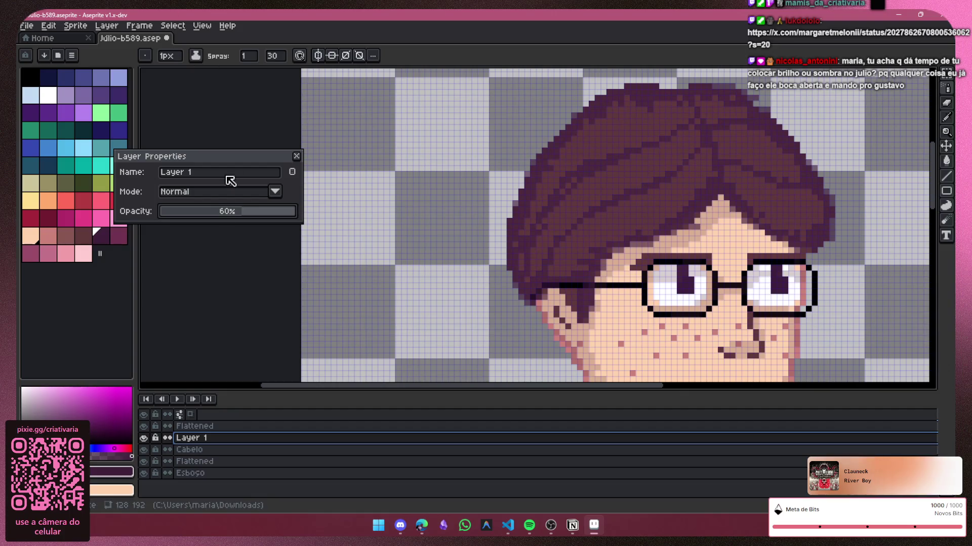
{"action": "scroll", "coordinate": [197, 217], "scroll_direction": "down", "scroll_amount": 5}
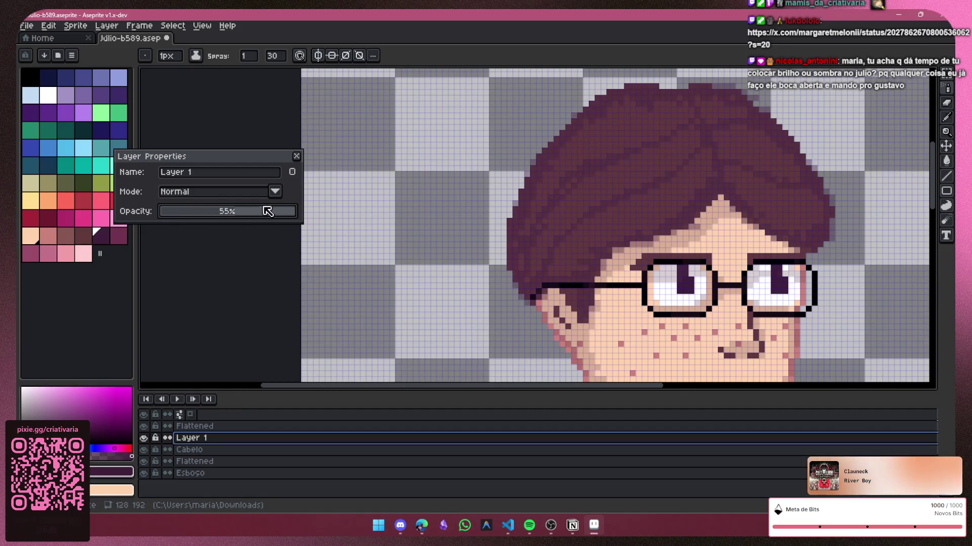
{"action": "scroll", "coordinate": [811, 168], "scroll_direction": "down", "scroll_amount": 3}
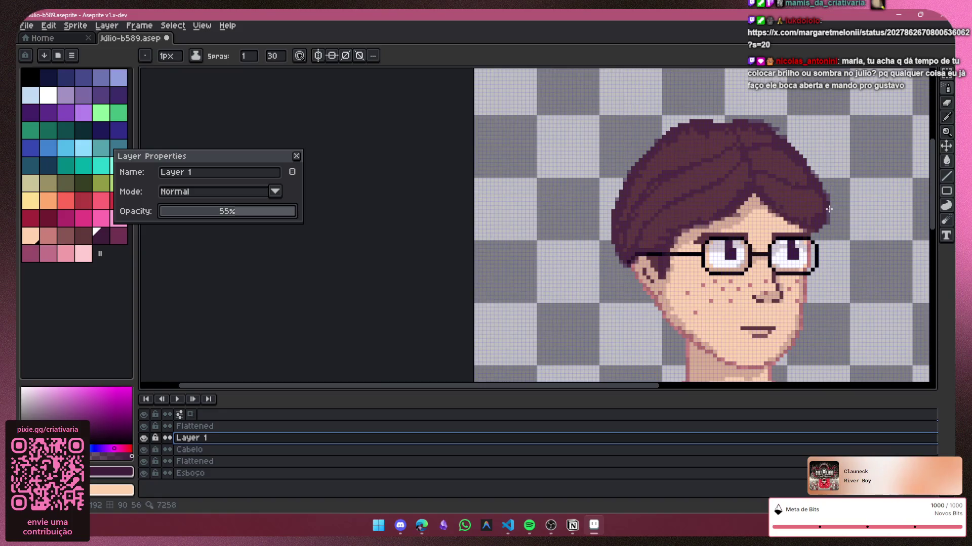
{"action": "scroll", "coordinate": [768, 212], "scroll_direction": "down", "scroll_amount": 1}
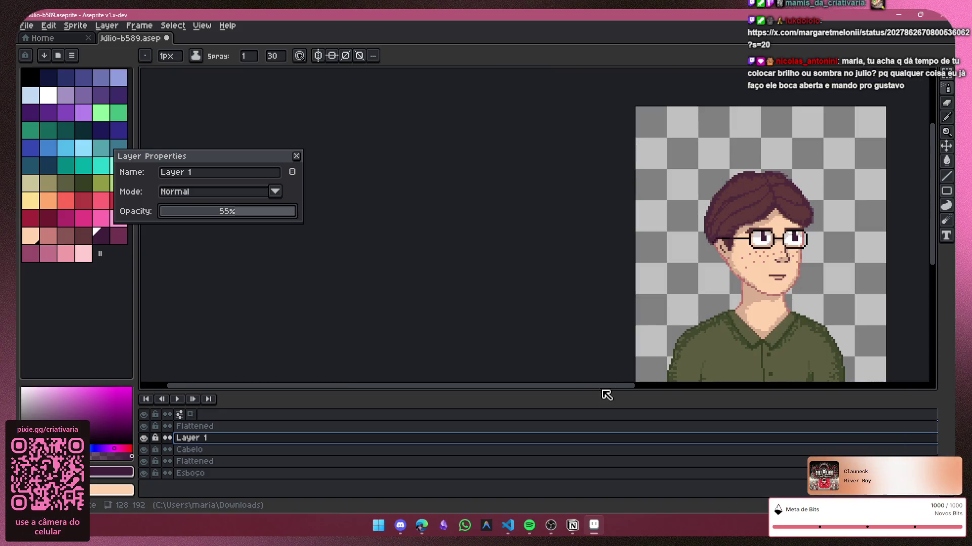
Step: Navigate around the canvas to review the softened hair strands
{"action": "left_click_drag", "start_coordinate": [633, 388], "coordinate": [789, 325]}
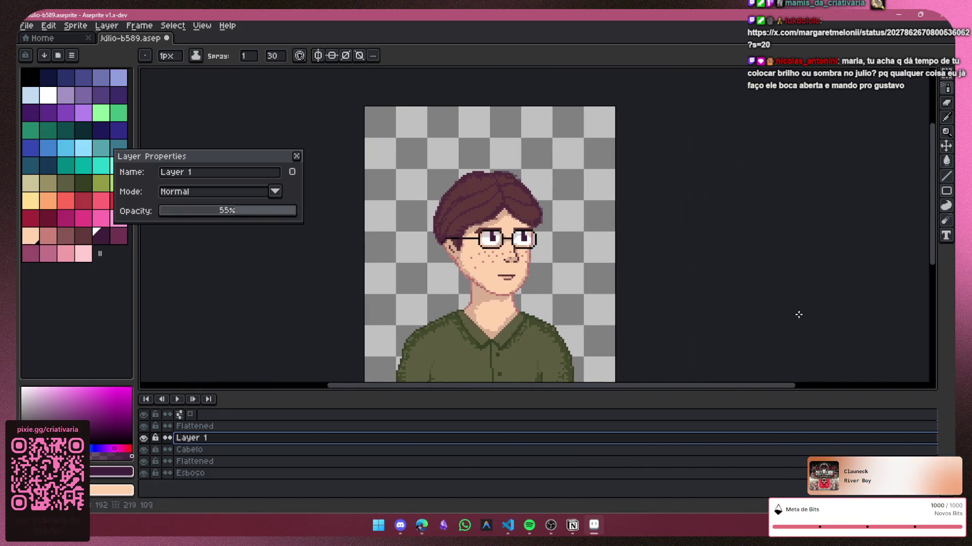
{"action": "scroll", "coordinate": [409, 175], "scroll_direction": "up", "scroll_amount": 1}
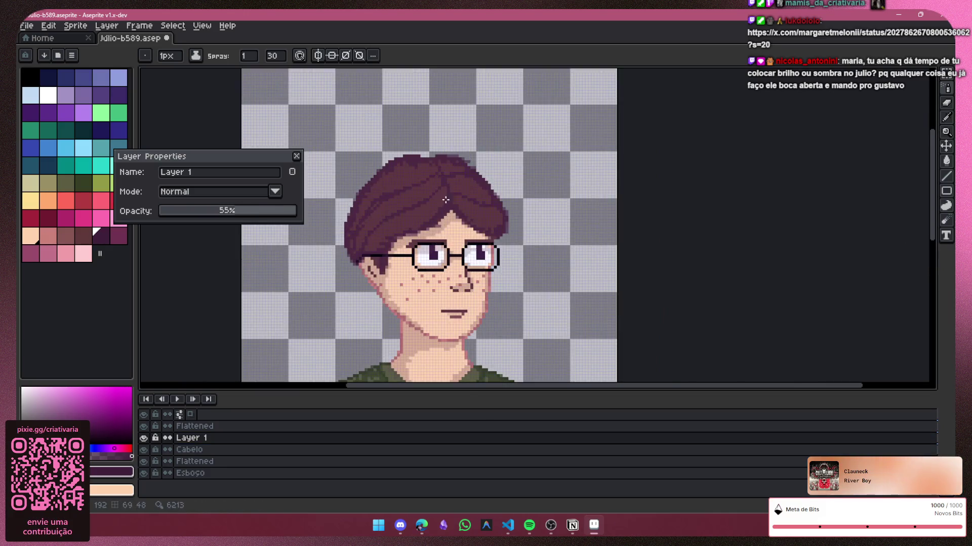
{"action": "scroll", "coordinate": [441, 179], "scroll_direction": "up", "scroll_amount": 2}
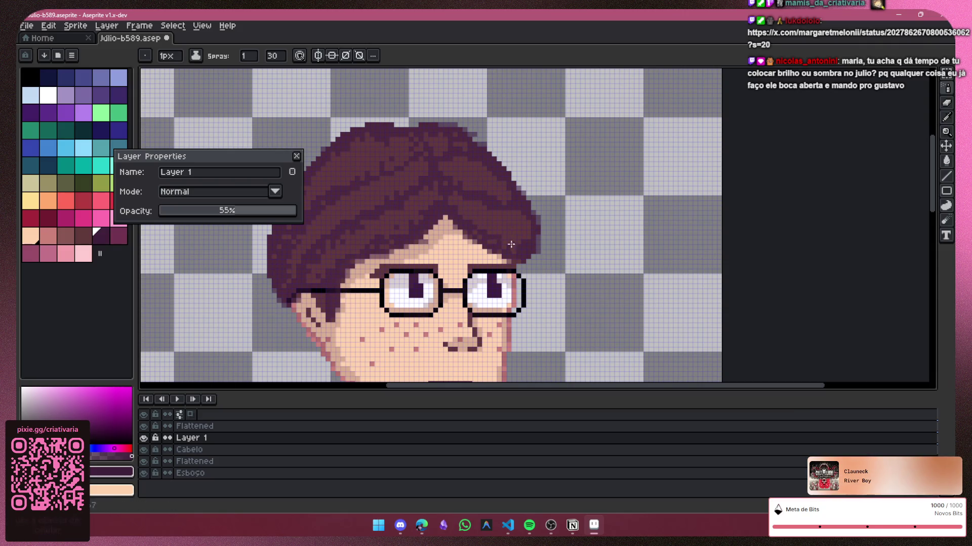
{"action": "scroll", "coordinate": [526, 174], "scroll_direction": "down", "scroll_amount": 4}
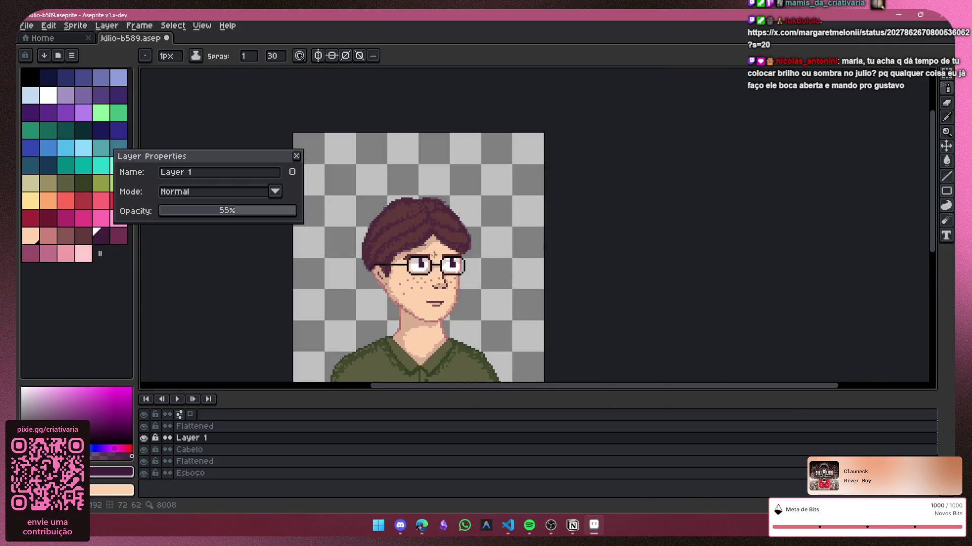
{"action": "scroll", "coordinate": [916, 242], "scroll_direction": "down", "scroll_amount": 3}
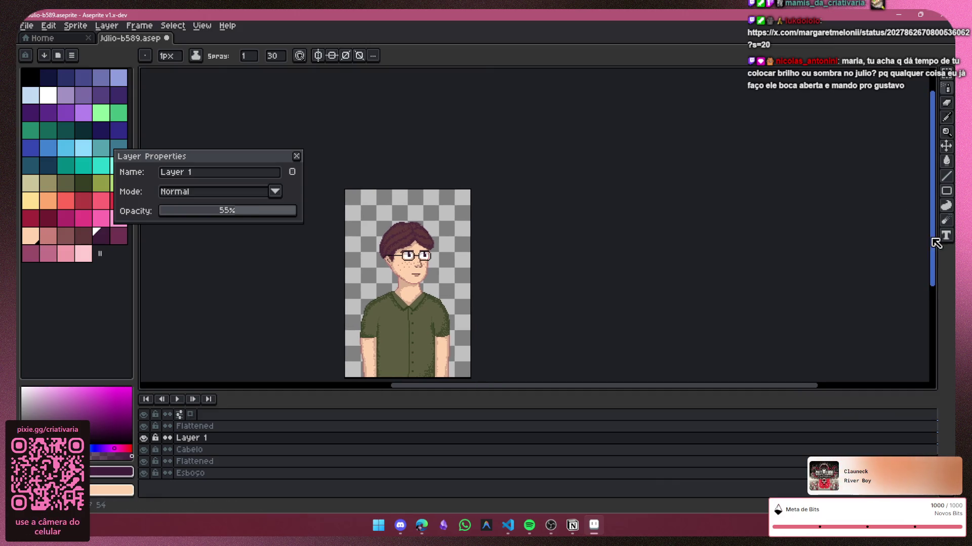
{"action": "scroll", "coordinate": [605, 392], "scroll_direction": "left", "scroll_amount": 3}
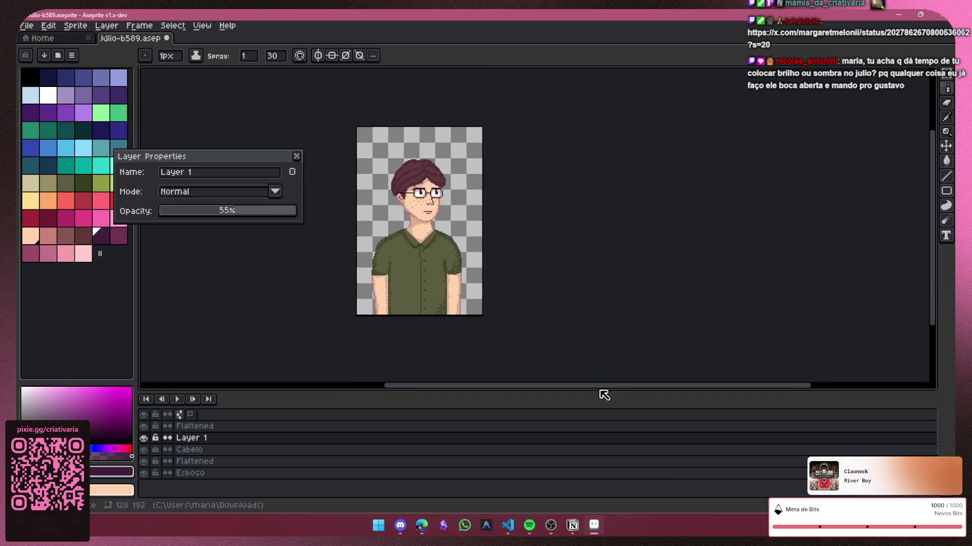
{"action": "scroll", "coordinate": [480, 158], "scroll_direction": "up", "scroll_amount": 2}
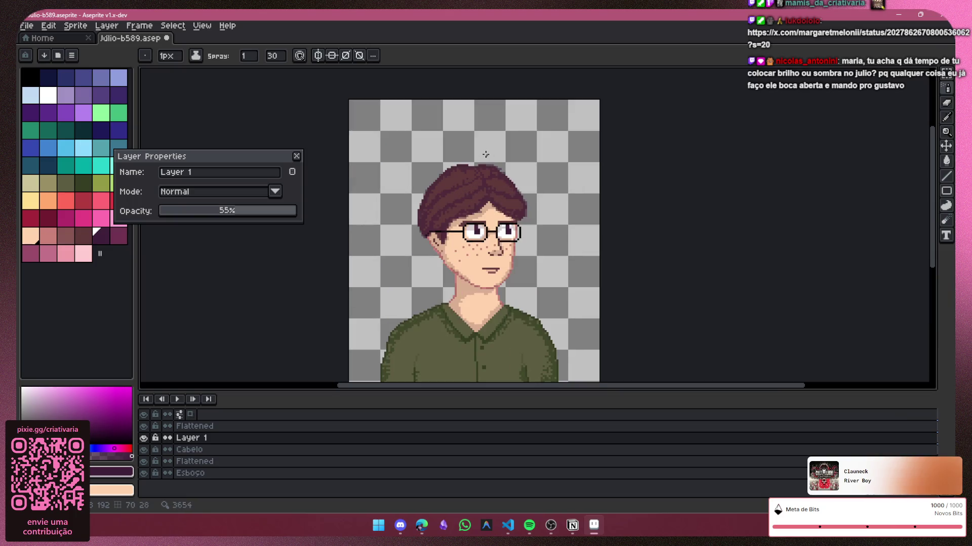
{"action": "scroll", "coordinate": [939, 254], "scroll_direction": "down", "scroll_amount": 1}
{"action": "left_click_drag", "start_coordinate": [939, 254], "coordinate": [940, 283]}
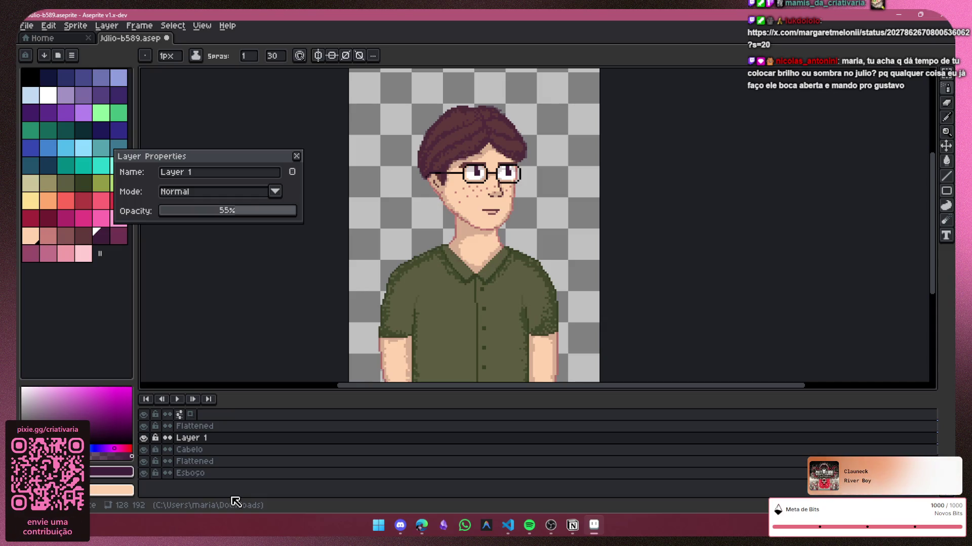
Step: Compare the hair with the strand layer hidden, then switch to the pixel-perfect Pencil
{"action": "left_click", "coordinate": [144, 438]}
{"action": "left_click", "coordinate": [144, 439]}
{"action": "scroll", "coordinate": [467, 186], "scroll_direction": "up", "scroll_amount": 2}
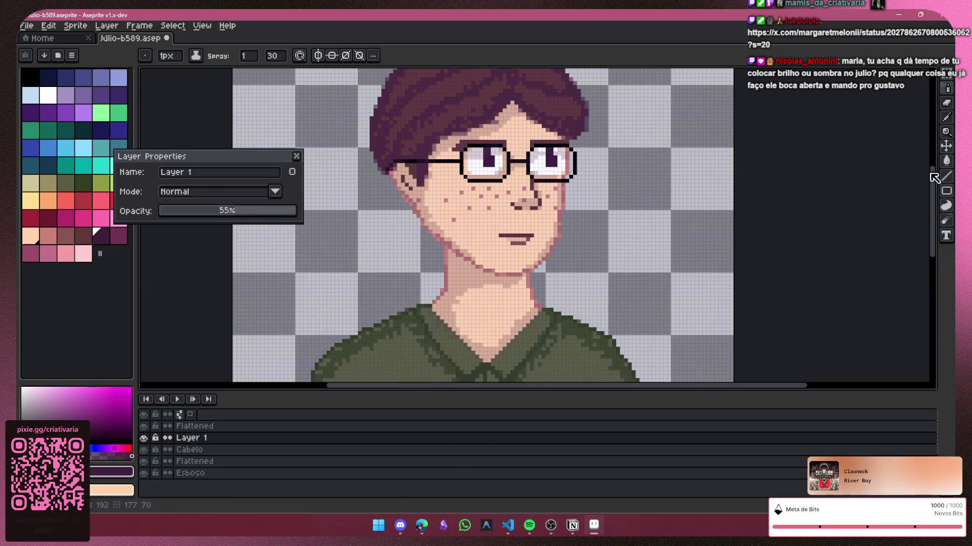
{"action": "left_click", "coordinate": [951, 119]}
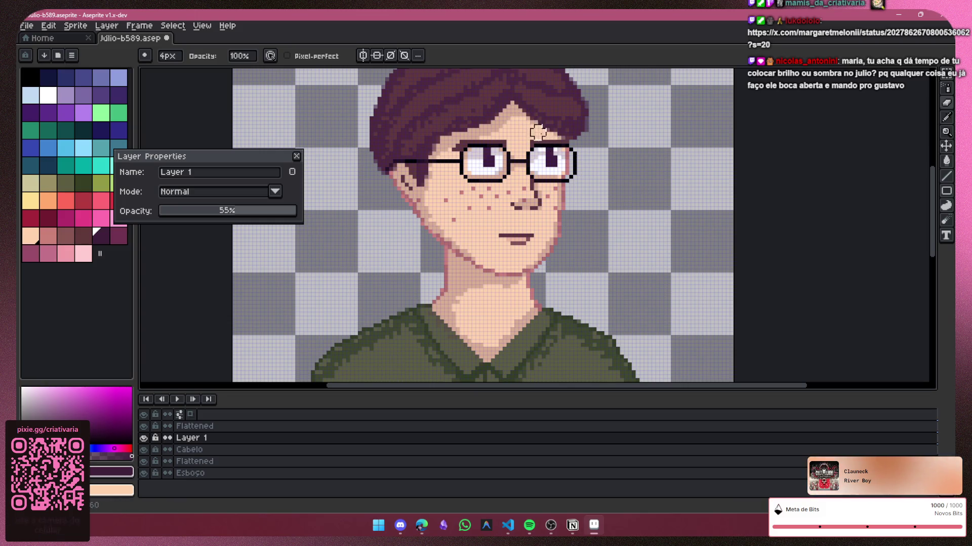
{"action": "scroll", "coordinate": [854, 147], "scroll_direction": "down", "scroll_amount": 1}
{"action": "scroll", "coordinate": [844, 193], "scroll_direction": "down", "scroll_amount": 2}
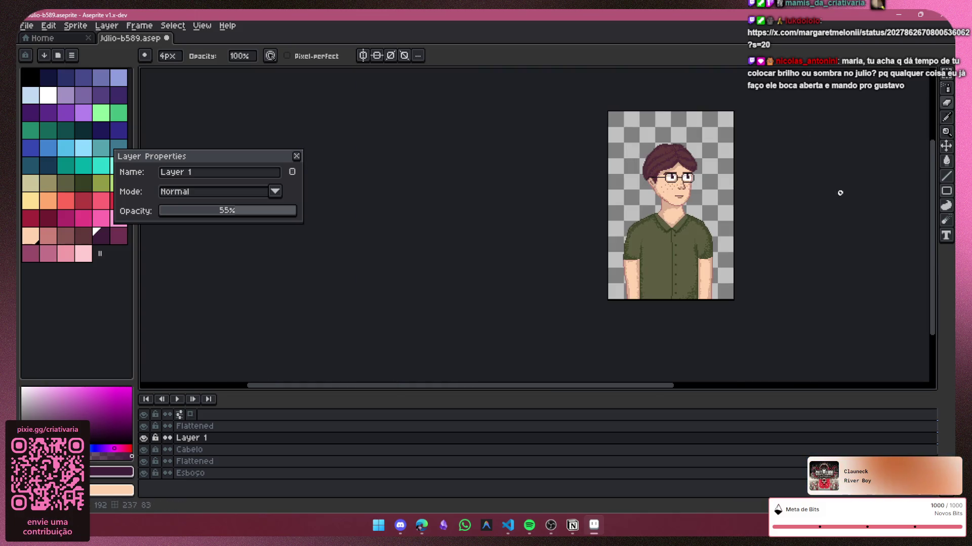
{"action": "scroll", "coordinate": [797, 164], "scroll_direction": "up", "scroll_amount": 3}
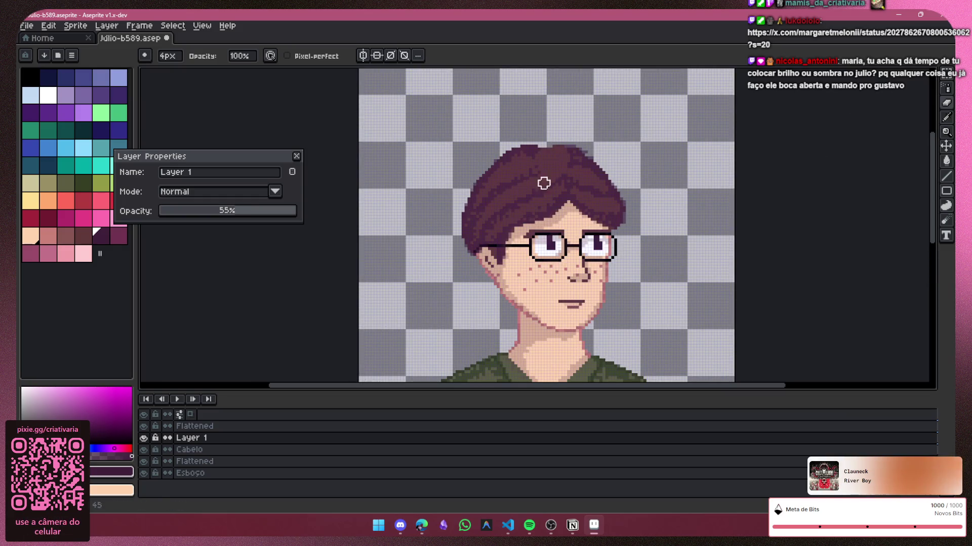
{"action": "left_click", "coordinate": [946, 89]}
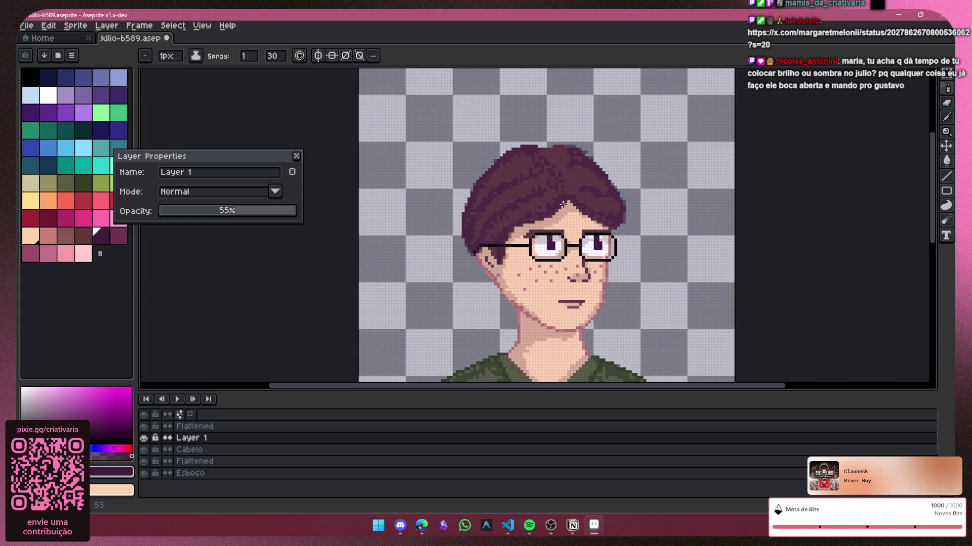
{"action": "key", "text": "b"}
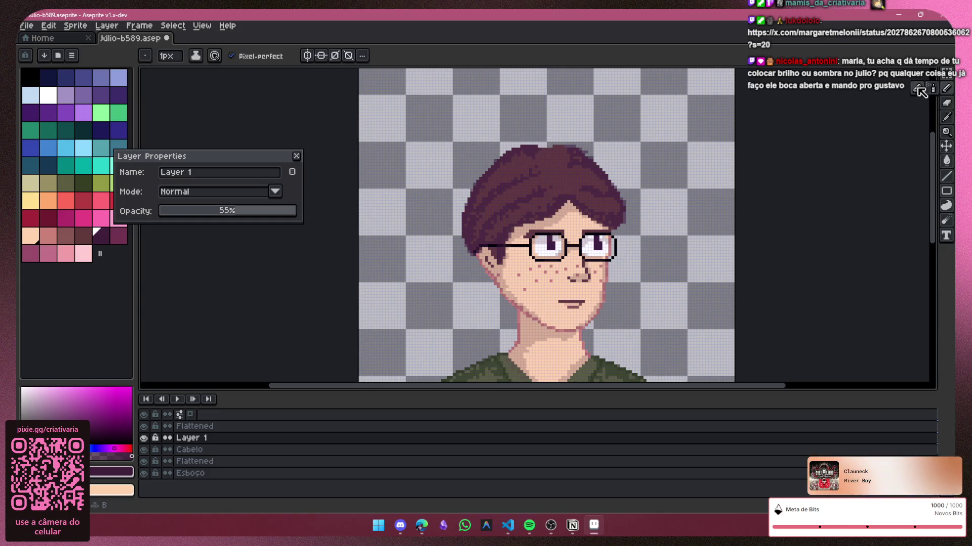
{"action": "scroll", "coordinate": [582, 138], "scroll_direction": "up", "scroll_amount": 1}
{"action": "scroll", "coordinate": [582, 139], "scroll_direction": "up", "scroll_amount": 1}
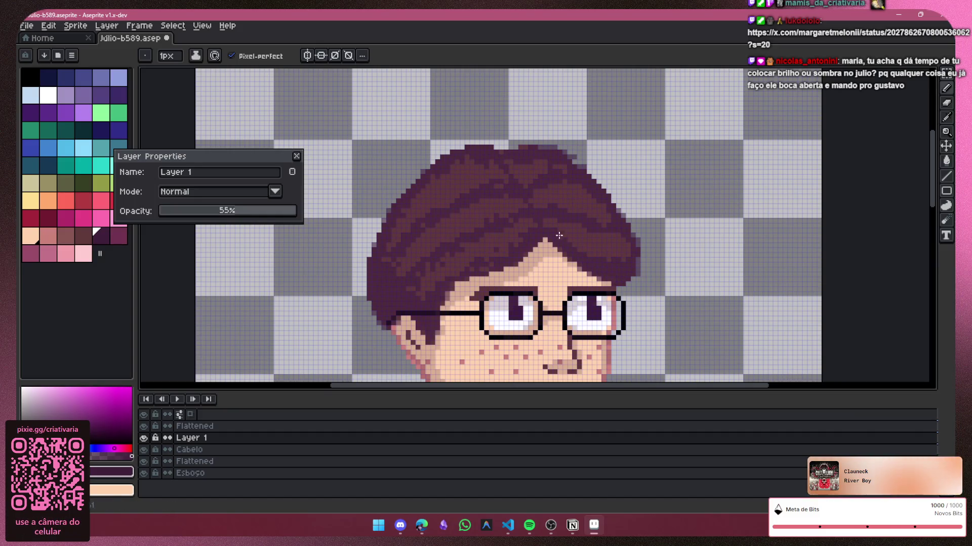
Step: Try the Spray tool, then return to the Pencil and shrink it to 1px
{"action": "left_click", "coordinate": [946, 88]}
{"action": "left_click", "coordinate": [934, 88]}
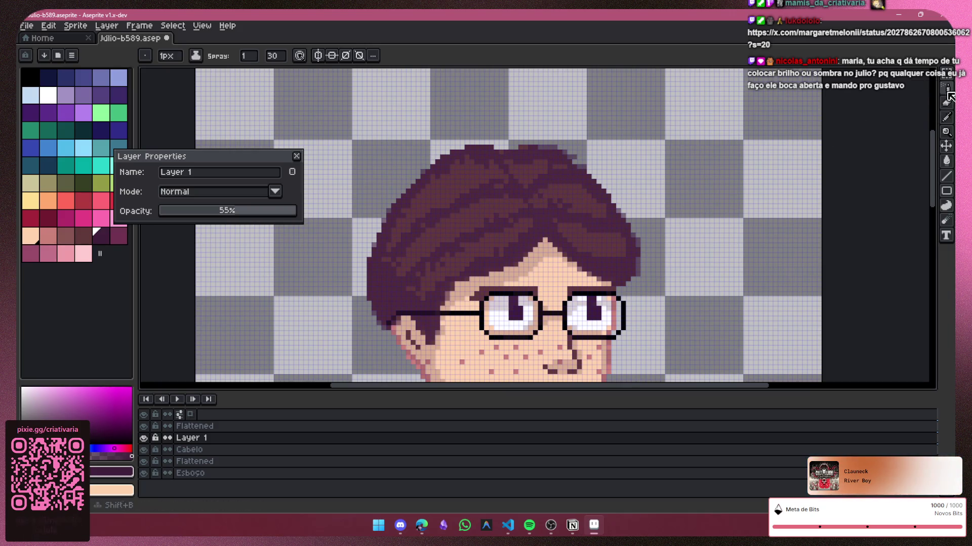
{"action": "left_click", "coordinate": [946, 117]}
{"action": "key", "text": "minus"}
{"action": "key", "text": "minus"}
{"action": "key", "text": "minus"}
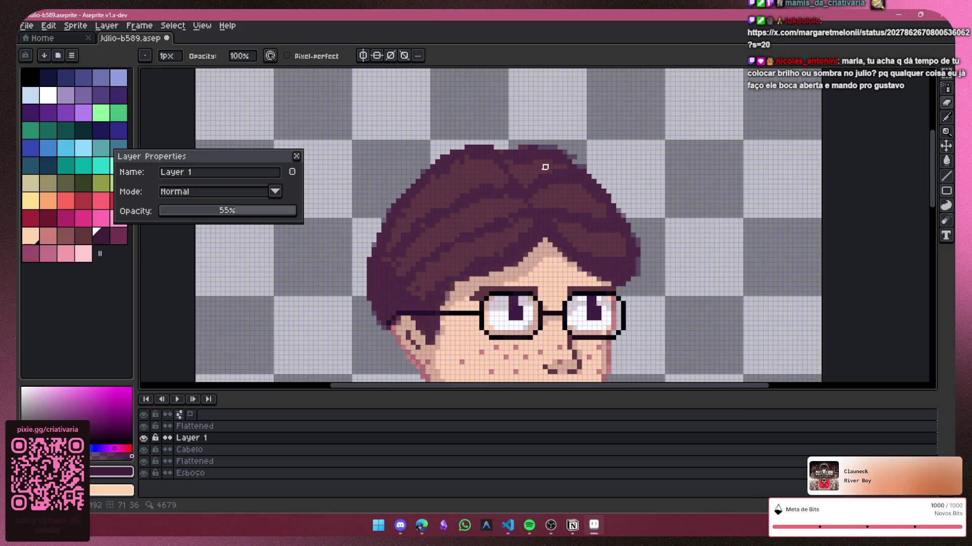
Step: Close Layer 1's properties, keeping Normal blending at 55% opacity
{"action": "scroll", "coordinate": [540, 221], "scroll_direction": "down", "scroll_amount": 3}
{"action": "scroll", "coordinate": [829, 226], "scroll_direction": "down", "scroll_amount": 2}
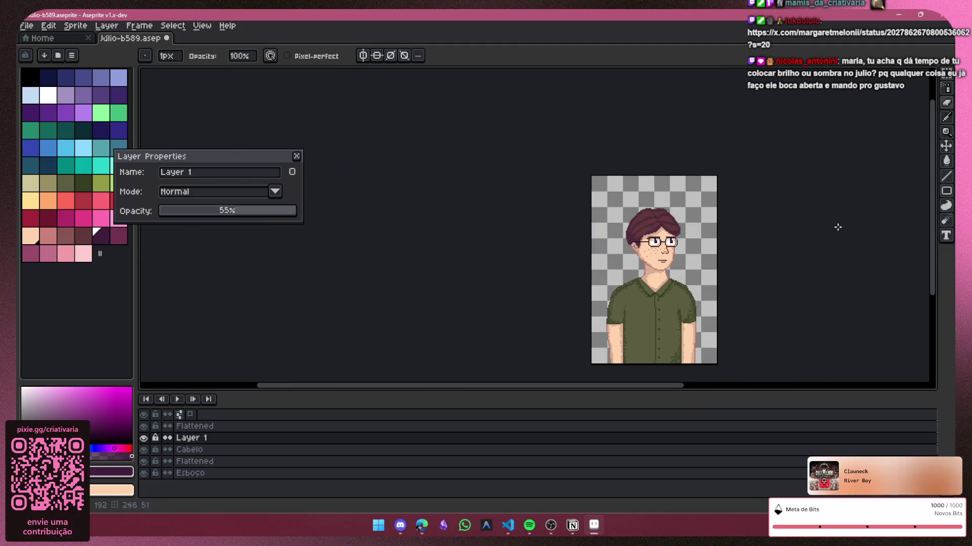
{"action": "scroll", "coordinate": [906, 248], "scroll_direction": "down", "scroll_amount": 2}
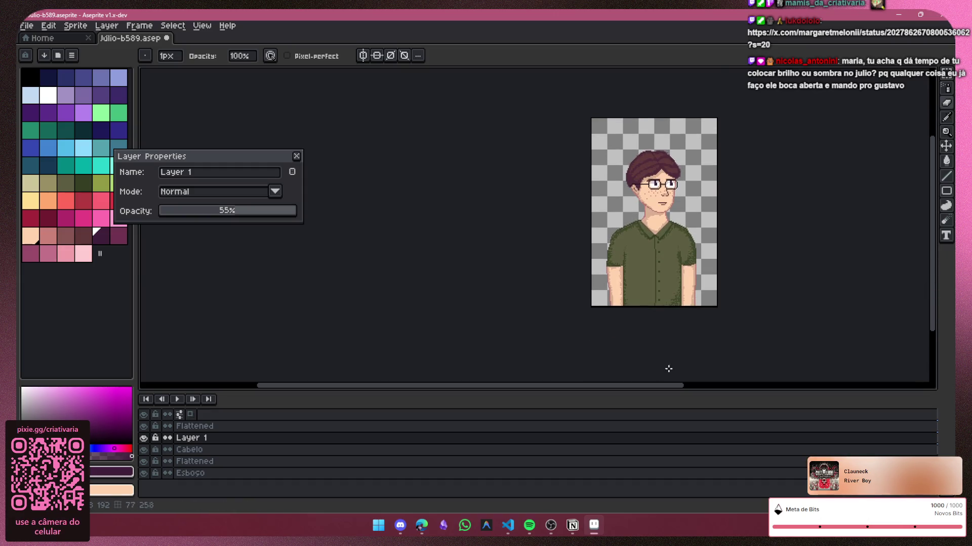
{"action": "left_click_drag", "start_coordinate": [672, 389], "coordinate": [733, 395]}
{"action": "scroll", "coordinate": [610, 145], "scroll_direction": "up", "scroll_amount": 2}
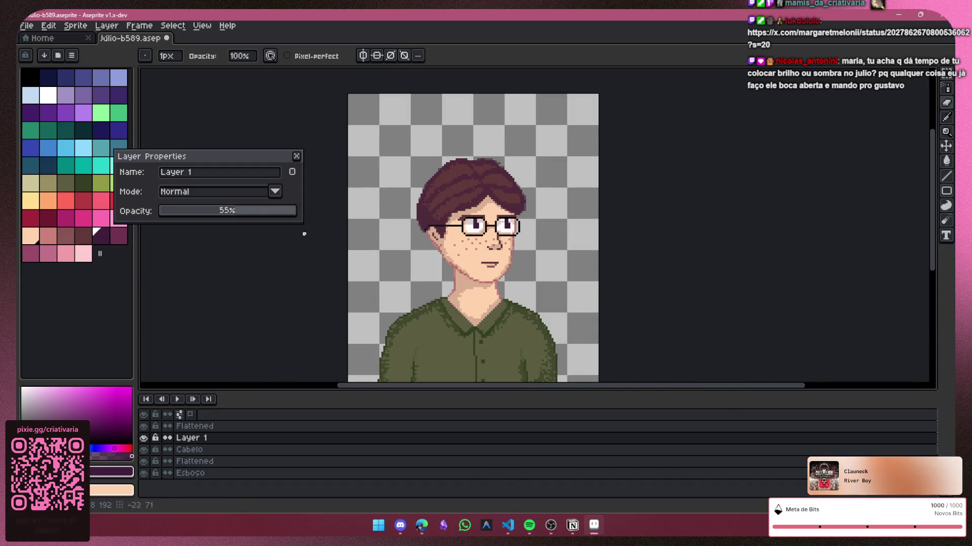
{"action": "left_click", "coordinate": [297, 156]}
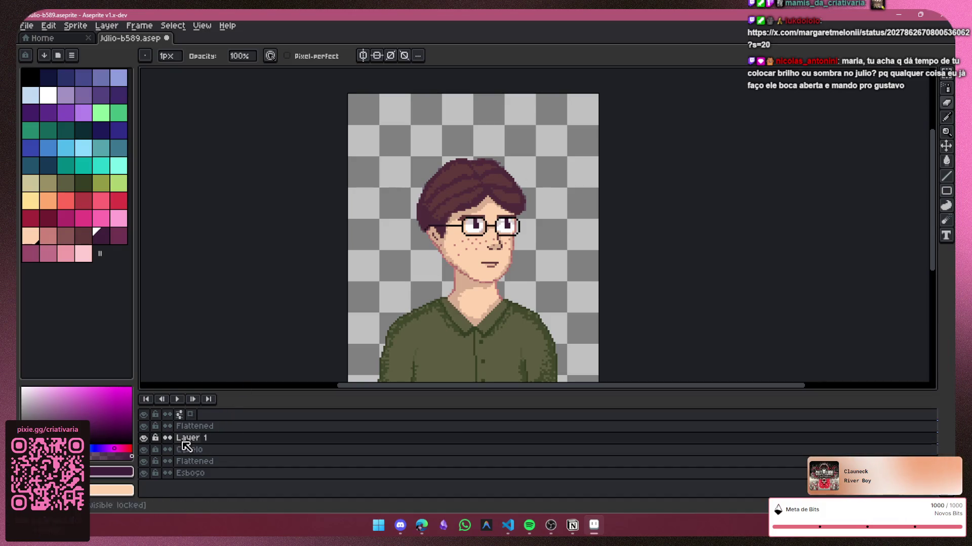
Step: Toggle Layer 1 off and on to compare the portrait, then widen the brush to 3 px
{"action": "left_click", "coordinate": [144, 437]}
{"action": "left_click", "coordinate": [143, 438]}
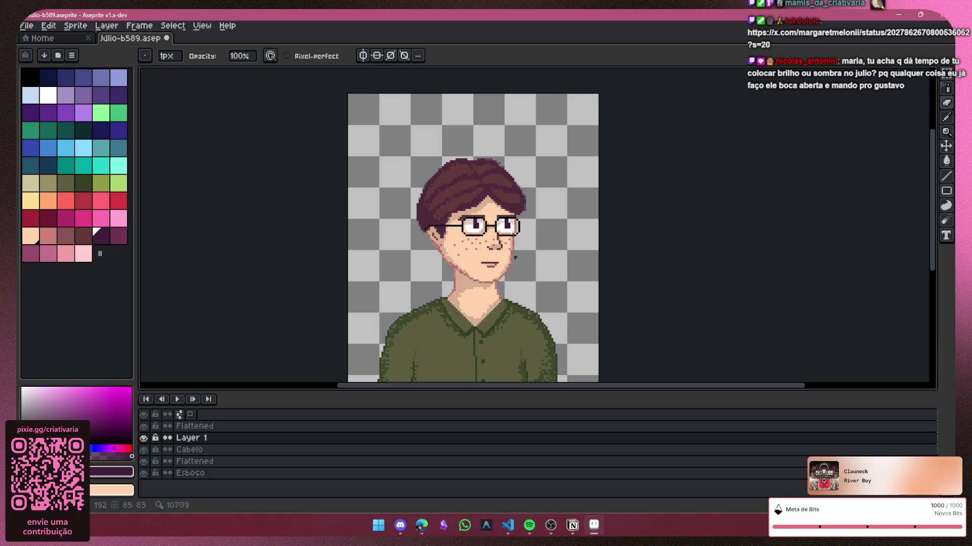
{"action": "scroll", "coordinate": [719, 260], "scroll_direction": "down", "scroll_amount": 2}
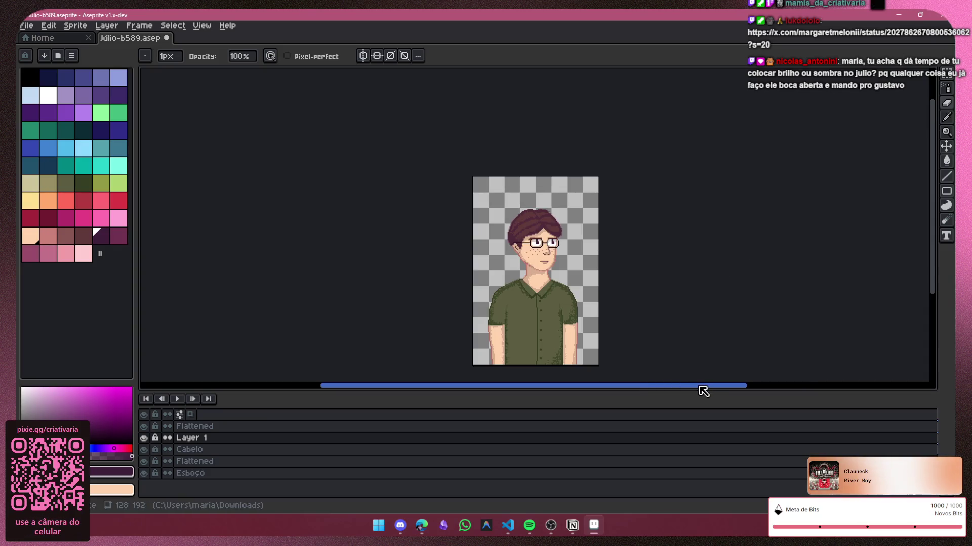
{"action": "left_click_drag", "start_coordinate": [703, 391], "coordinate": [716, 392]}
{"action": "key", "text": "r"}
{"action": "left_click_drag", "start_coordinate": [934, 244], "coordinate": [934, 276]}
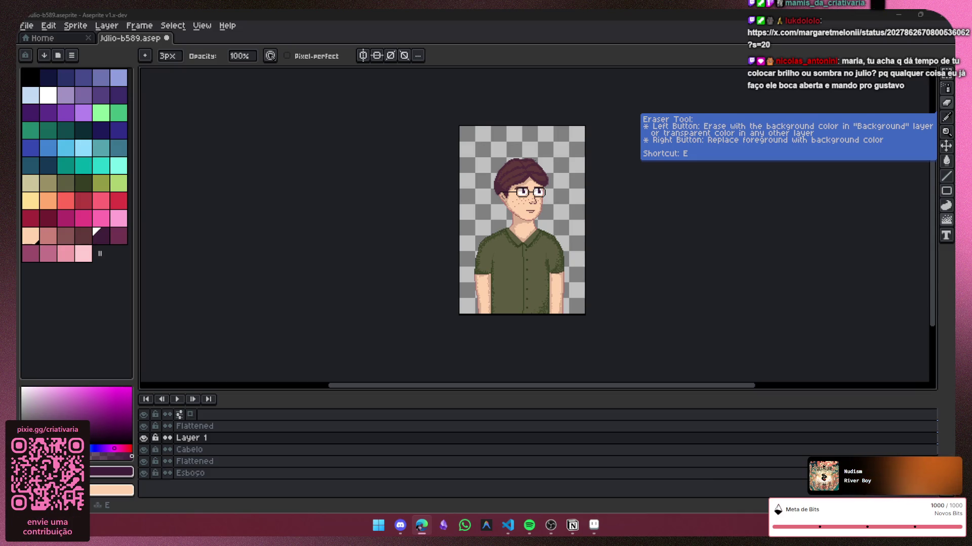
{"action": "scroll", "coordinate": [546, 164], "scroll_direction": "down", "scroll_amount": 2}
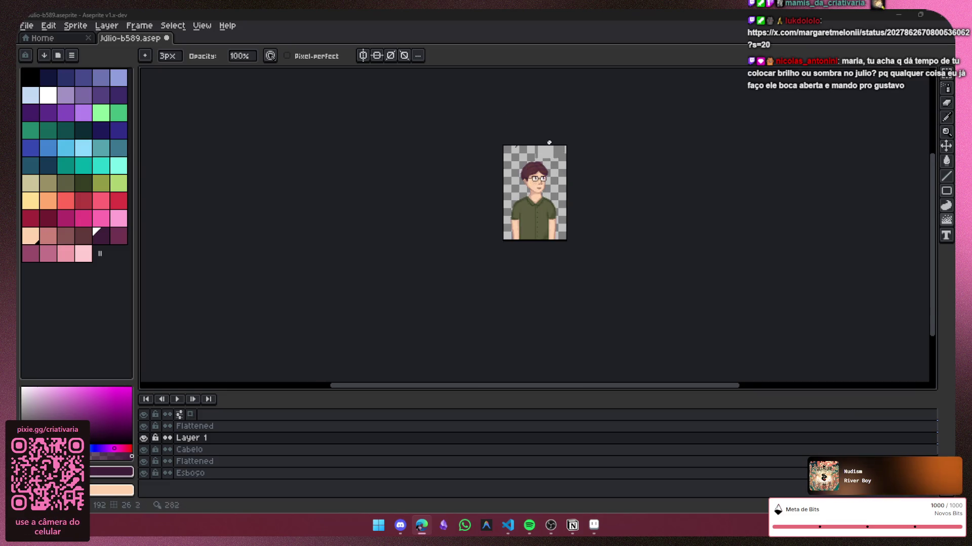
Step: Save the Julio portrait file with Ctrl+S
{"action": "scroll", "coordinate": [547, 151], "scroll_direction": "up", "scroll_amount": 2}
{"action": "key", "text": "v"}
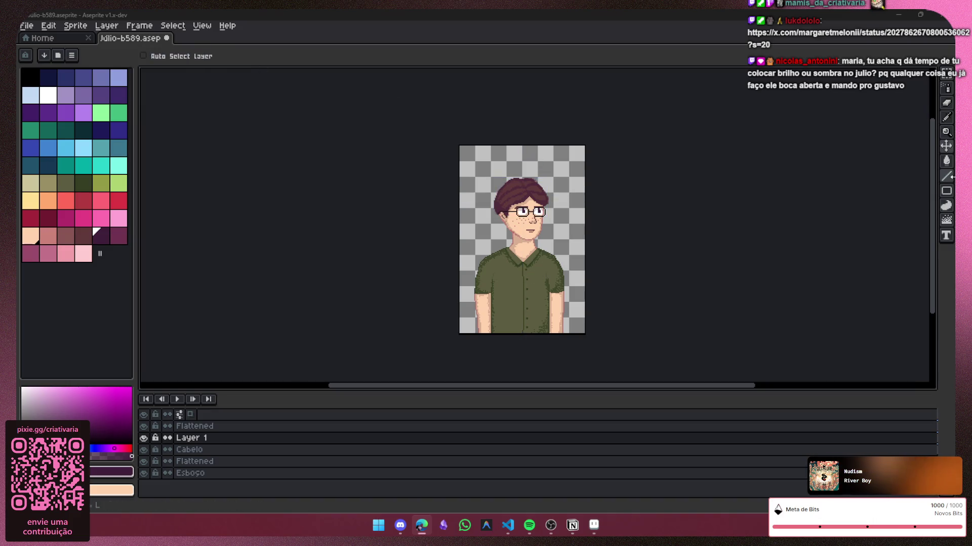
{"action": "left_click", "coordinate": [950, 176]}
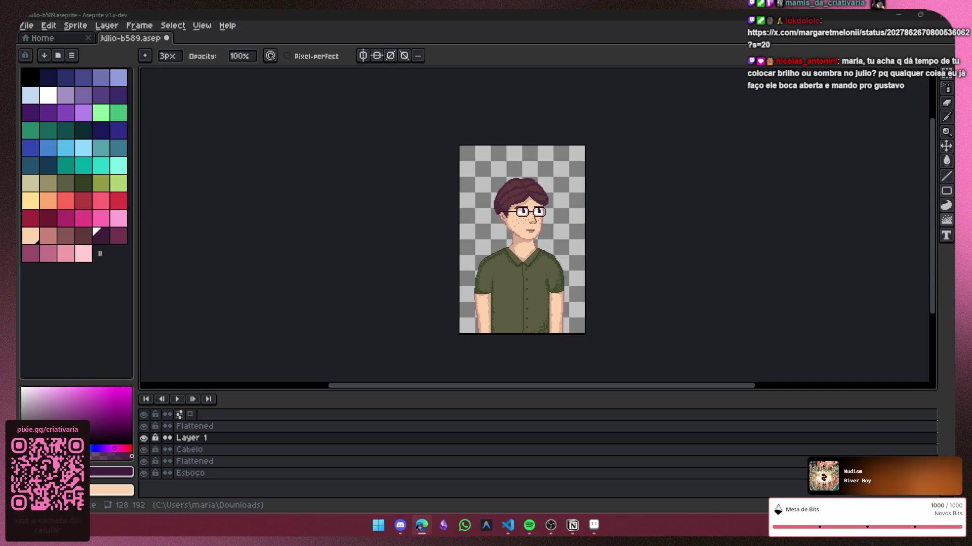
{"action": "left_click", "coordinate": [725, 334]}
{"action": "key", "text": "ctrl+s"}
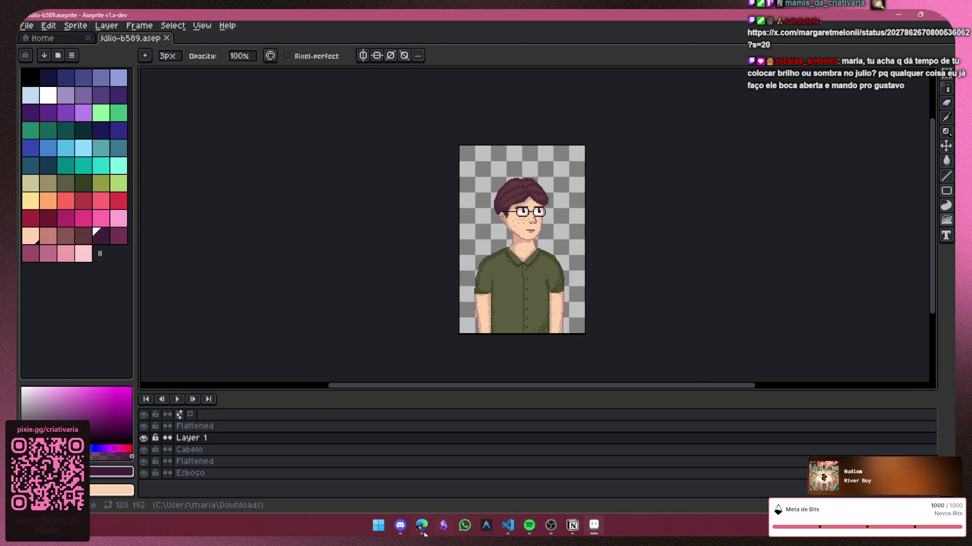
Step: Open and cancel the Export Sprite Sheet dialog, then switch to Notion
{"action": "key", "text": "ctrl+e"}
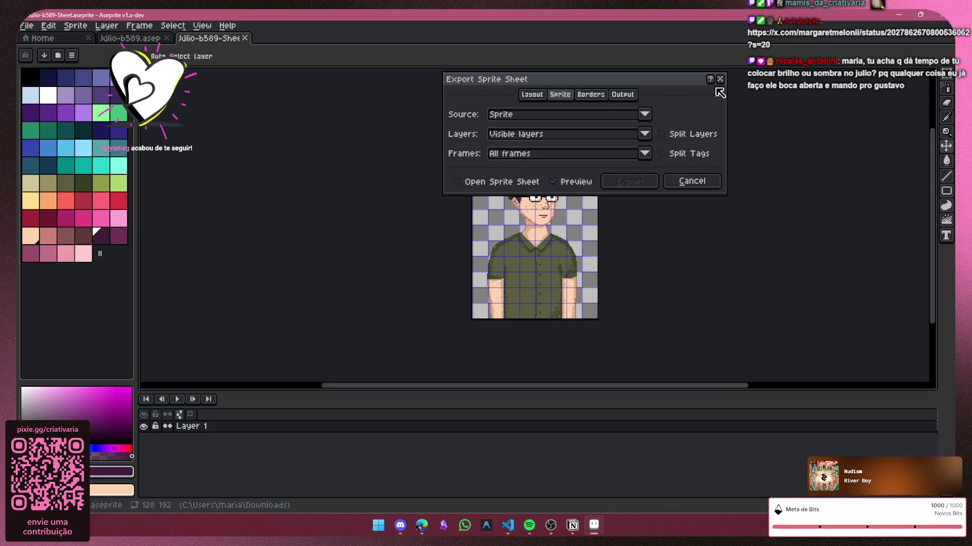
{"action": "left_click", "coordinate": [720, 80]}
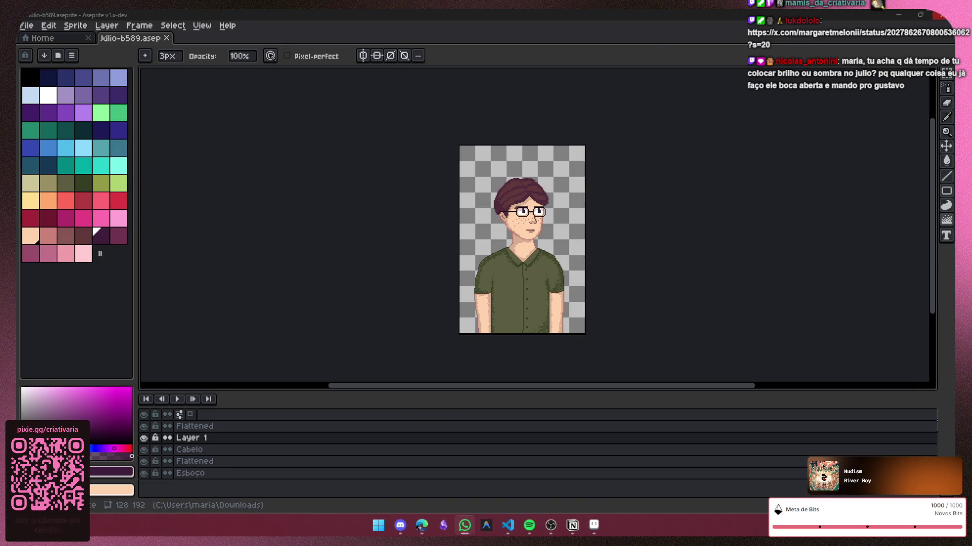
{"action": "key", "text": "alt+Tab"}
Step: Add a comma after 'jogar bola' in the father's CENA 2 line
{"action": "scroll", "coordinate": [539, 217], "scroll_direction": "down", "scroll_amount": 3}
{"action": "scroll", "coordinate": [565, 227], "scroll_direction": "down", "scroll_amount": 1}
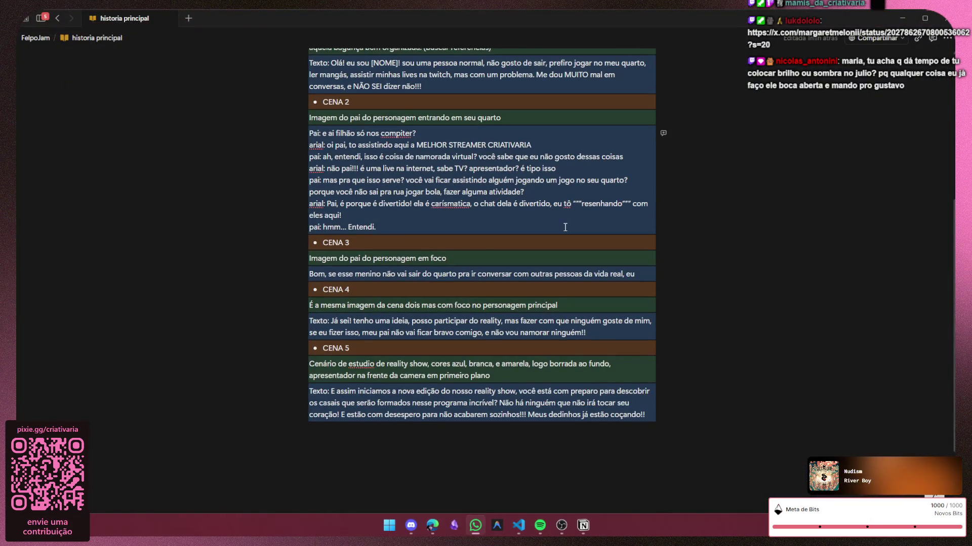
{"action": "scroll", "coordinate": [565, 227], "scroll_direction": "up", "scroll_amount": 2}
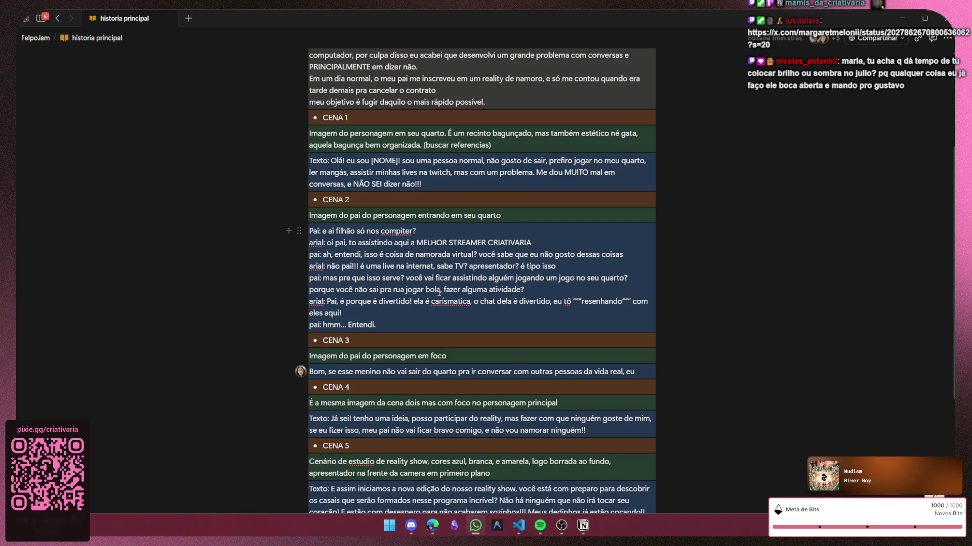
{"action": "left_click_drag", "start_coordinate": [439, 290], "coordinate": [406, 290]}
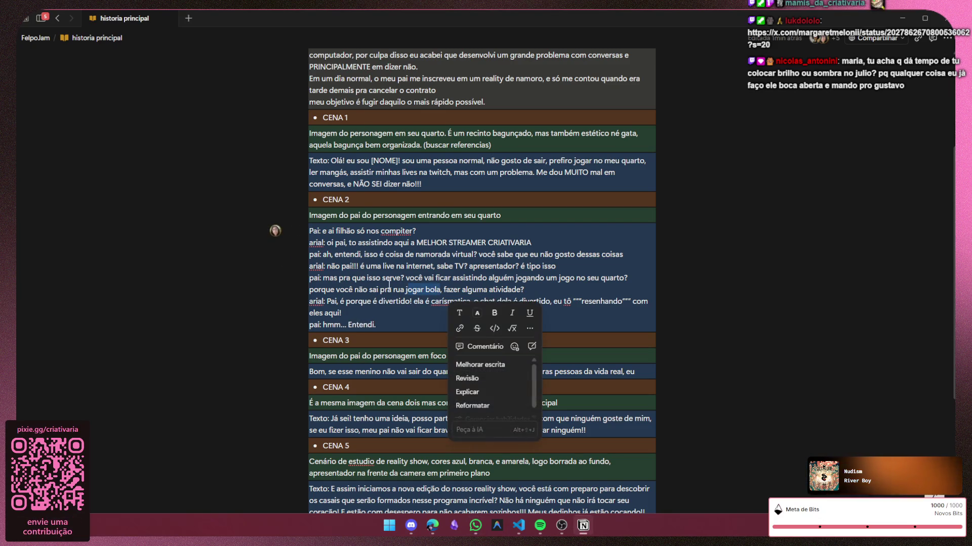
{"action": "type", "text": "j"}
{"action": "key", "text": "ctrl+z"}
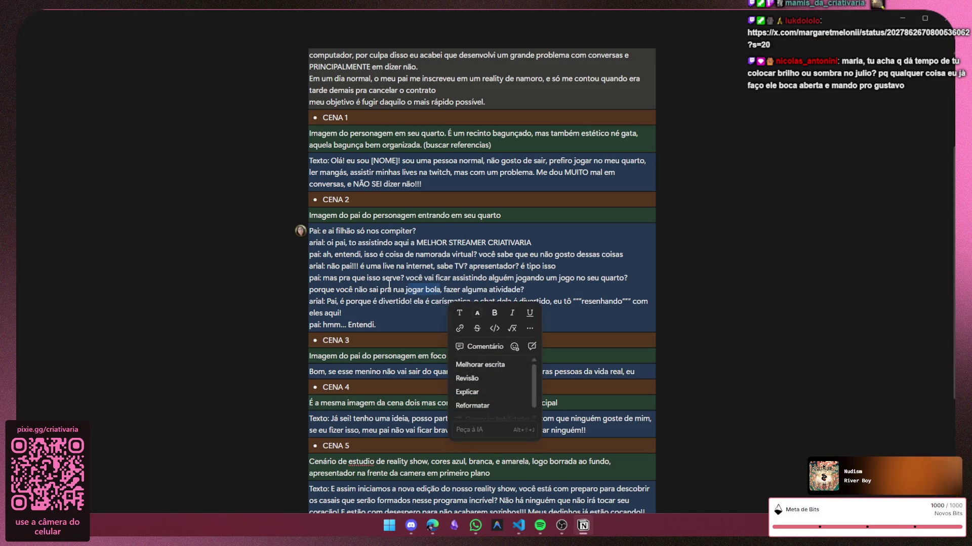
{"action": "left_click", "coordinate": [388, 285]}
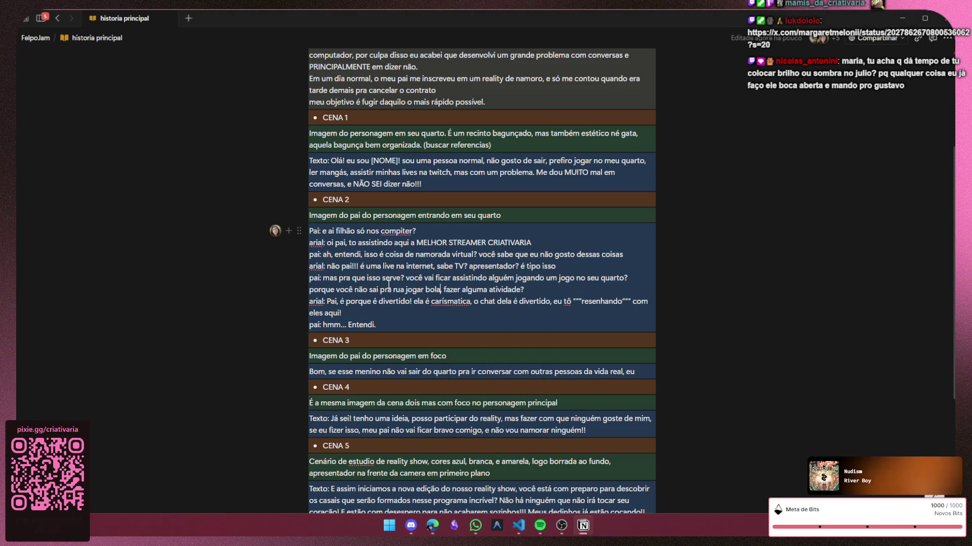
{"action": "type", "text": ","}
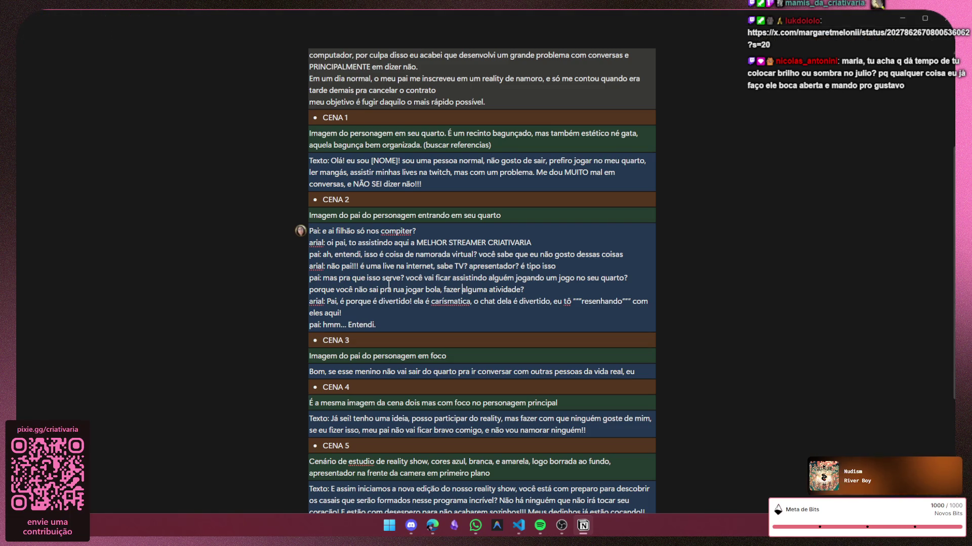
Step: Replace 'alguma atividade' with 'alguma coisa', then check WhatsApp and return to Notion
{"action": "key", "text": "ctrl+shift+Right"}
{"action": "key", "text": "ctrl+shift+Right"}
{"action": "key", "text": "BackSpace"}
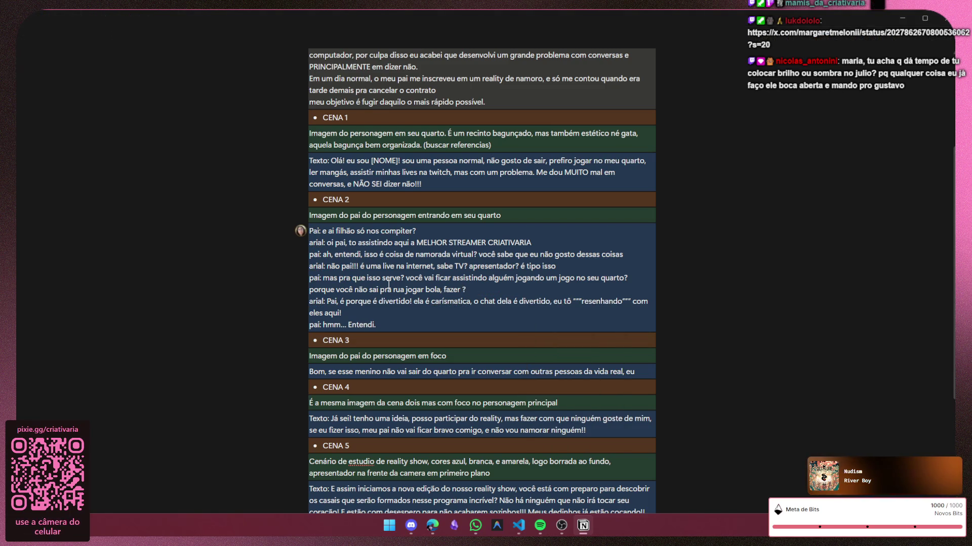
{"action": "type", "text": "algua coi"}
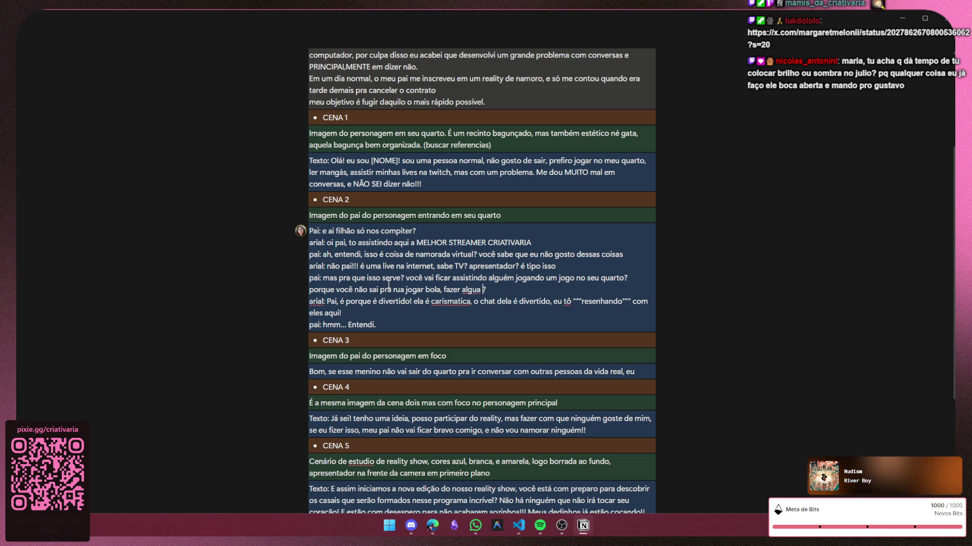
{"action": "key", "text": "BackSpace"}
{"action": "key", "text": "BackSpace"}
{"action": "key", "text": "BackSpace"}
{"action": "type", "text": "ma"}
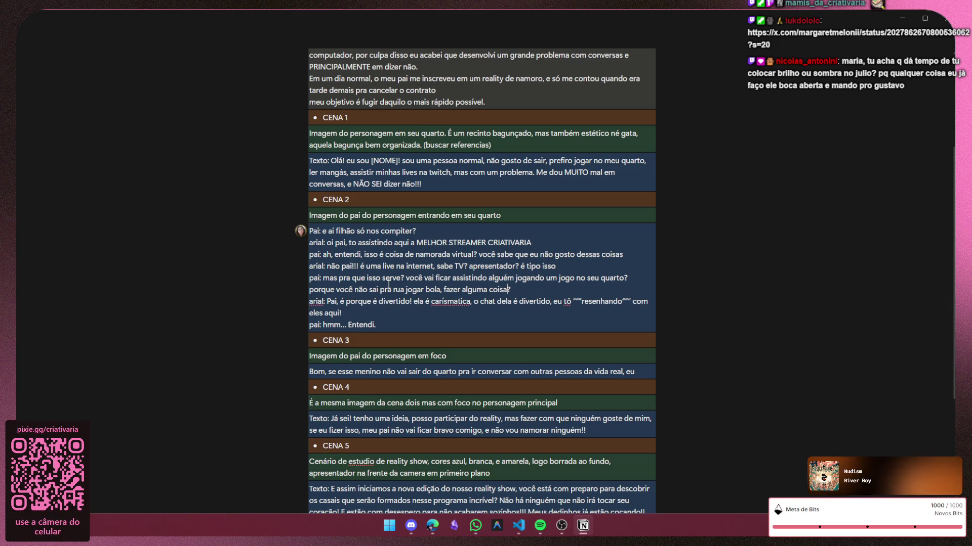
{"action": "key", "text": "Down"}
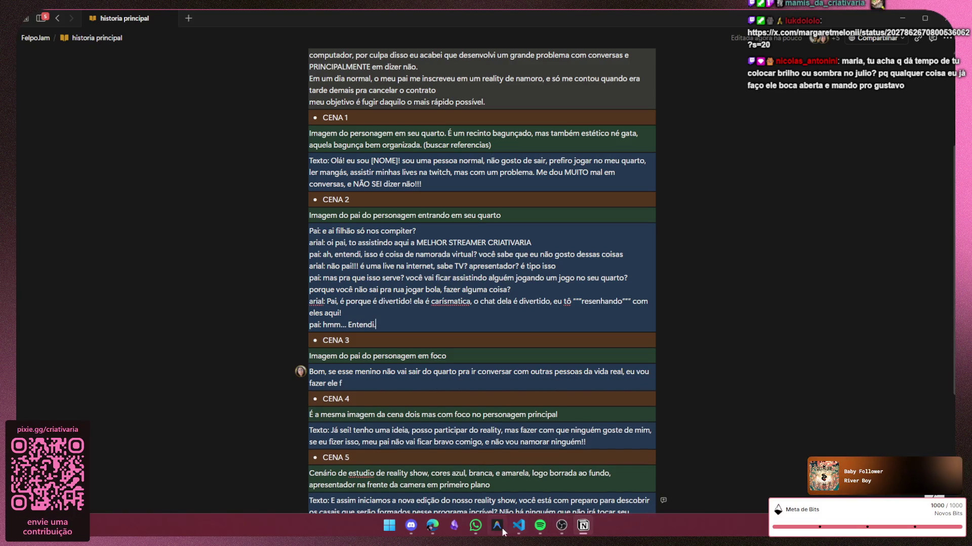
{"action": "left_click", "coordinate": [476, 526]}
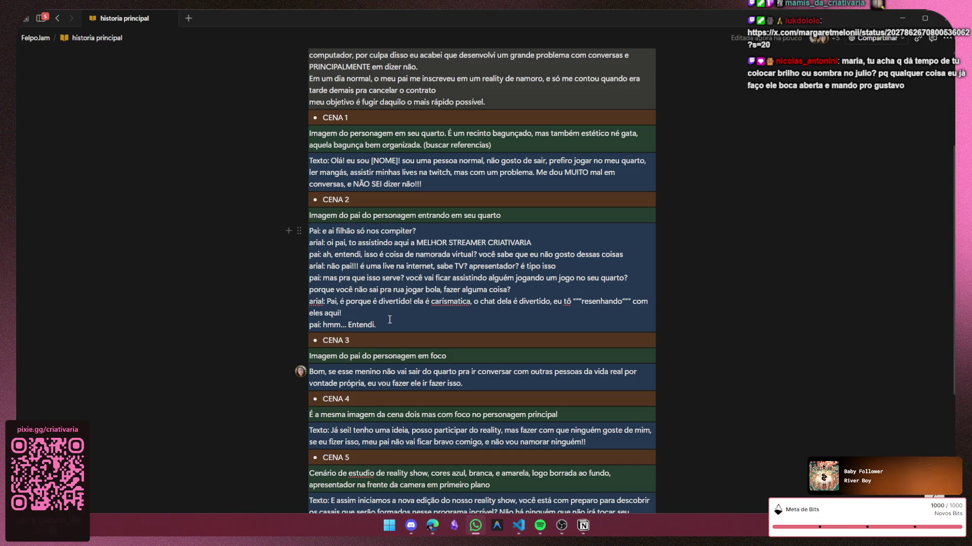
{"action": "left_click", "coordinate": [384, 324]}
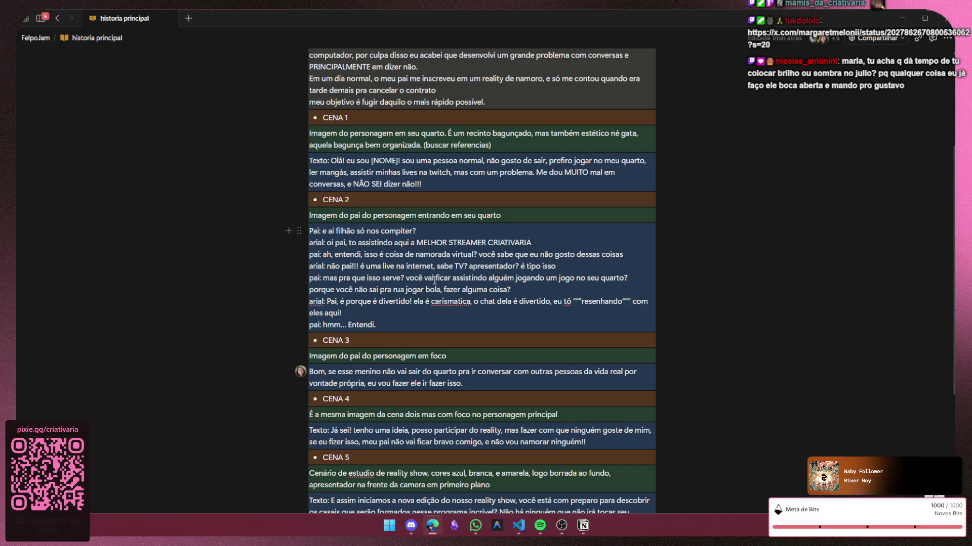
{"action": "left_click", "coordinate": [386, 328]}
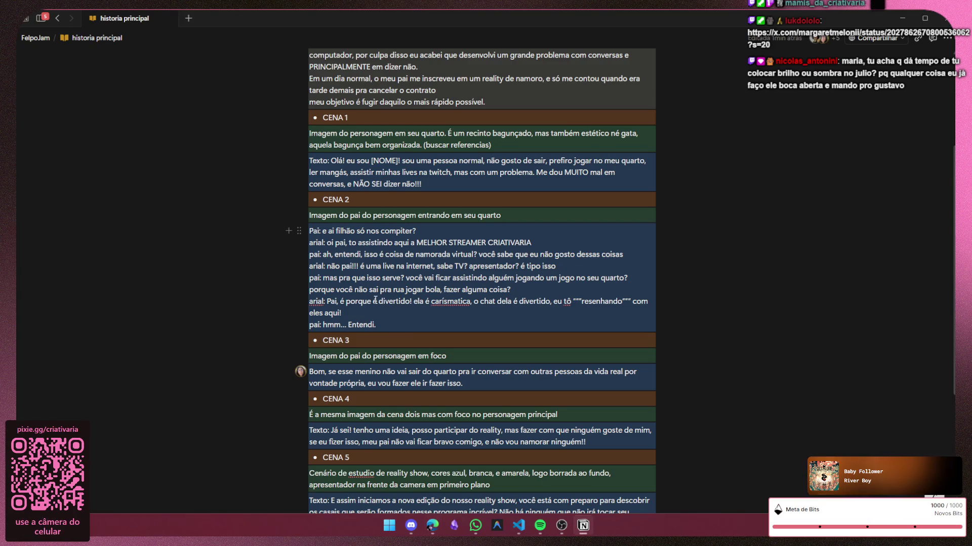